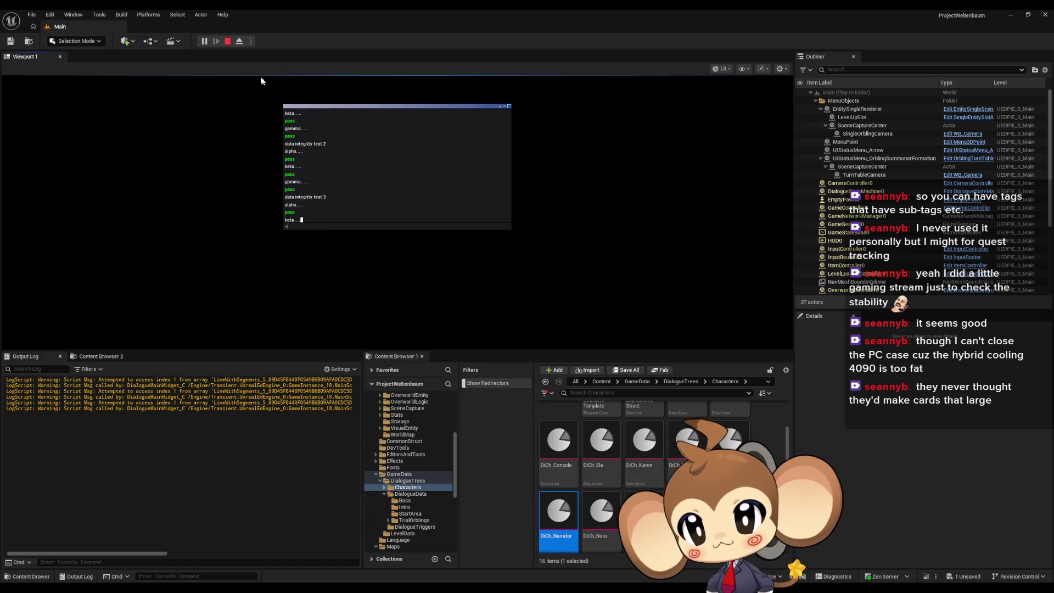
Pause and then stop the running Play-in-Editor session.
{"action": "left_click", "coordinate": [205, 40]}
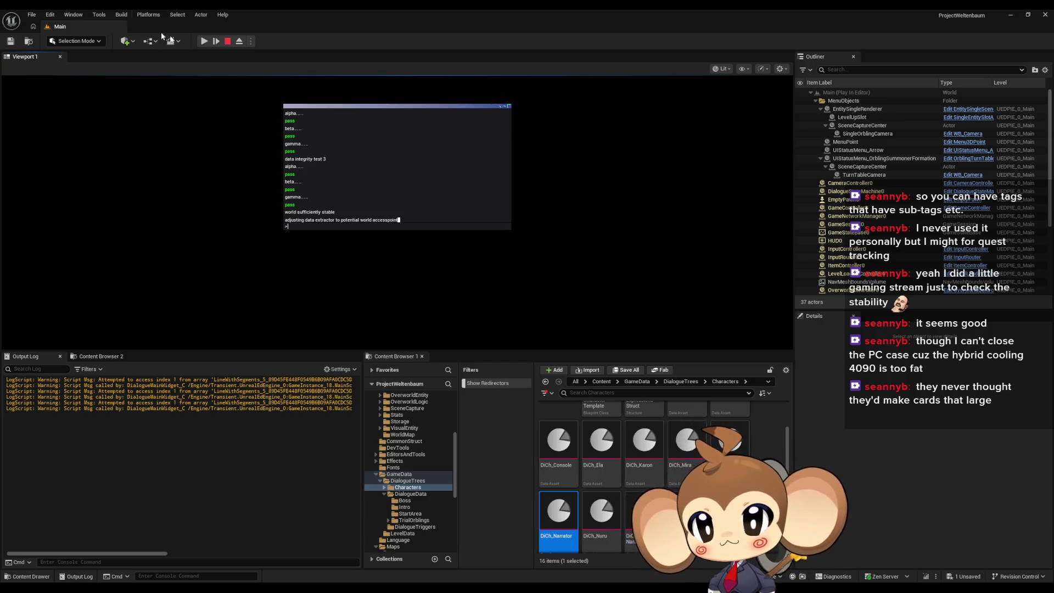
{"action": "left_click", "coordinate": [227, 41]}
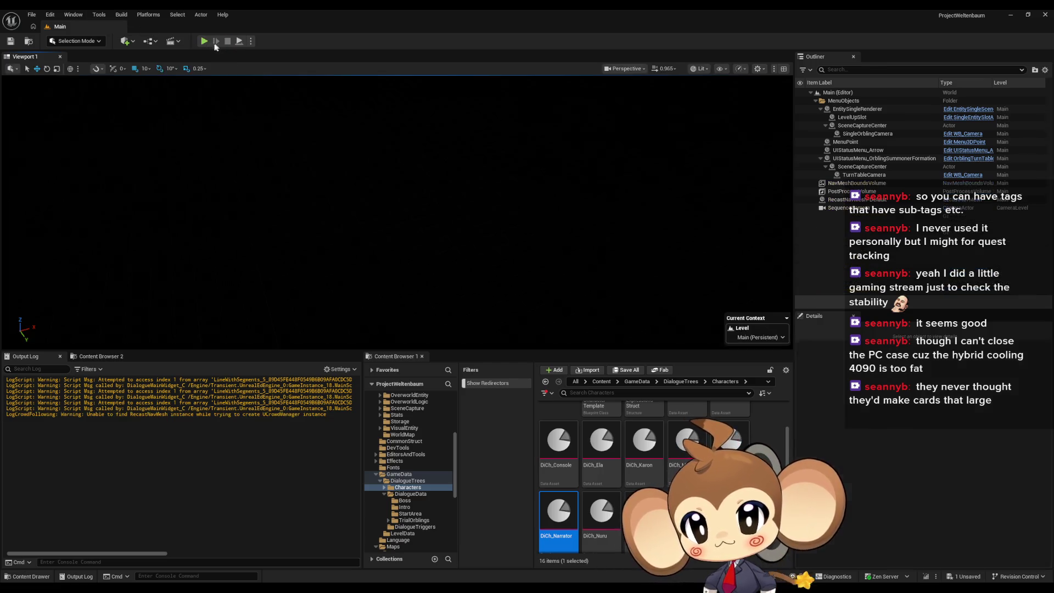
Open the Blueprint Debugger from Tools > Debug.
{"action": "left_click", "coordinate": [99, 14]}
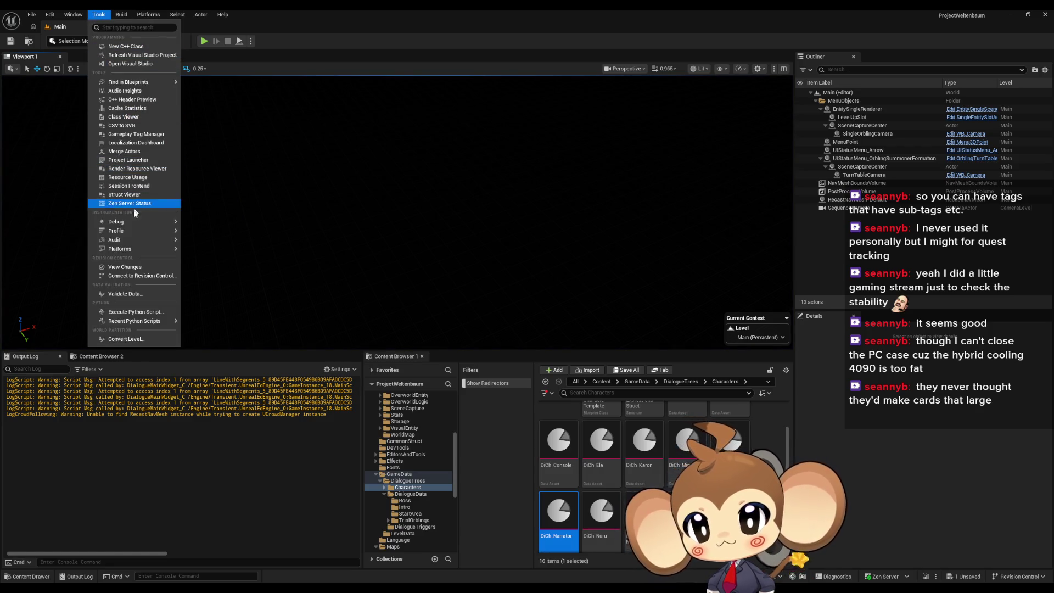
{"action": "mouse_move", "coordinate": [165, 223]}
{"action": "left_click", "coordinate": [216, 245]}
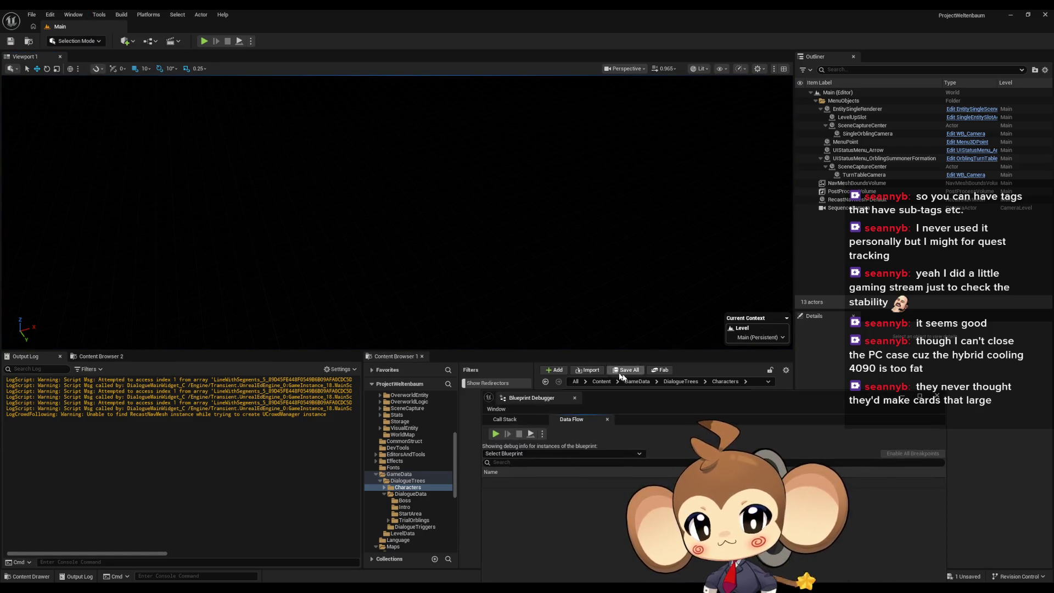
Back in the main editor, start a new play session and clear the Output Log.
{"action": "left_click", "coordinate": [654, 390]}
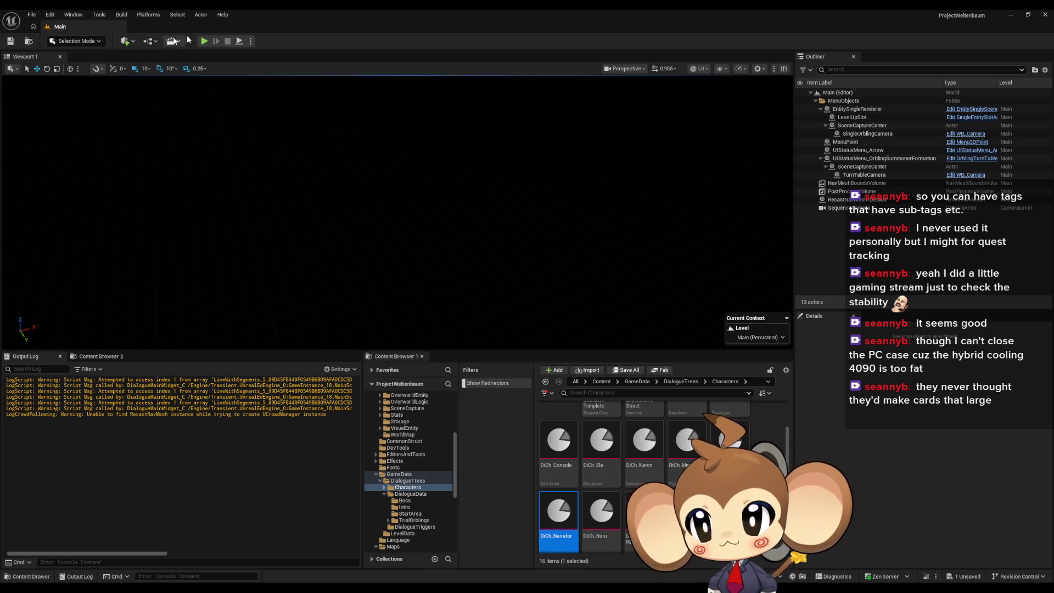
{"action": "left_click", "coordinate": [204, 44]}
{"action": "right_click", "coordinate": [176, 380]}
{"action": "left_click", "coordinate": [222, 397]}
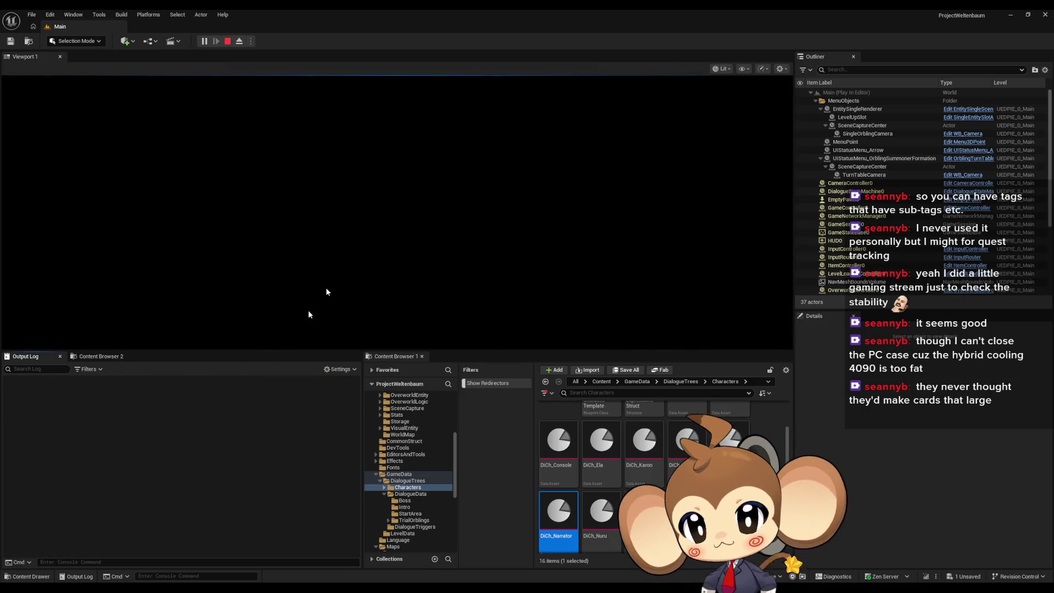
Advance the game to the console prompt with the grave key, then exit play with Esc.
{"action": "left_click", "coordinate": [378, 222]}
{"action": "key", "text": "grave"}
{"action": "key", "text": "grave"}
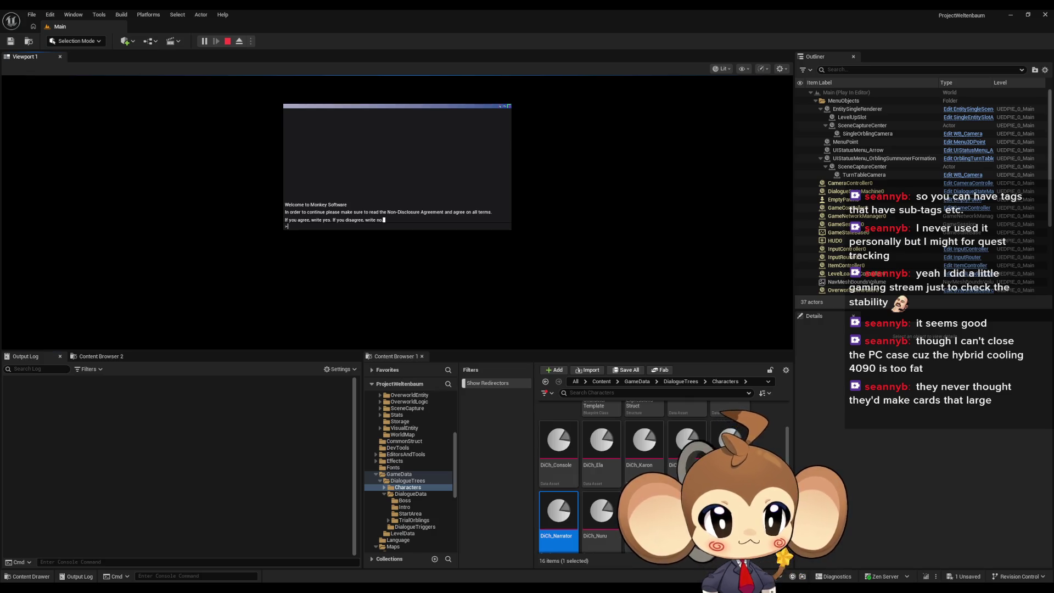
{"action": "key", "text": "Escape"}
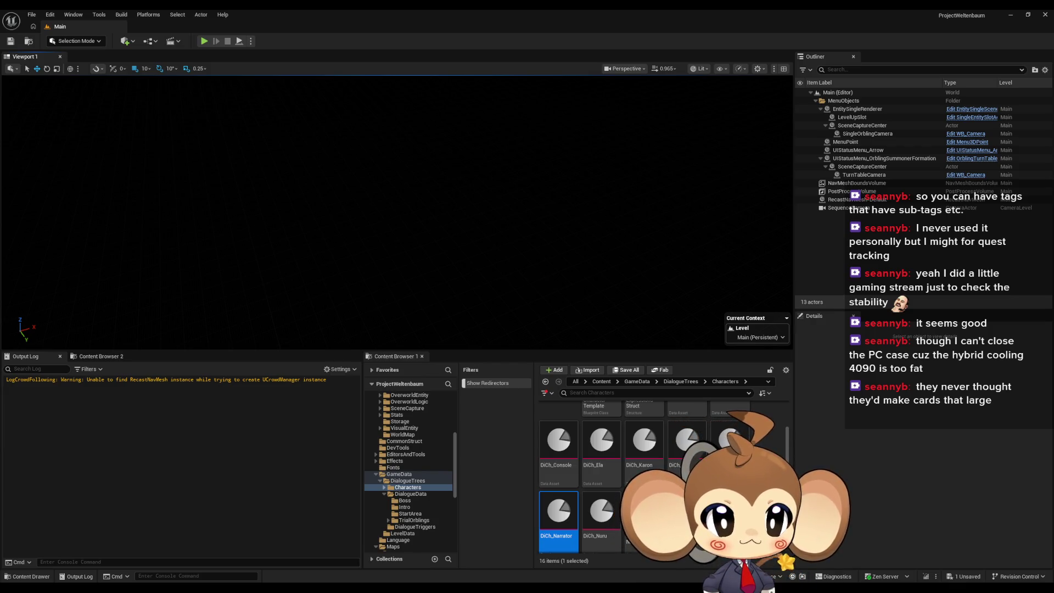
Start a new play session, advance past the narrator line, and submit yes at the agreement prompt.
{"action": "left_click", "coordinate": [205, 40]}
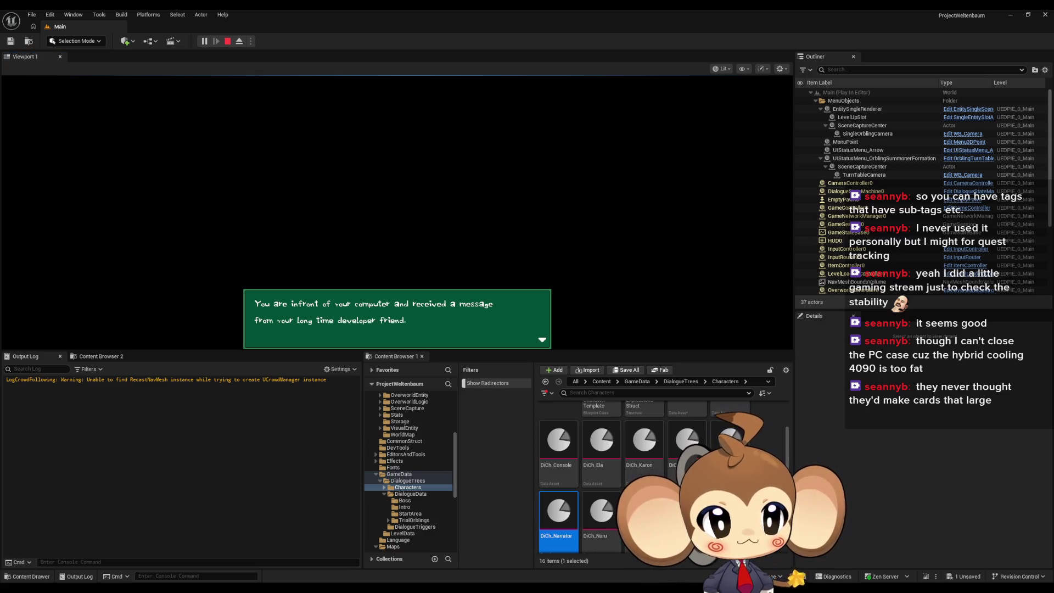
{"action": "left_click", "coordinate": [480, 271]}
{"action": "type", "text": "yes"}
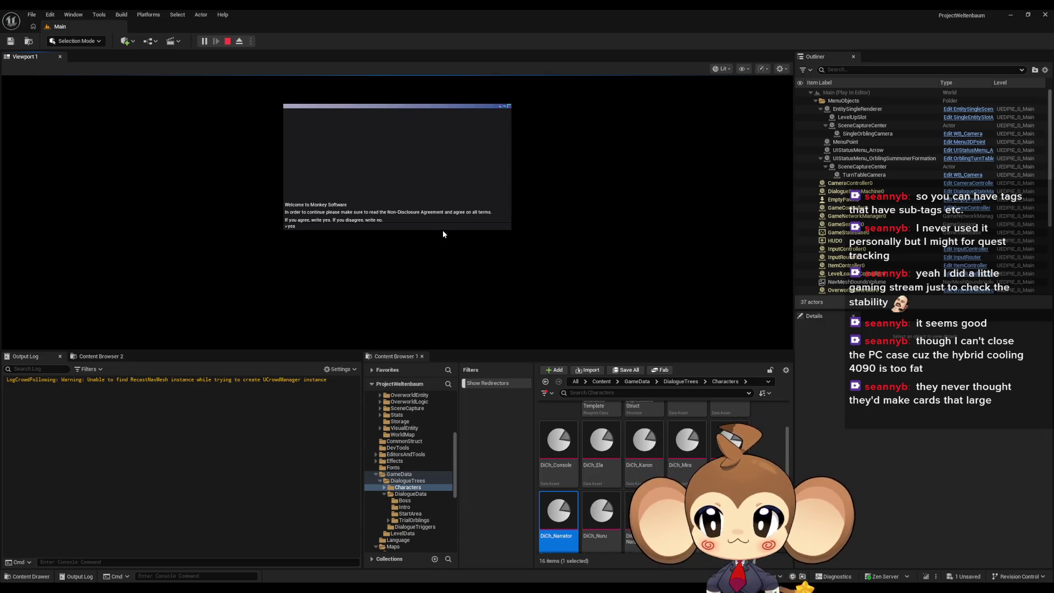
{"action": "key", "text": "Return"}
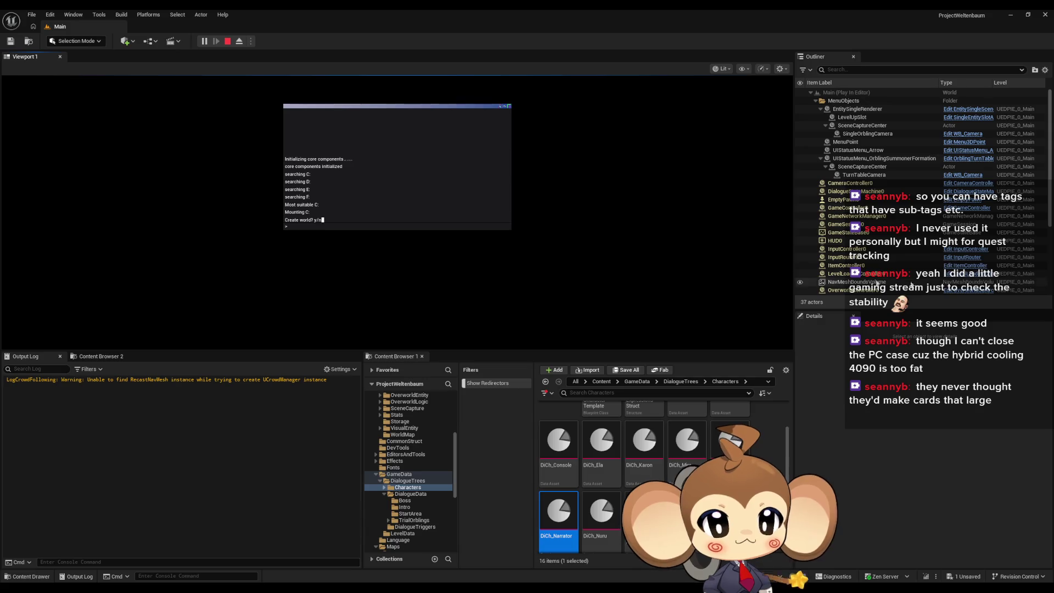
Answer y to 'Create world? y/n' and bring the Blueprint Debugger to the front.
{"action": "type", "text": "y"}
{"action": "key", "text": "Return"}
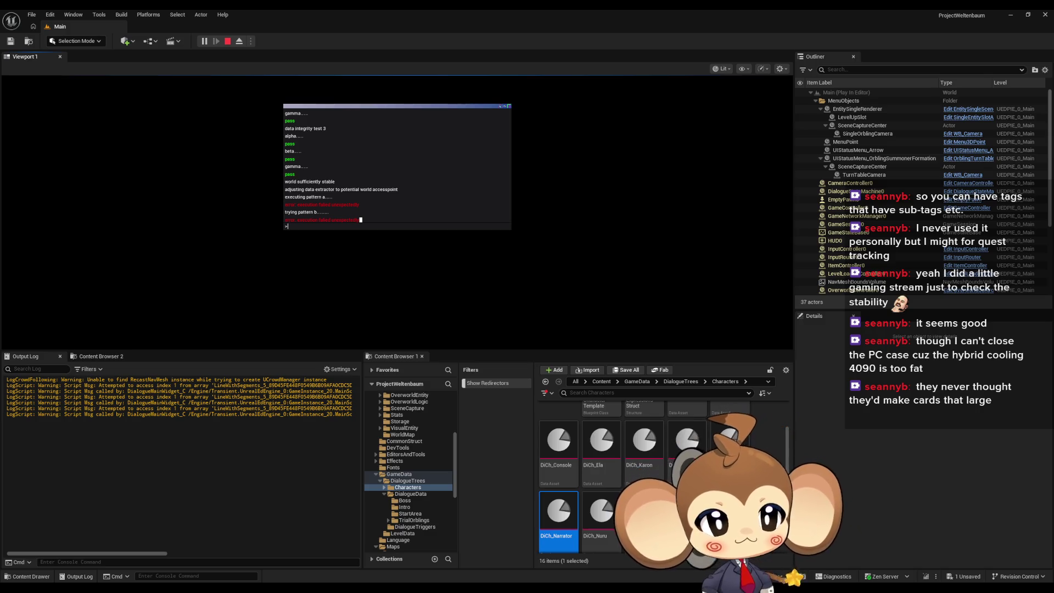
{"action": "left_click", "coordinate": [562, 174]}
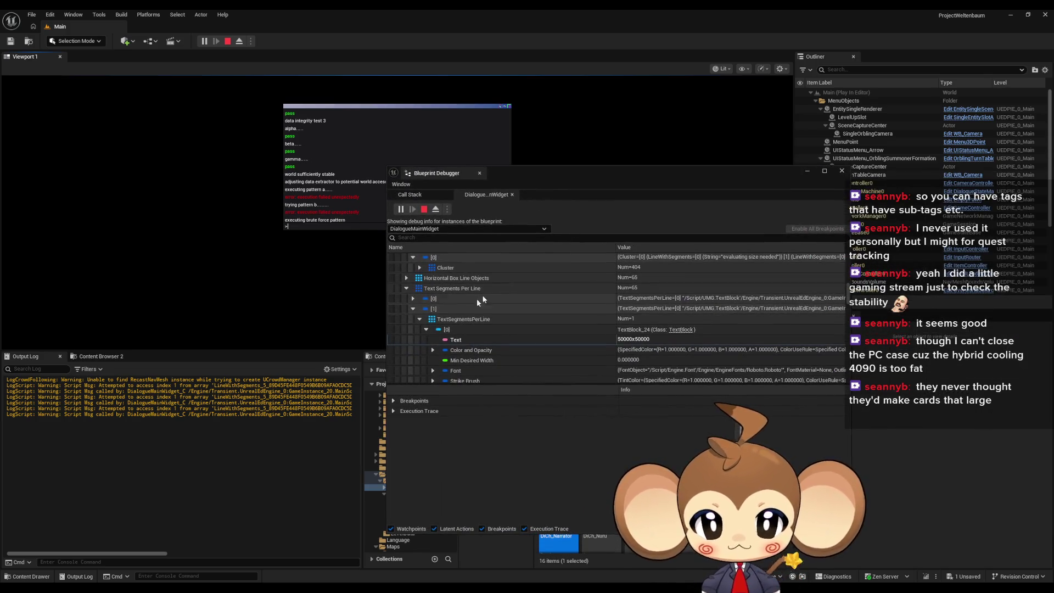
Expand Text Segments Per Line entries [0] to [2] and the third line's TextBlock properties.
{"action": "left_click", "coordinate": [413, 298]}
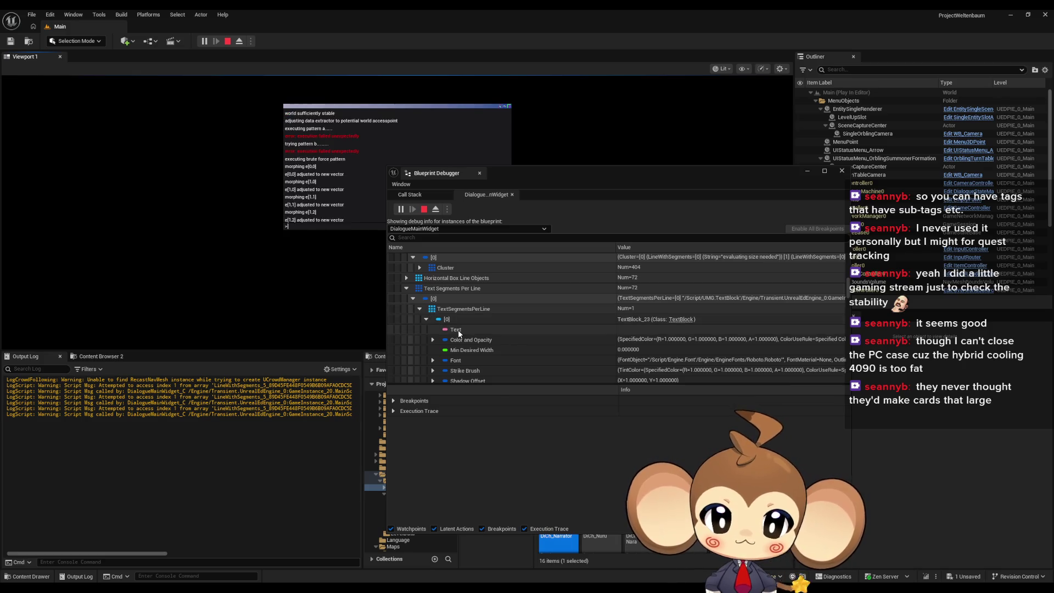
{"action": "left_click", "coordinate": [427, 319]}
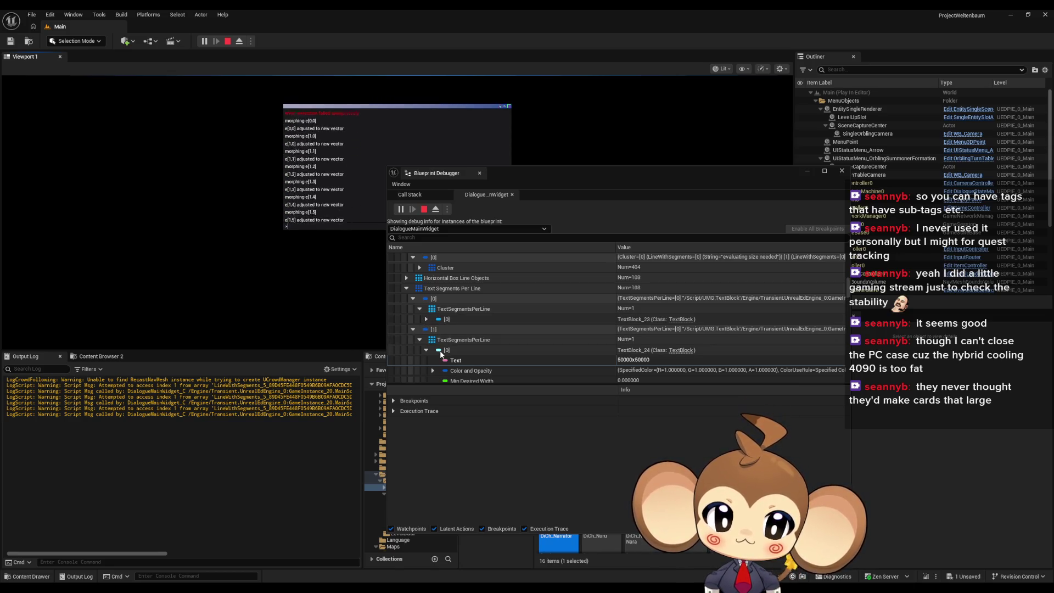
{"action": "scroll", "coordinate": [440, 354], "scroll_direction": "down", "scroll_amount": 1}
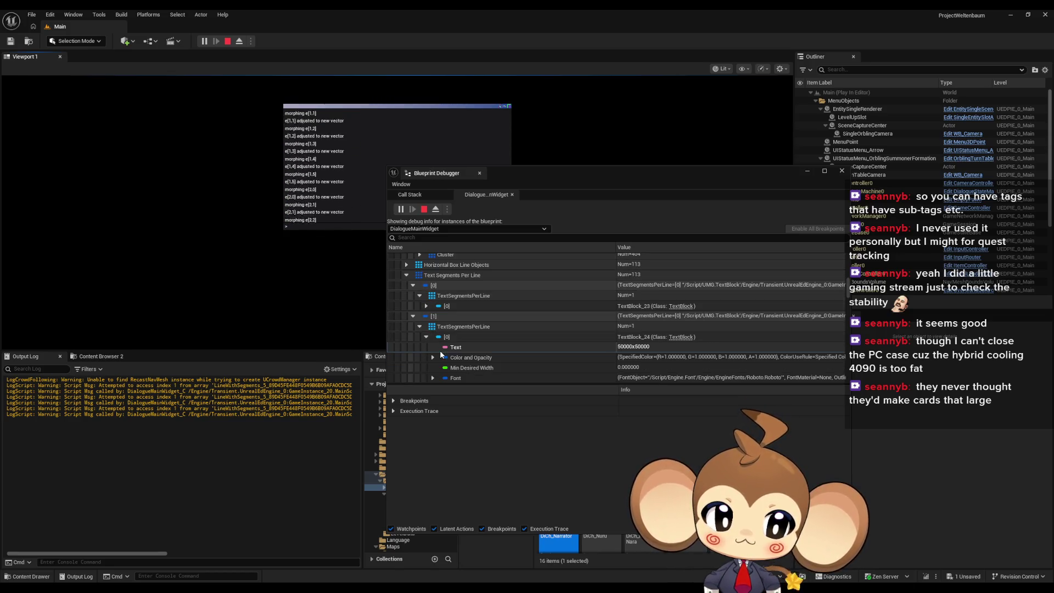
{"action": "left_click", "coordinate": [420, 327]}
{"action": "left_click", "coordinate": [413, 337]}
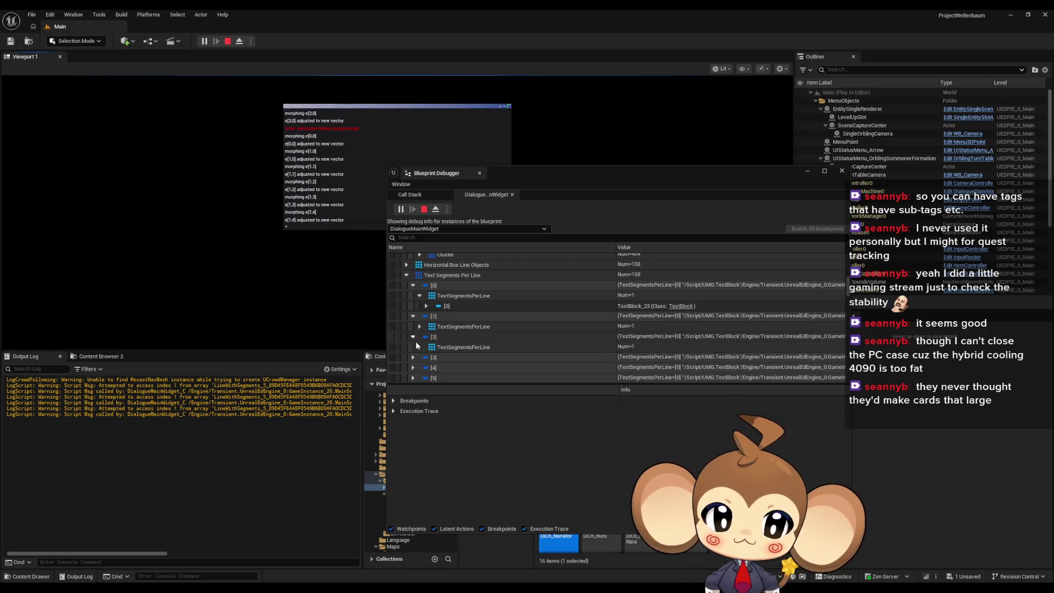
{"action": "left_click", "coordinate": [420, 347]}
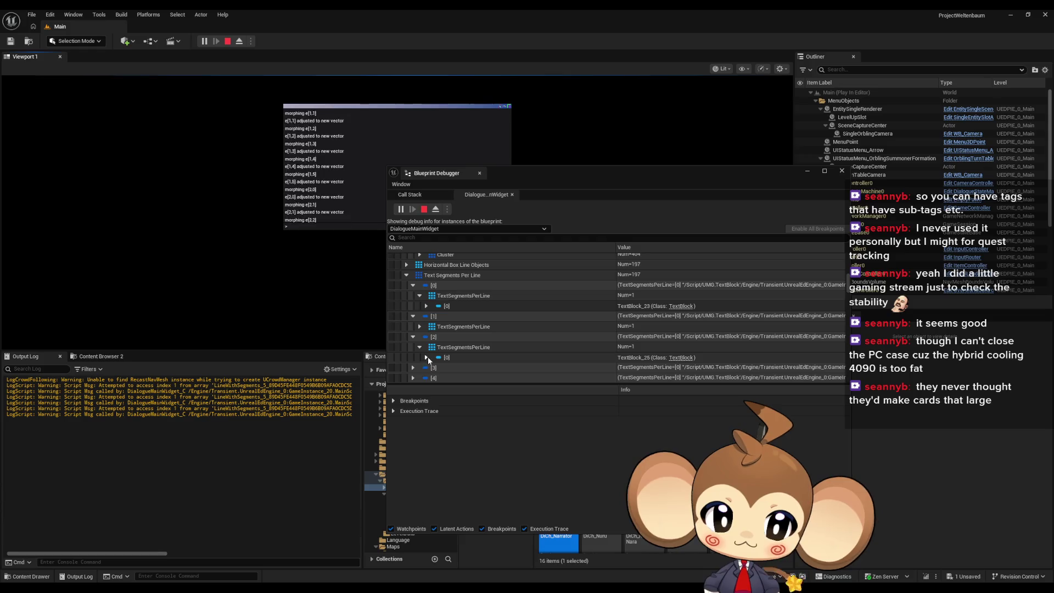
{"action": "left_click", "coordinate": [427, 357]}
{"action": "scroll", "coordinate": [456, 346], "scroll_direction": "down", "scroll_amount": 1}
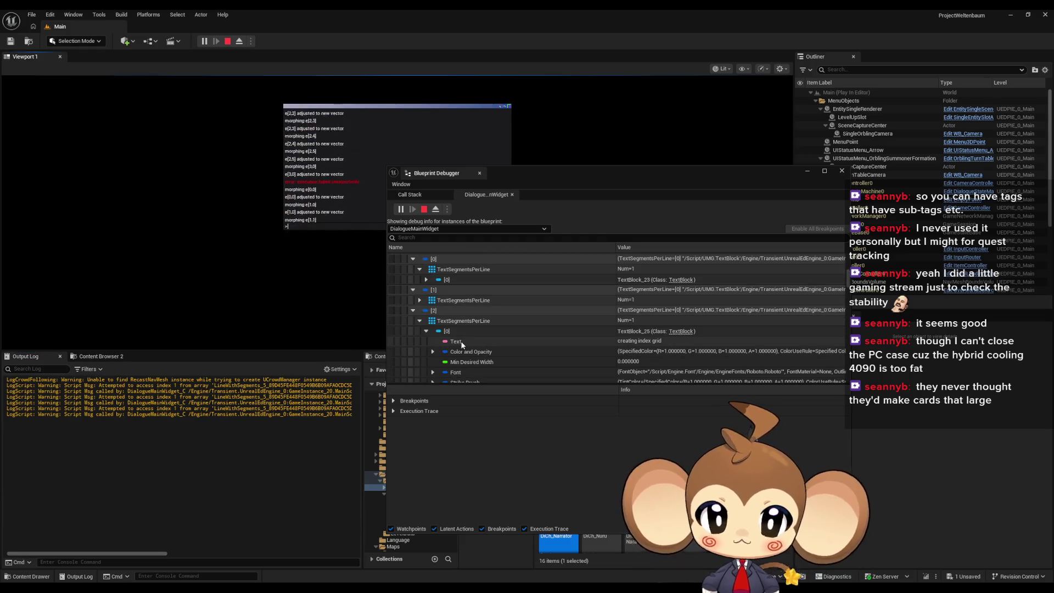
{"action": "mouse_move", "coordinate": [432, 592]}
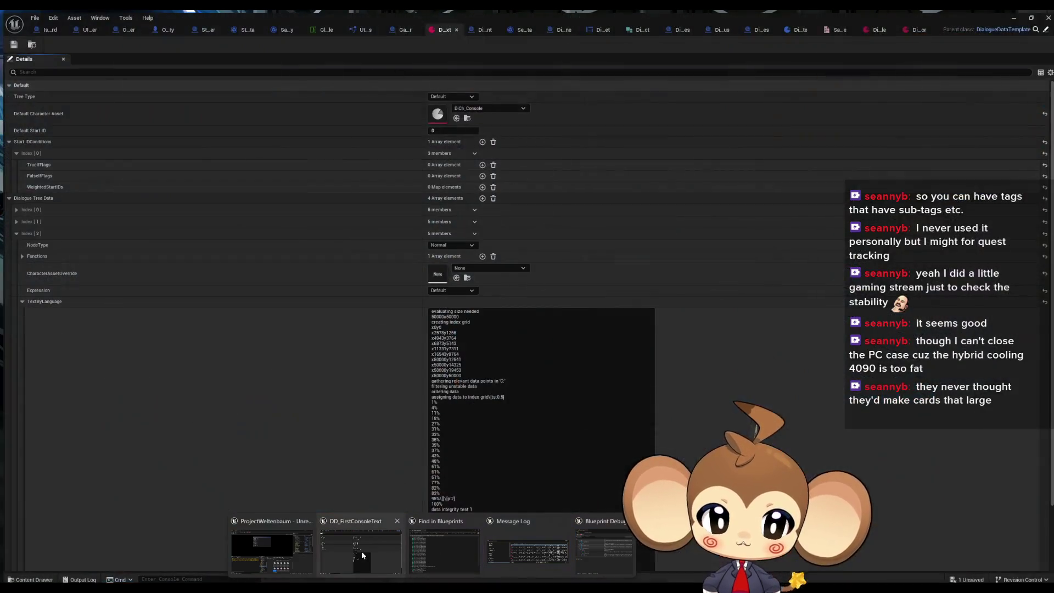
Bring the DD_FirstConsoleText window and Blueprint Debugger forward and scroll through the debugger's variables.
{"action": "left_click", "coordinate": [361, 551]}
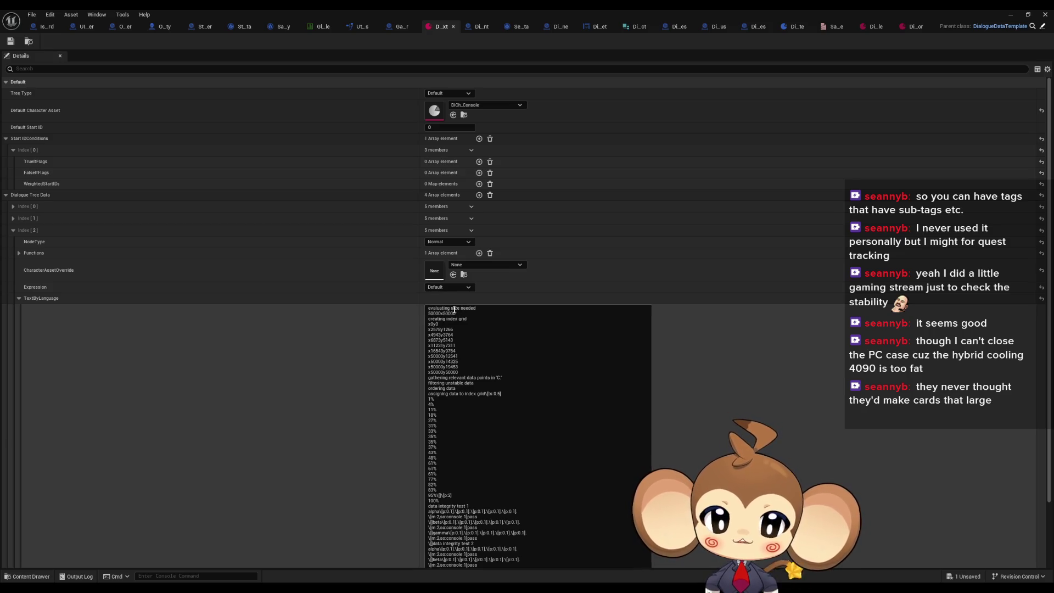
{"action": "mouse_move", "coordinate": [438, 587]}
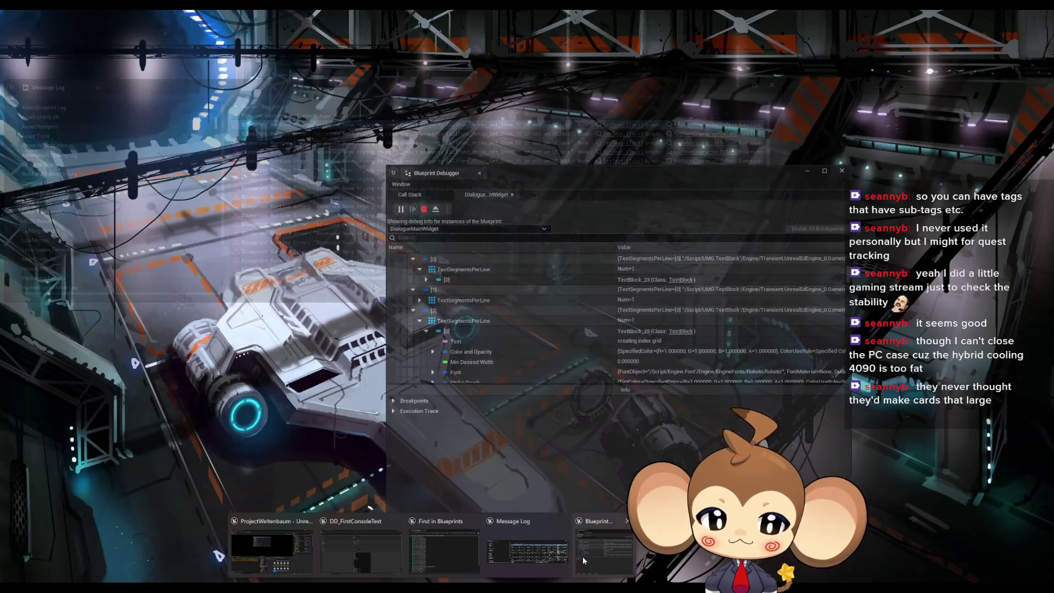
{"action": "left_click", "coordinate": [582, 555]}
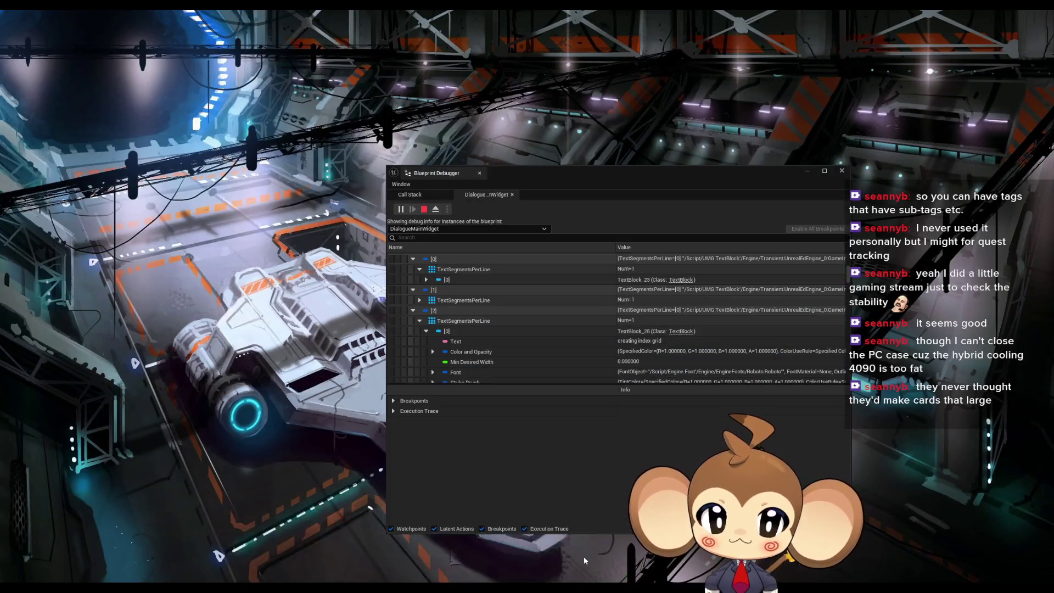
{"action": "scroll", "coordinate": [608, 334], "scroll_direction": "up", "scroll_amount": 10}
{"action": "scroll", "coordinate": [604, 335], "scroll_direction": "up", "scroll_amount": 5}
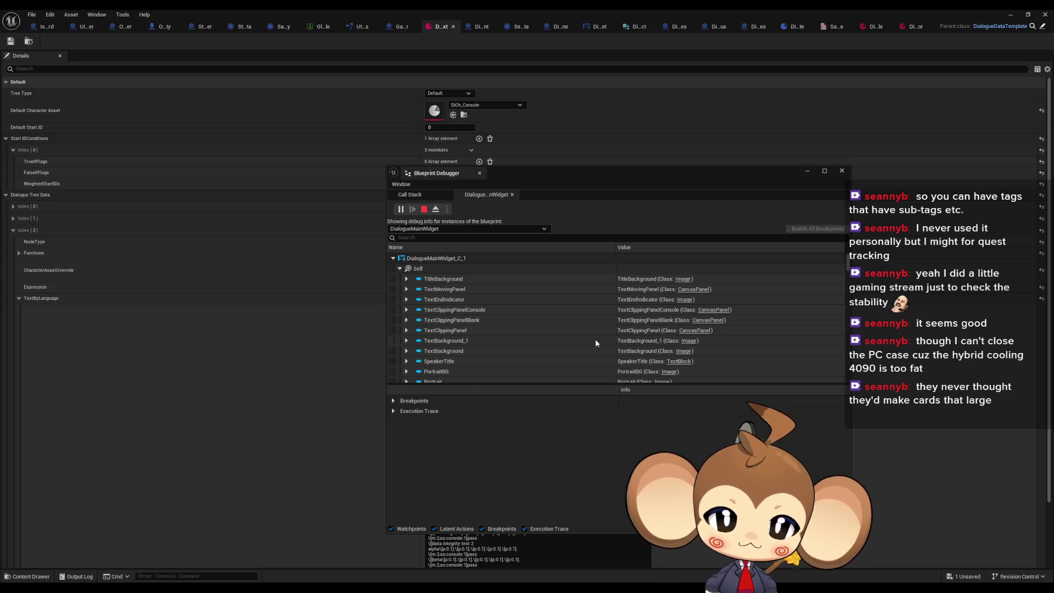
{"action": "scroll", "coordinate": [645, 293], "scroll_direction": "down", "scroll_amount": 4}
{"action": "scroll", "coordinate": [643, 311], "scroll_direction": "down", "scroll_amount": 2}
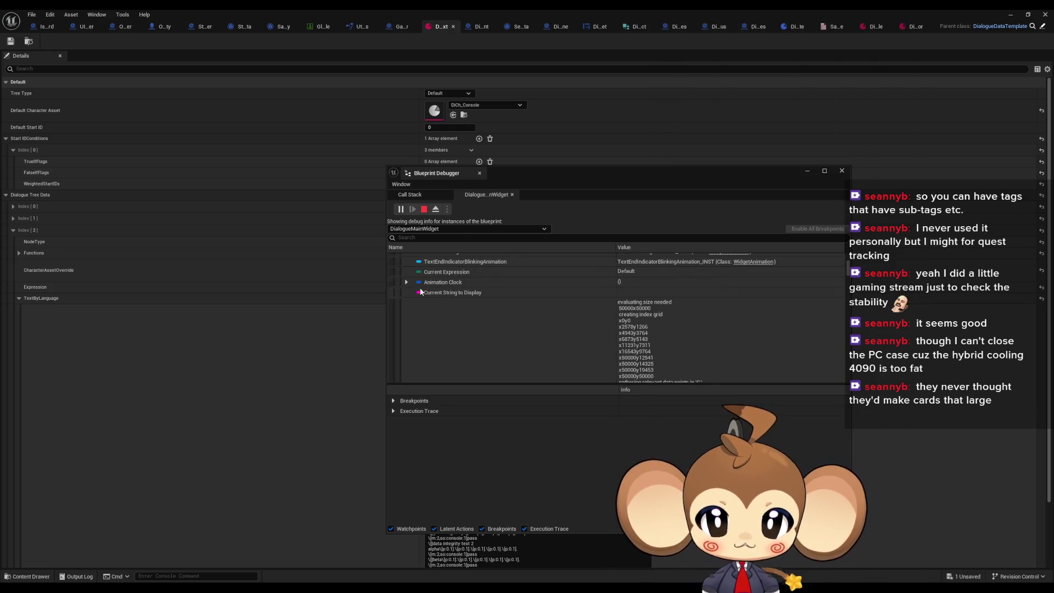
{"action": "scroll", "coordinate": [426, 292], "scroll_direction": "down", "scroll_amount": 10}
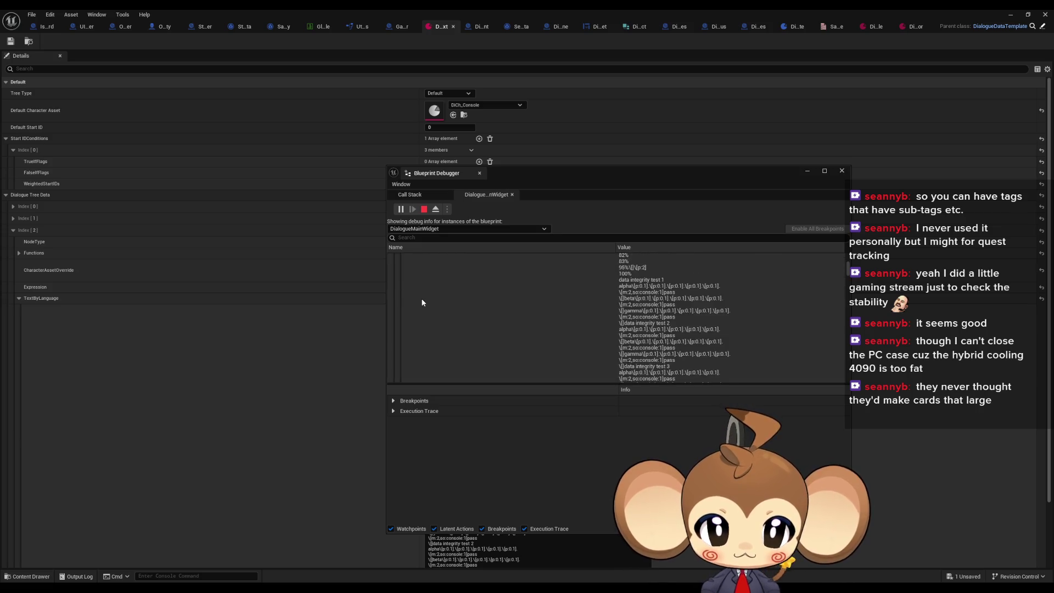
{"action": "scroll", "coordinate": [420, 298], "scroll_direction": "up", "scroll_amount": 10}
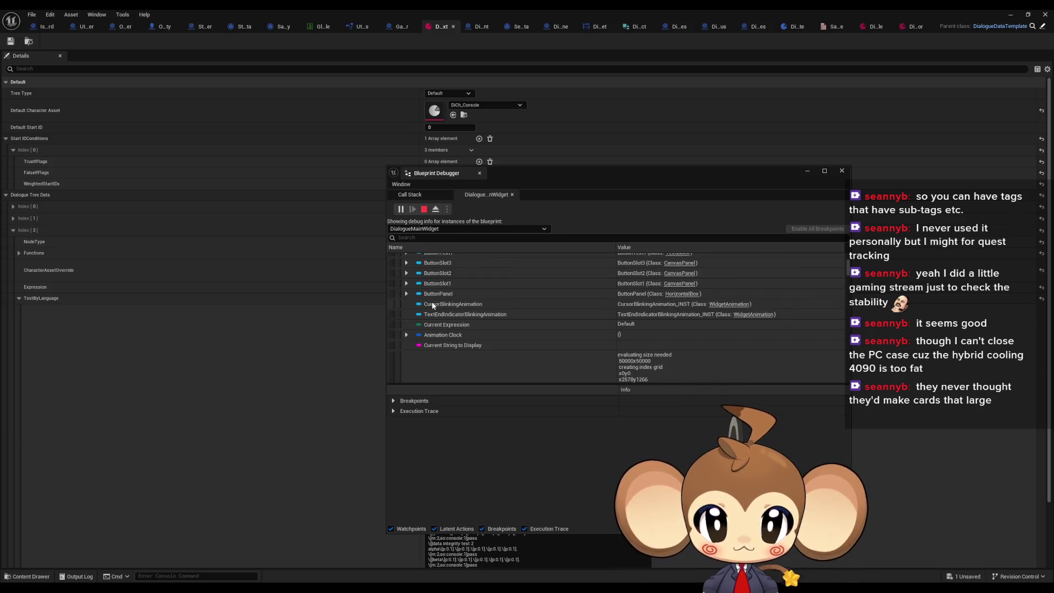
{"action": "scroll", "coordinate": [501, 328], "scroll_direction": "down", "scroll_amount": 3}
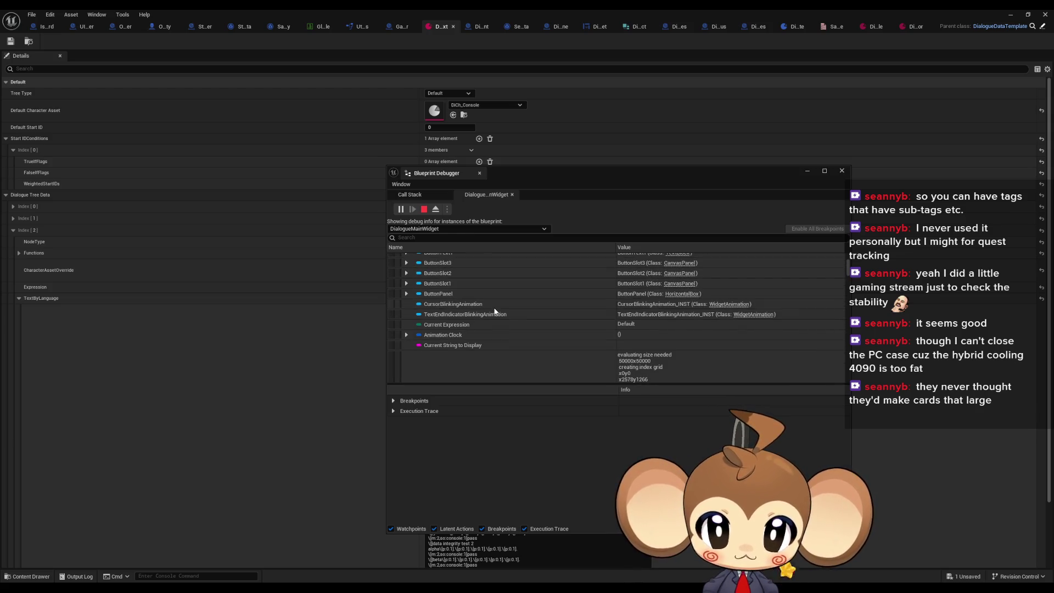
{"action": "scroll", "coordinate": [495, 312], "scroll_direction": "up", "scroll_amount": 5}
{"action": "scroll", "coordinate": [495, 300], "scroll_direction": "up", "scroll_amount": 2}
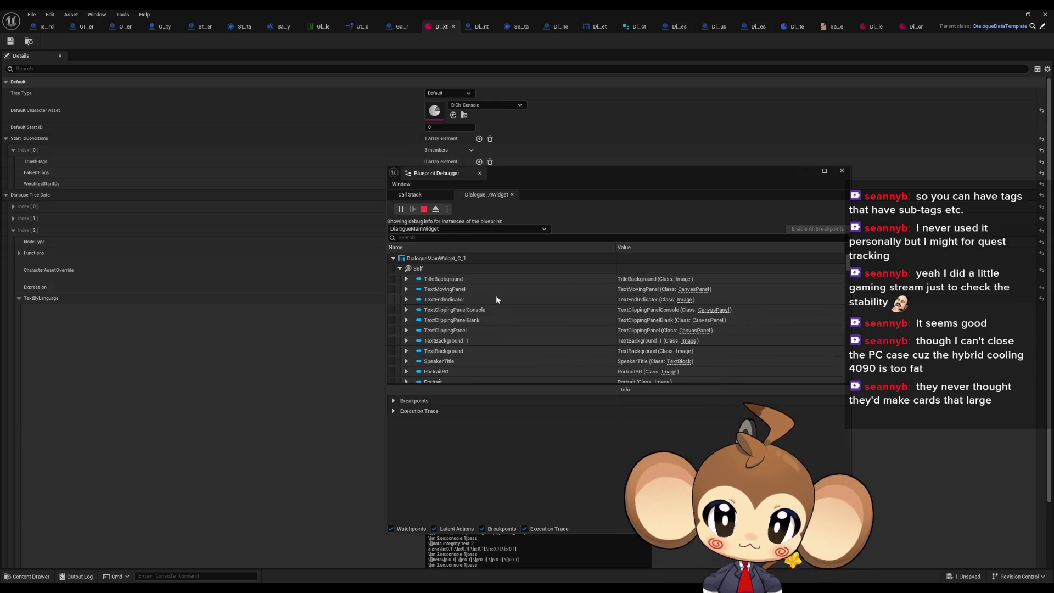
Collapse the widget's Self variables, drag the debugger off the Details panel, and check open editor windows.
{"action": "left_click", "coordinate": [401, 269]}
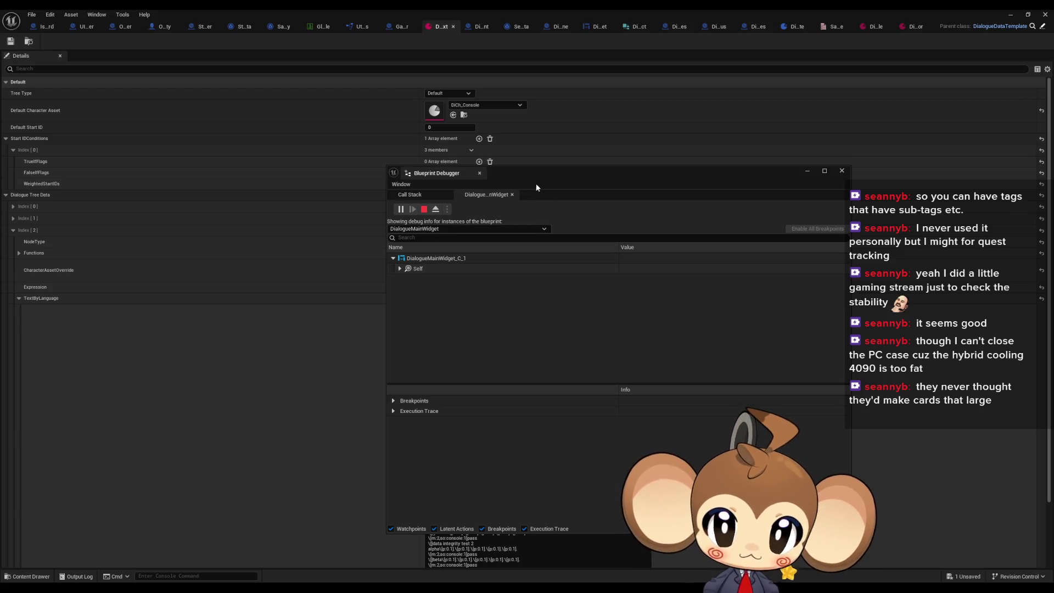
{"action": "left_click_drag", "start_coordinate": [534, 179], "coordinate": [1053, 176]}
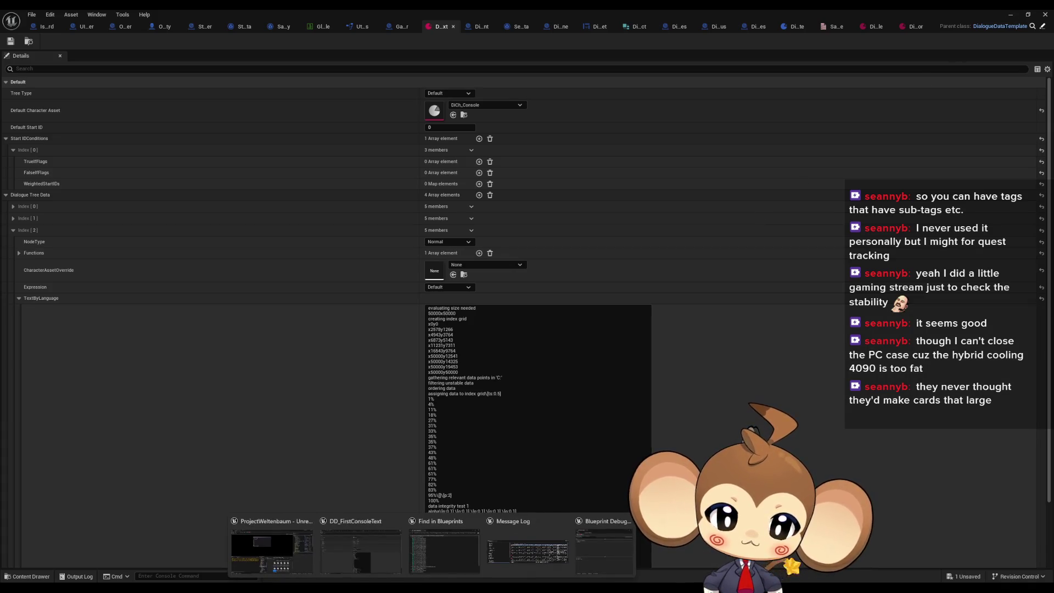
{"action": "left_click", "coordinate": [276, 557]}
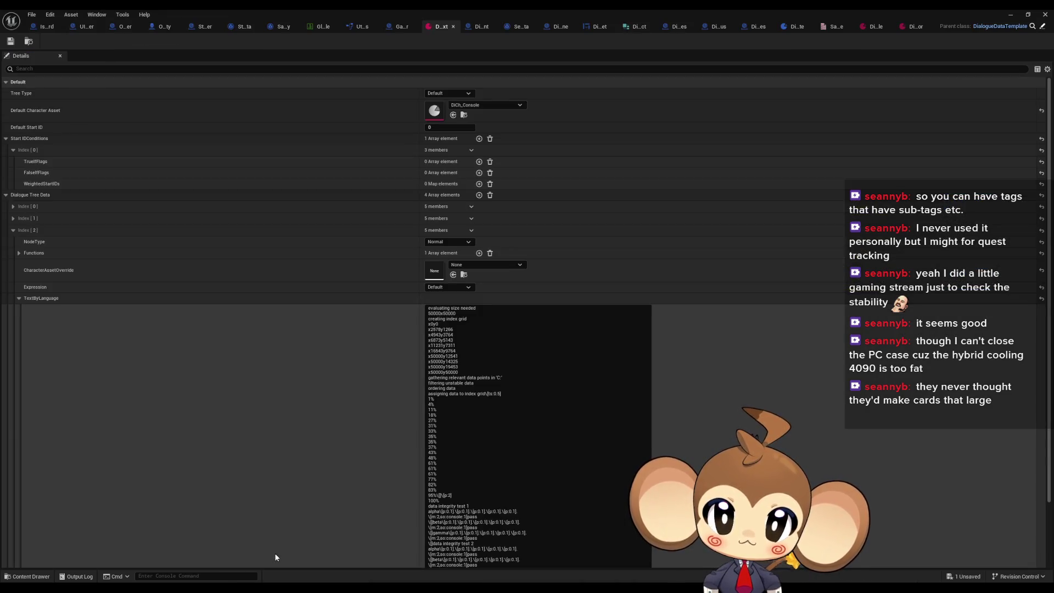
{"action": "mouse_move", "coordinate": [307, 590]}
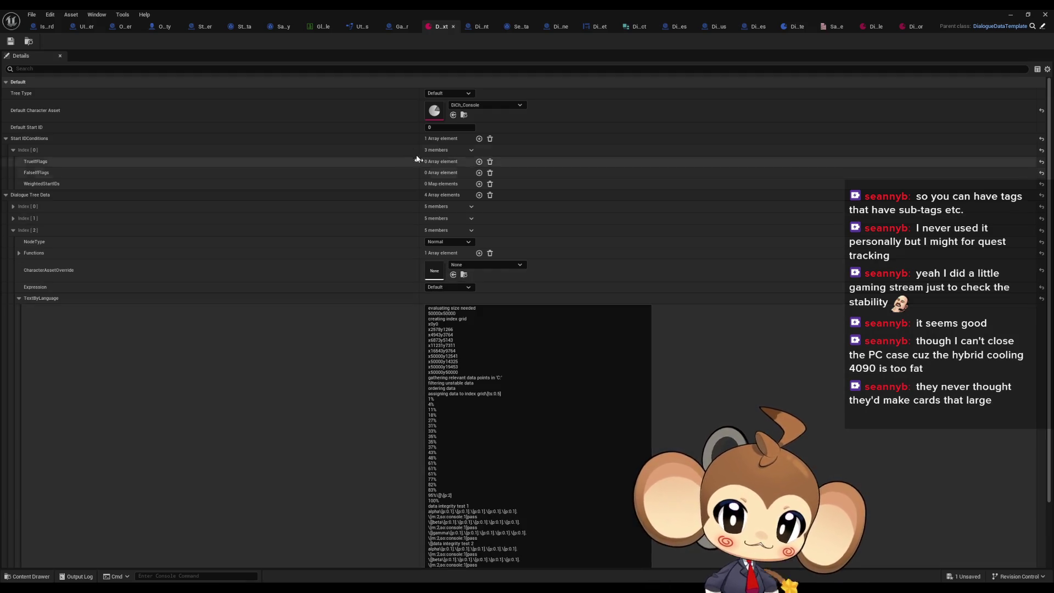
Stop the simulation from the UIController tab and set the Output Log filter to show all messages.
{"action": "left_click", "coordinate": [80, 26]}
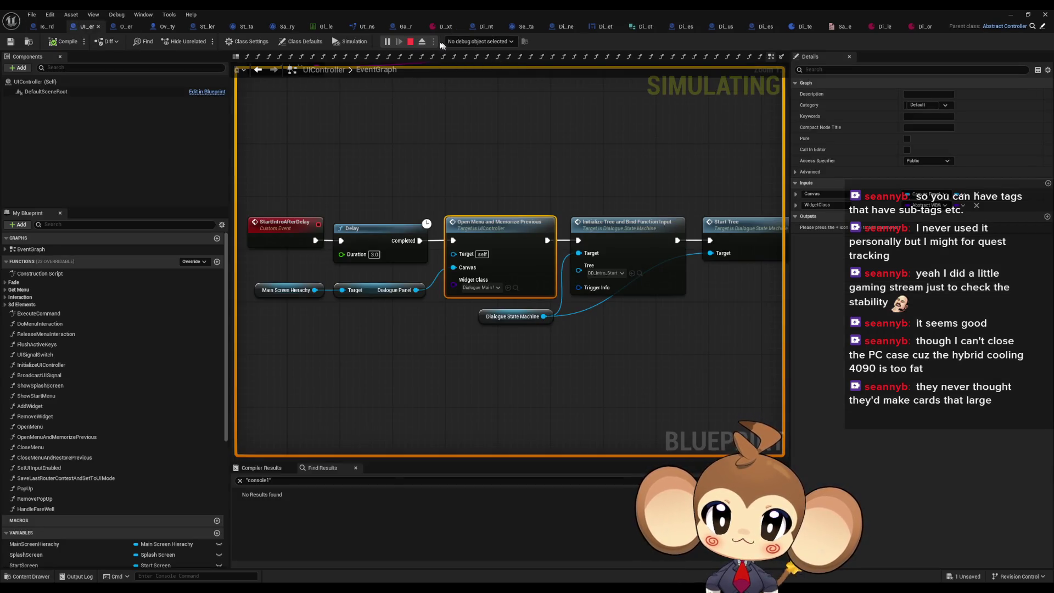
{"action": "left_click", "coordinate": [409, 42]}
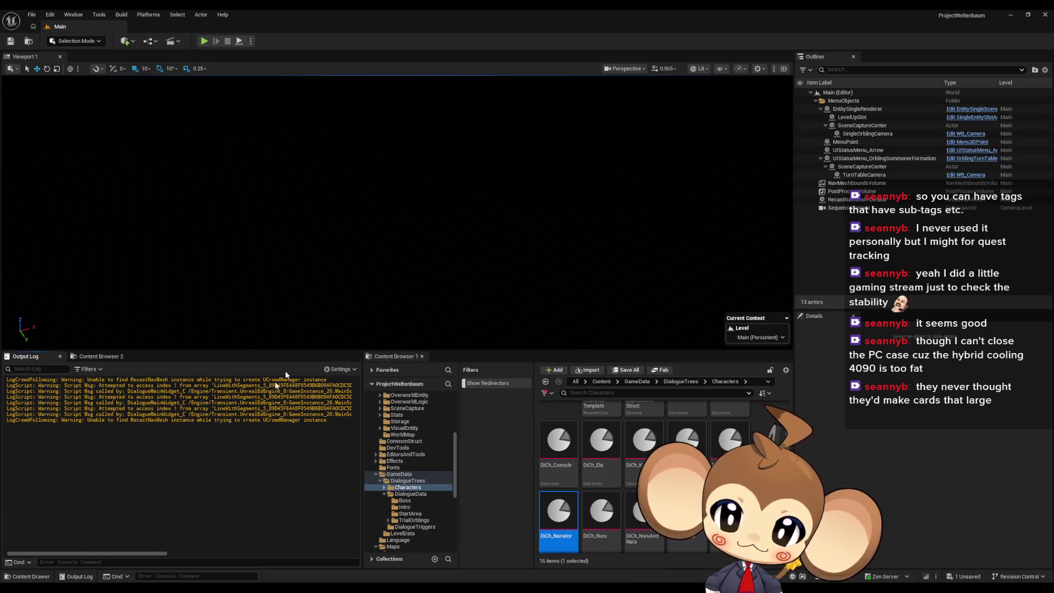
{"action": "left_click", "coordinate": [90, 369]}
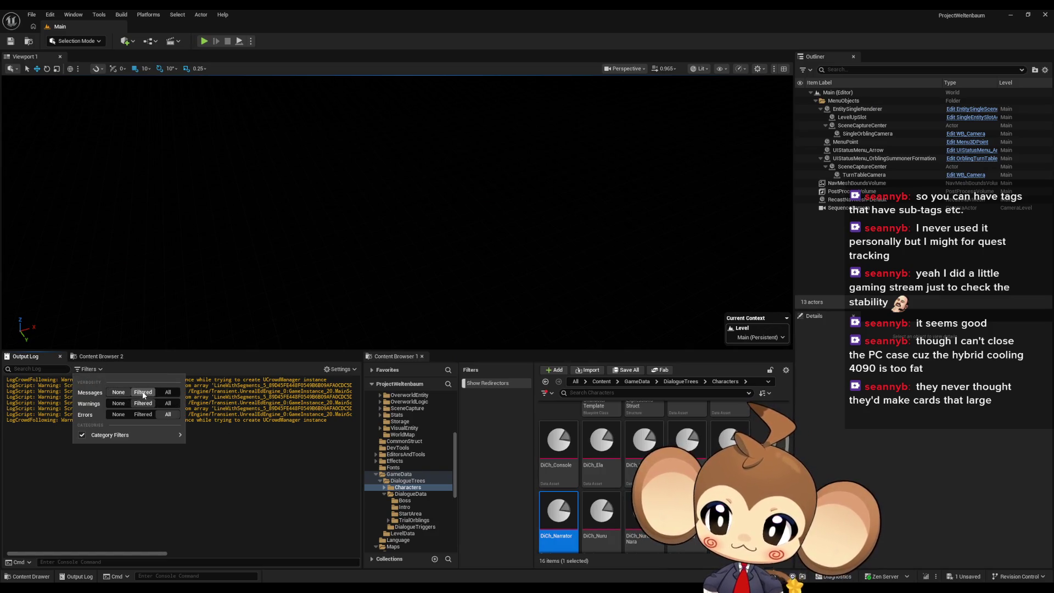
{"action": "left_click", "coordinate": [141, 415]}
{"action": "left_click", "coordinate": [297, 457]}
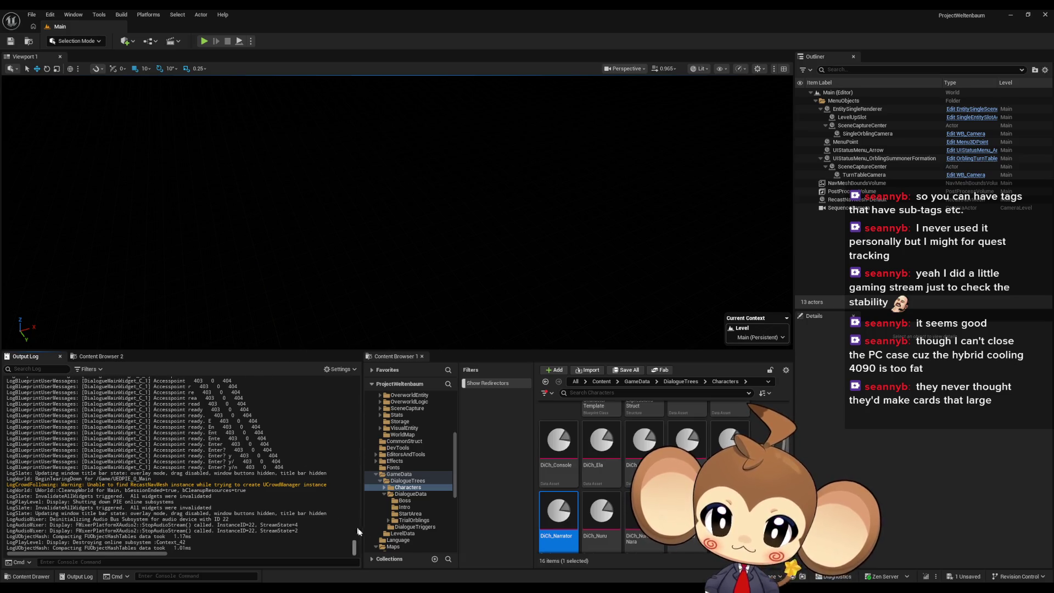
Enlarge and scroll the Output Log, selecting the out-of-range index warning text.
{"action": "mouse_move", "coordinate": [354, 548]}
{"action": "left_mouse_down"}
{"action": "mouse_move", "coordinate": [354, 429]}
{"action": "mouse_move", "coordinate": [345, 547]}
{"action": "left_mouse_up"}
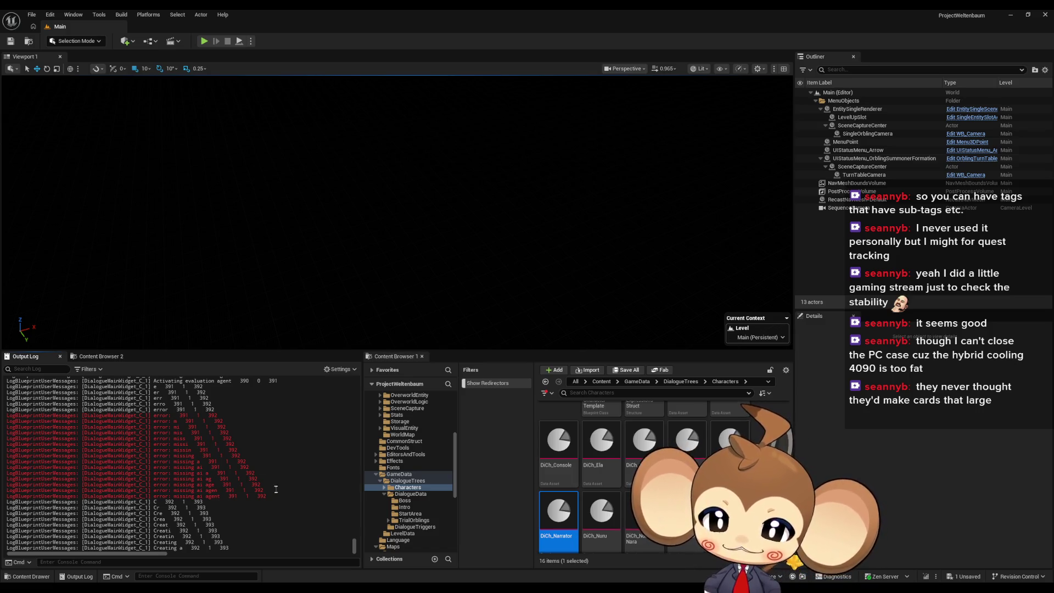
{"action": "scroll", "coordinate": [323, 458], "scroll_direction": "up", "scroll_amount": 3}
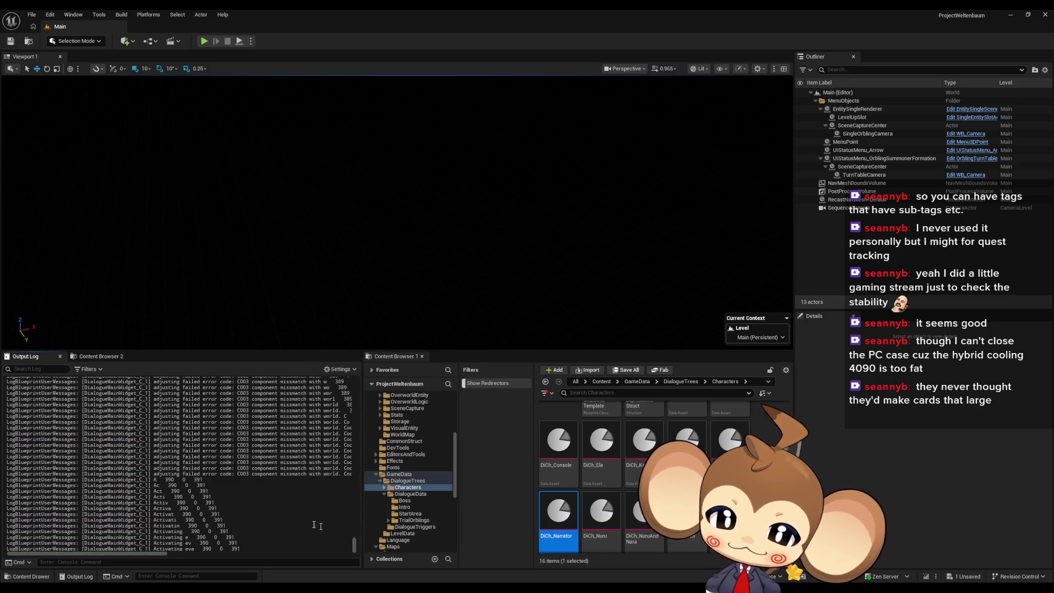
{"action": "left_click_drag", "start_coordinate": [353, 544], "coordinate": [361, 391]}
{"action": "scroll", "coordinate": [315, 457], "scroll_direction": "down", "scroll_amount": 2}
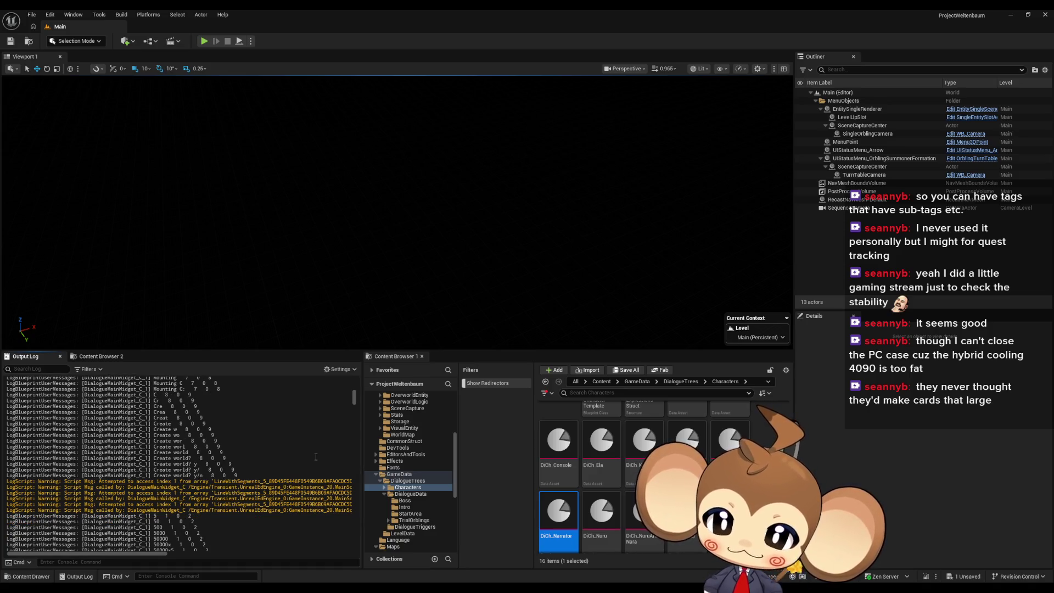
{"action": "mouse_move", "coordinate": [167, 482]}
{"action": "left_mouse_down"}
{"action": "mouse_move", "coordinate": [219, 496]}
{"action": "mouse_move", "coordinate": [201, 471]}
{"action": "left_mouse_up"}
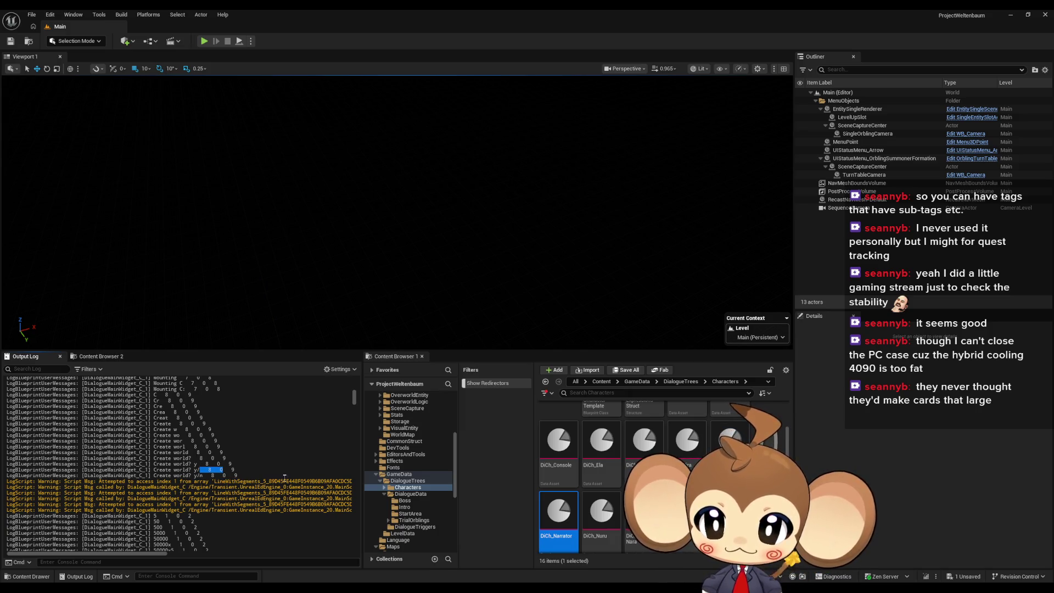
{"action": "scroll", "coordinate": [285, 476], "scroll_direction": "down", "scroll_amount": 2}
Type 'creat' and select the array index warning lines, including the words 'index 1 from'.
{"action": "type", "text": "creat"}
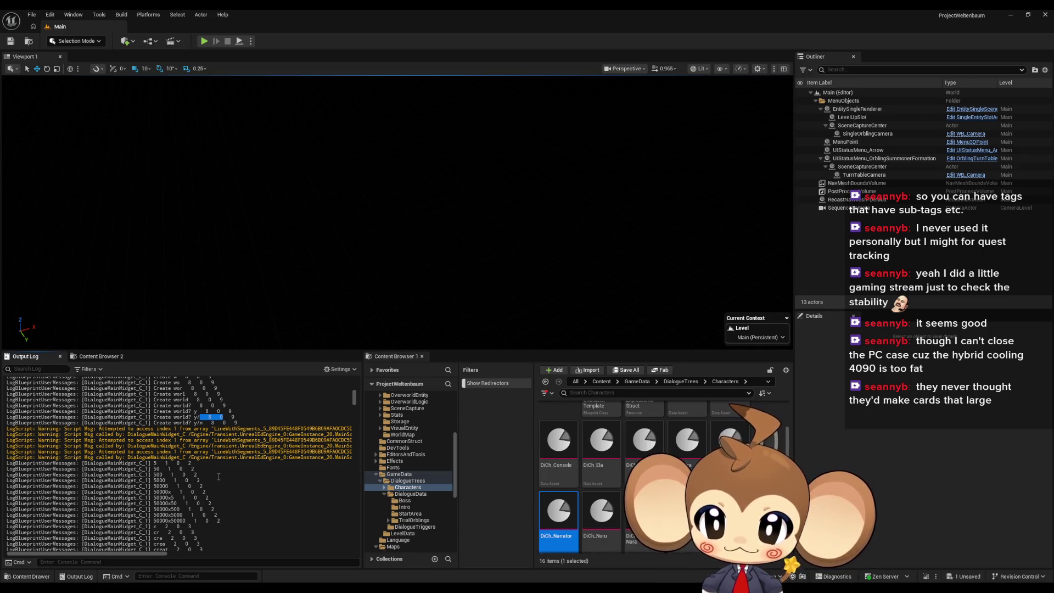
{"action": "left_click_drag", "start_coordinate": [159, 434], "coordinate": [188, 464]}
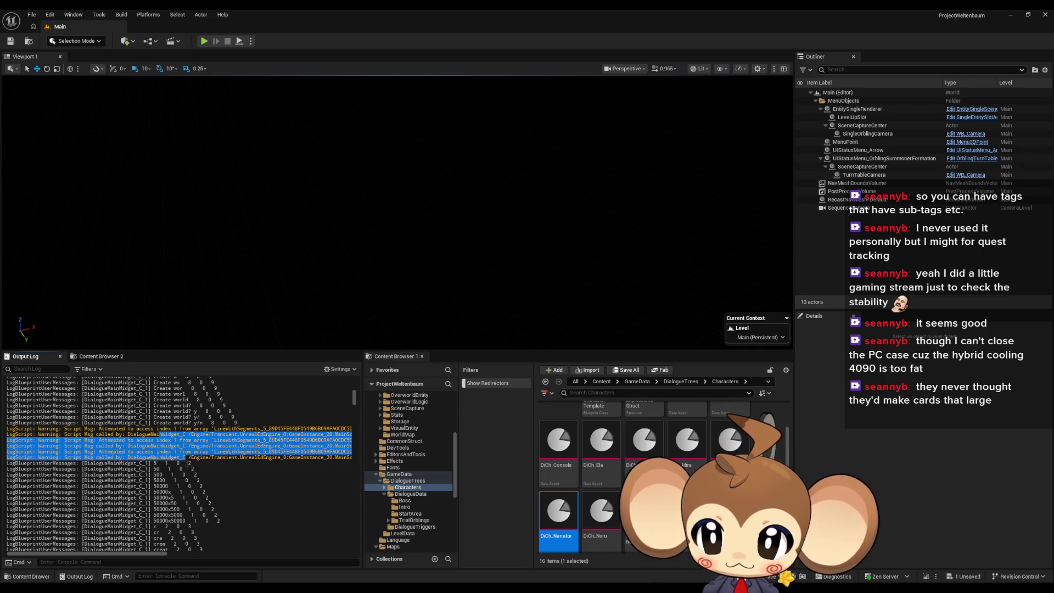
{"action": "left_click_drag", "start_coordinate": [137, 429], "coordinate": [189, 458]}
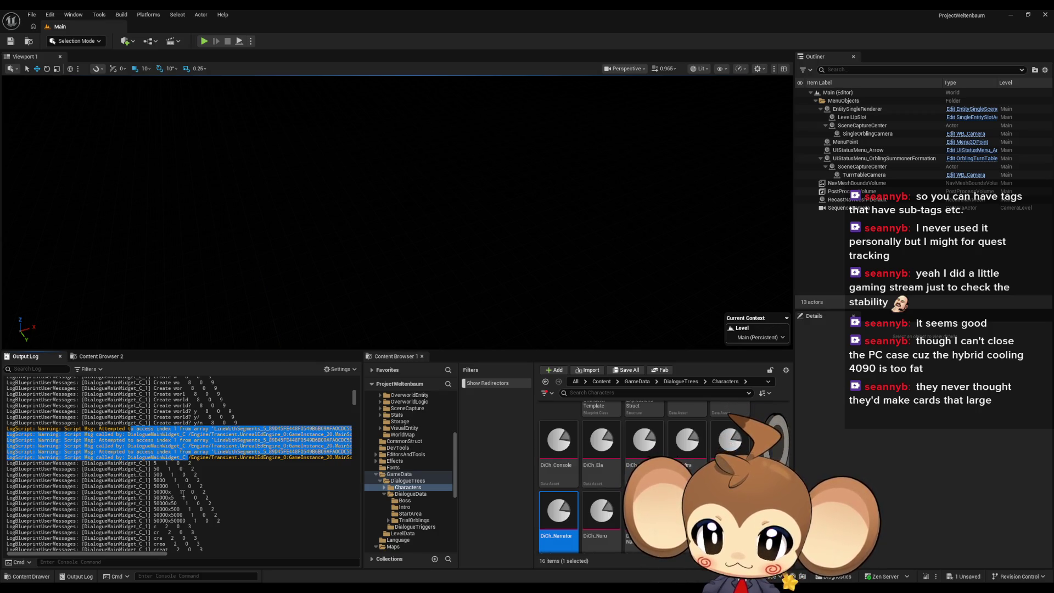
{"action": "left_click", "coordinate": [183, 486]}
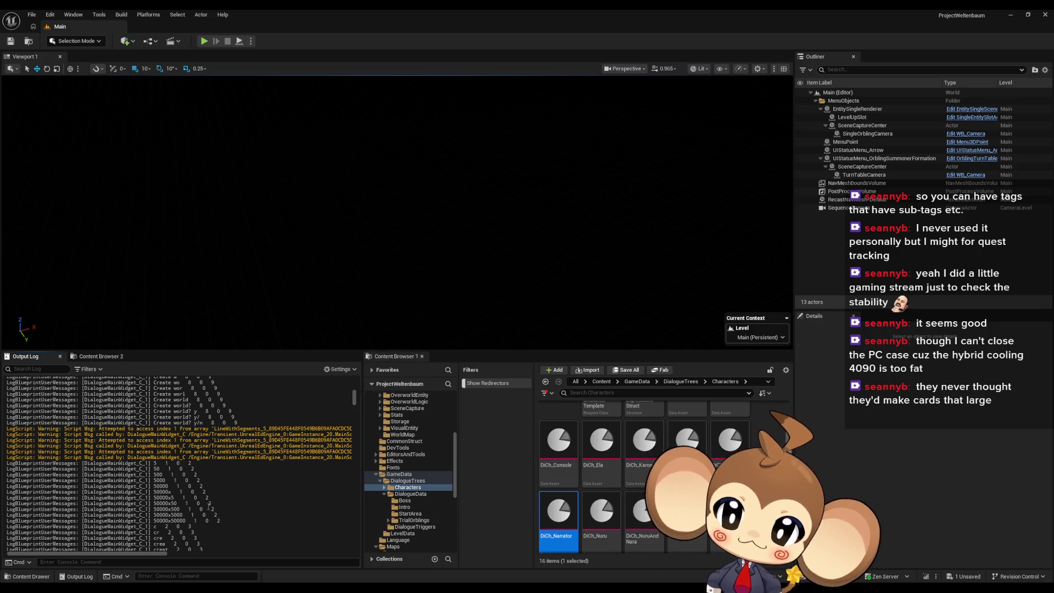
{"action": "scroll", "coordinate": [210, 500], "scroll_direction": "up", "scroll_amount": 3}
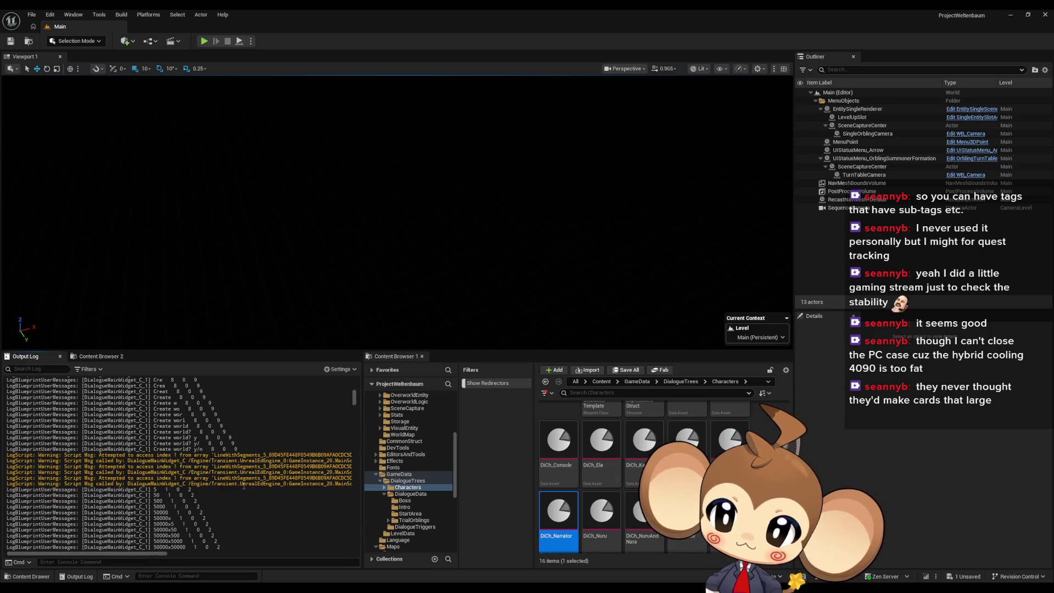
{"action": "left_click_drag", "start_coordinate": [154, 455], "coordinate": [194, 456]}
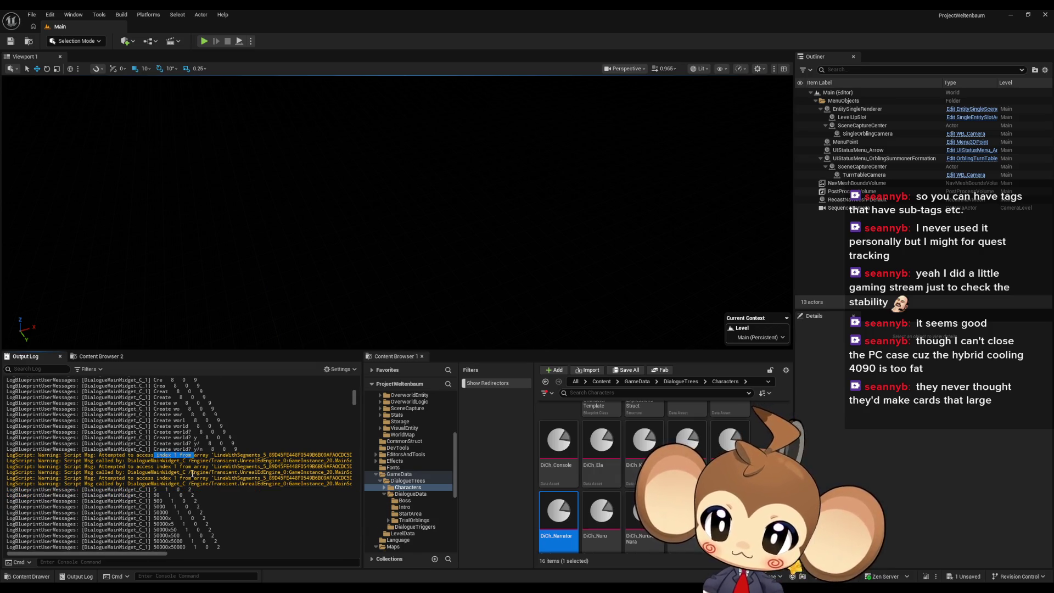
{"action": "double_click", "coordinate": [189, 489]}
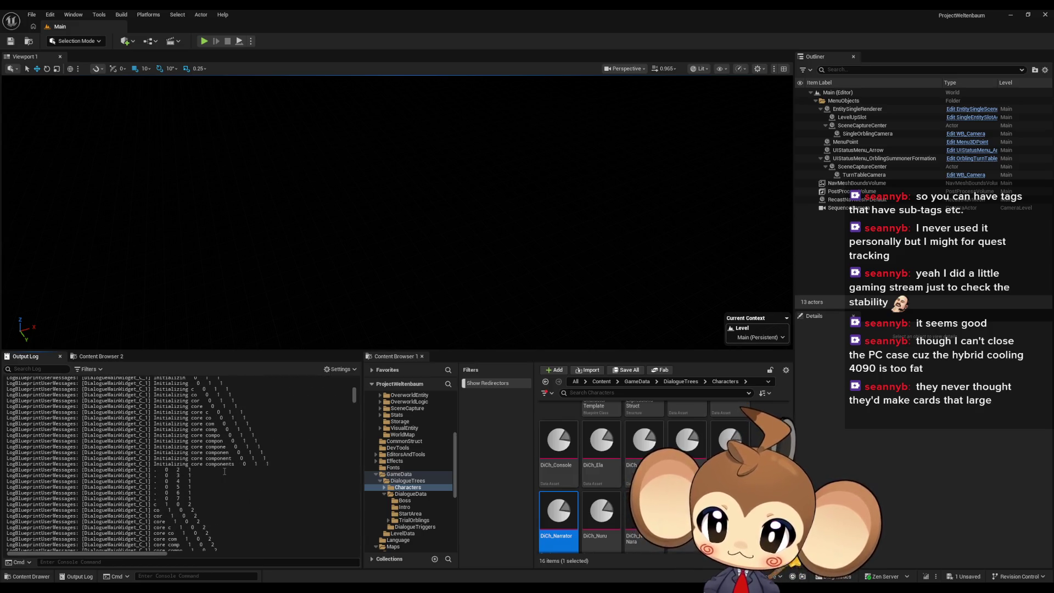
Expand the dialogue data asset's Index [1] entry to read its text, then switch to DialogueMainWidget.
{"action": "mouse_move", "coordinate": [417, 589]}
{"action": "mouse_move", "coordinate": [521, 555]}
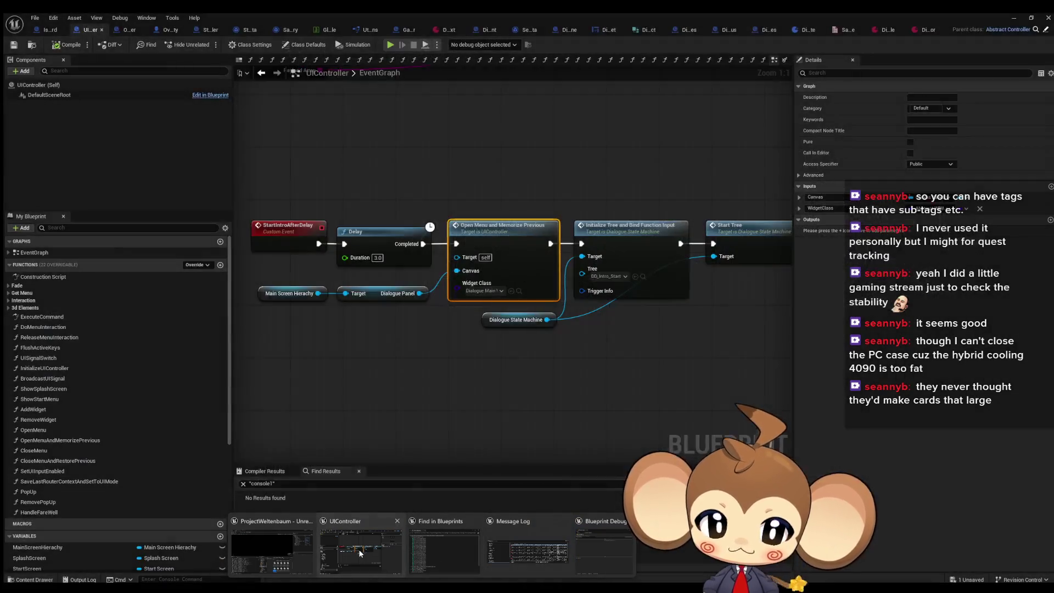
{"action": "left_click", "coordinate": [359, 549]}
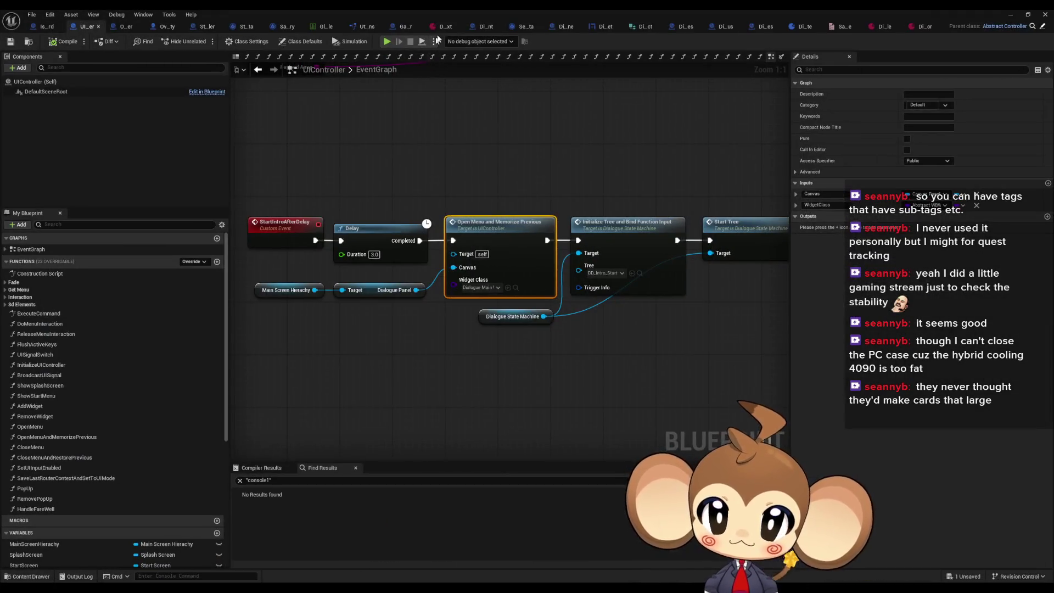
{"action": "left_click", "coordinate": [439, 27]}
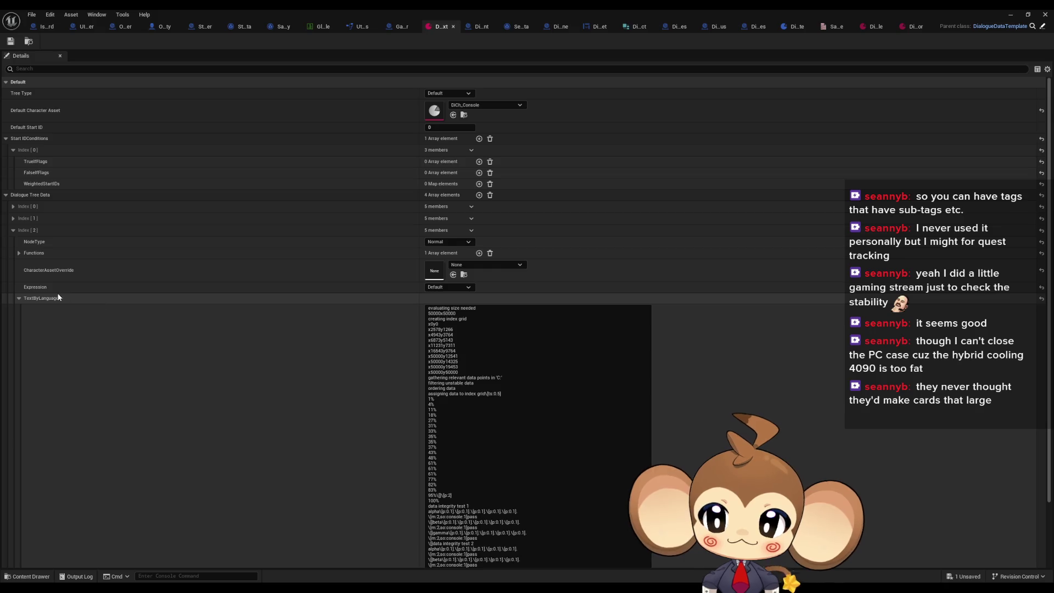
{"action": "left_click", "coordinate": [18, 298]}
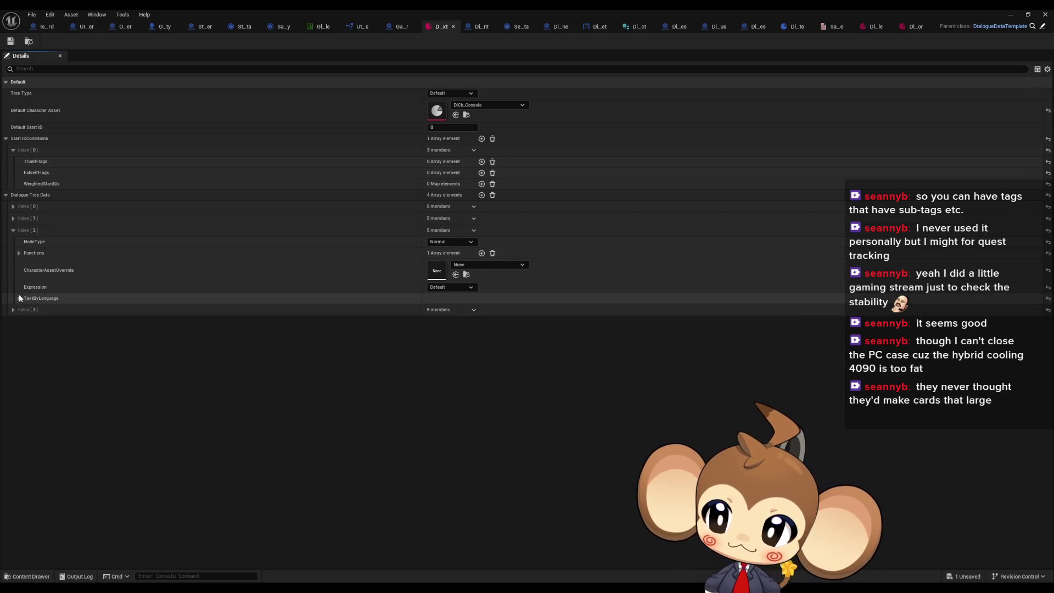
{"action": "left_click", "coordinate": [19, 298]}
{"action": "left_click", "coordinate": [19, 299]}
{"action": "left_click", "coordinate": [13, 218]}
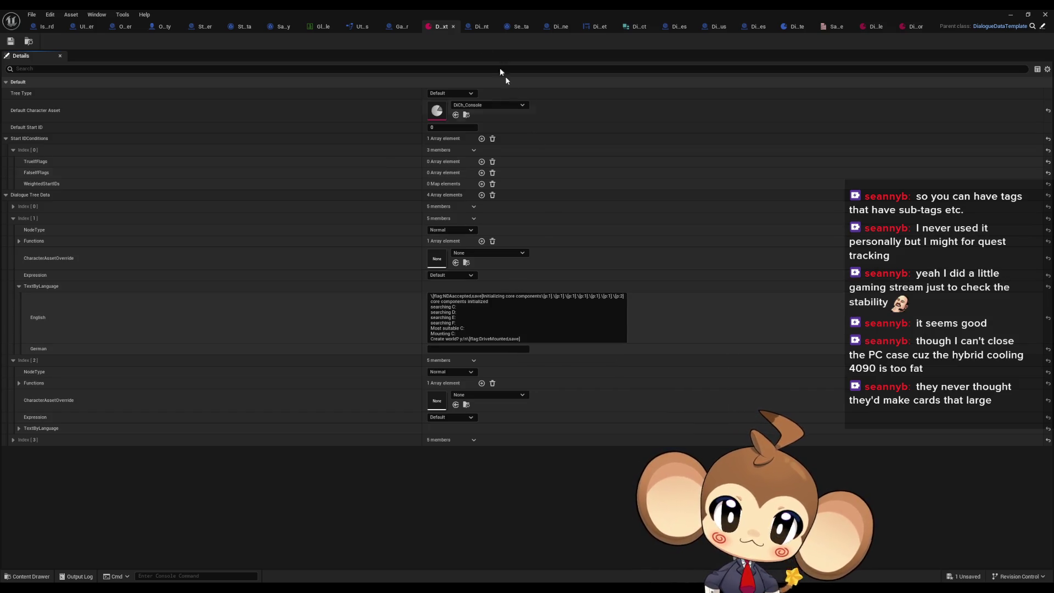
{"action": "left_click", "coordinate": [584, 27]}
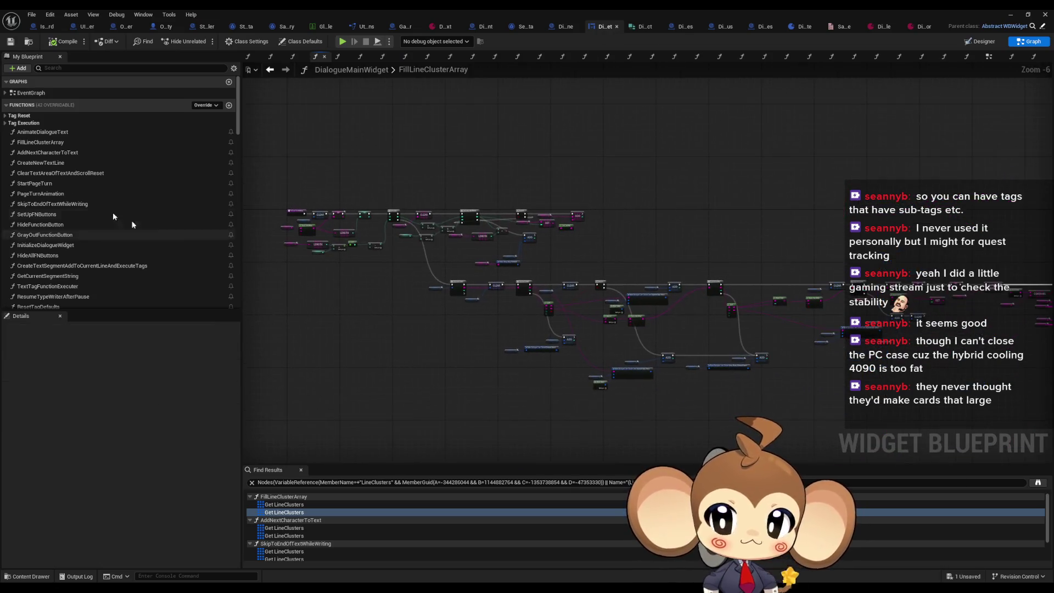
Open the AddNextCharacterToText function graph and zoom around its nodes.
{"action": "double_click", "coordinate": [47, 153]}
{"action": "scroll", "coordinate": [571, 265], "scroll_direction": "down", "scroll_amount": 4}
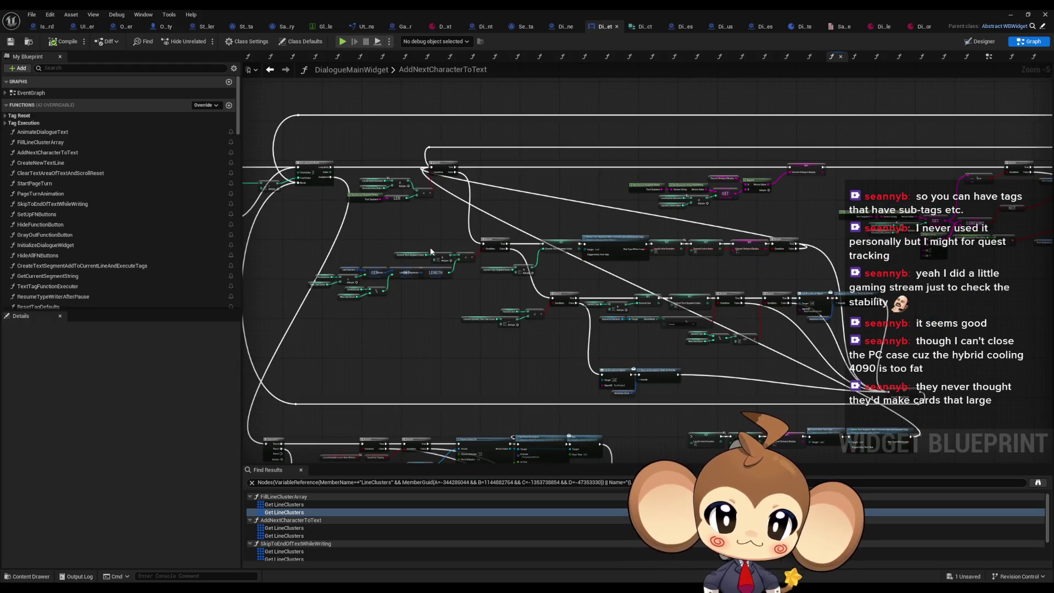
{"action": "scroll", "coordinate": [450, 191], "scroll_direction": "down", "scroll_amount": 2}
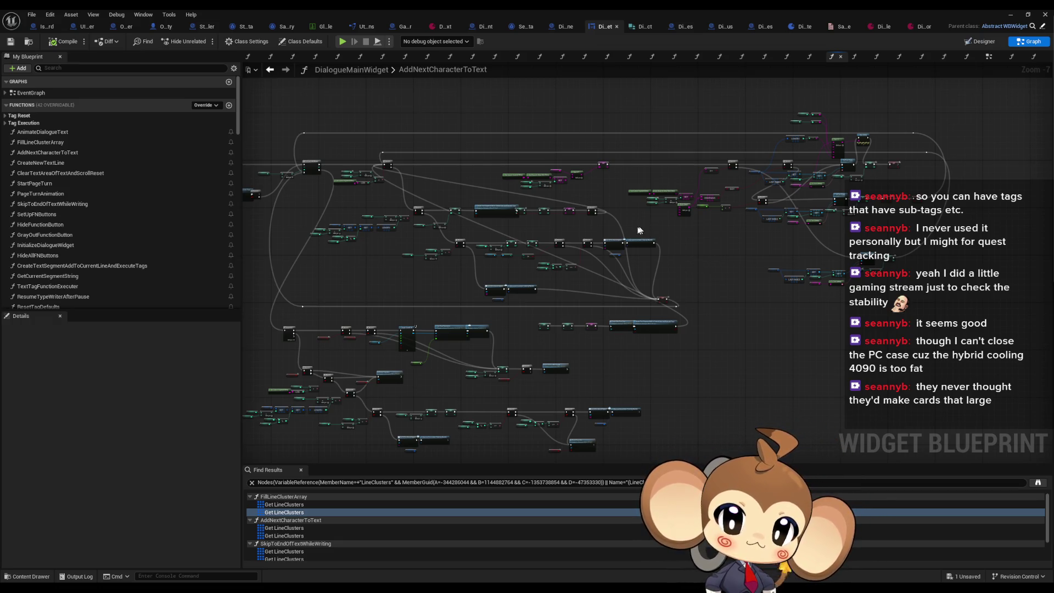
{"action": "scroll", "coordinate": [690, 255], "scroll_direction": "up", "scroll_amount": 7}
{"action": "scroll", "coordinate": [597, 220], "scroll_direction": "down", "scroll_amount": 5}
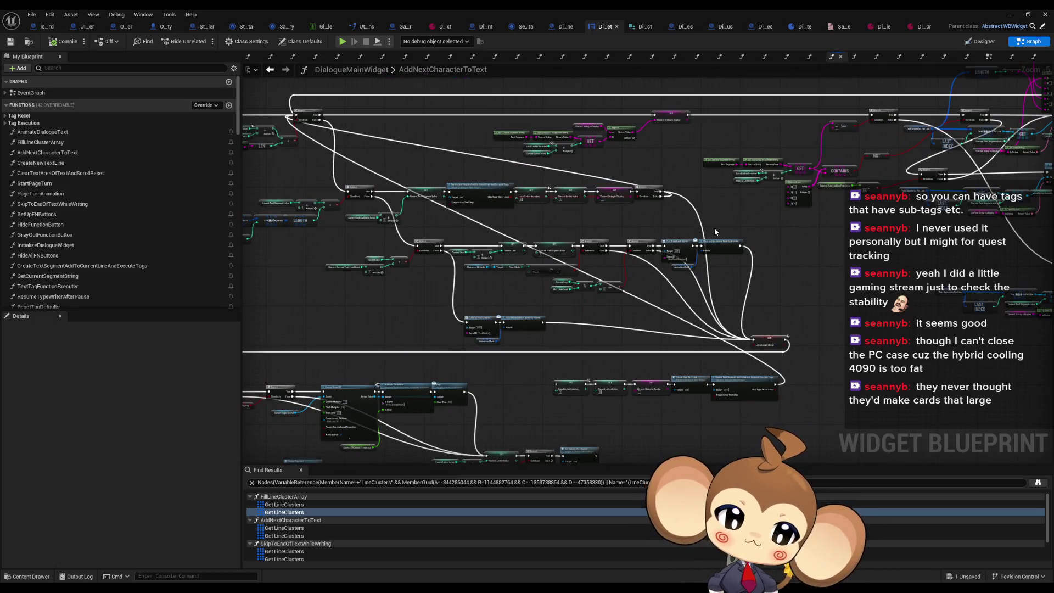
{"action": "left_click_drag", "start_coordinate": [591, 302], "coordinate": [605, 275]}
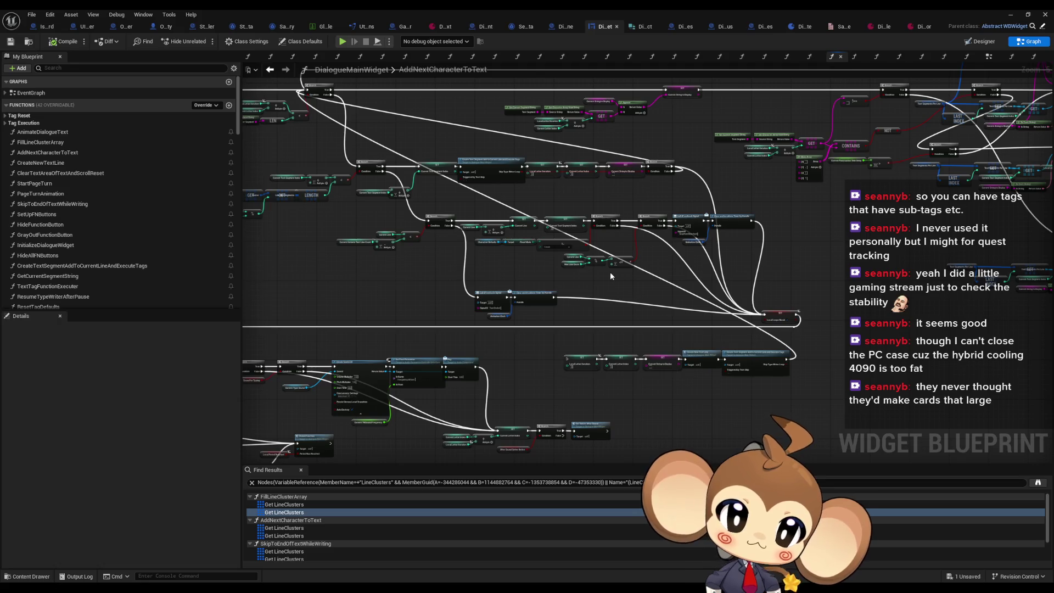
{"action": "scroll", "coordinate": [611, 276], "scroll_direction": "up", "scroll_amount": 2}
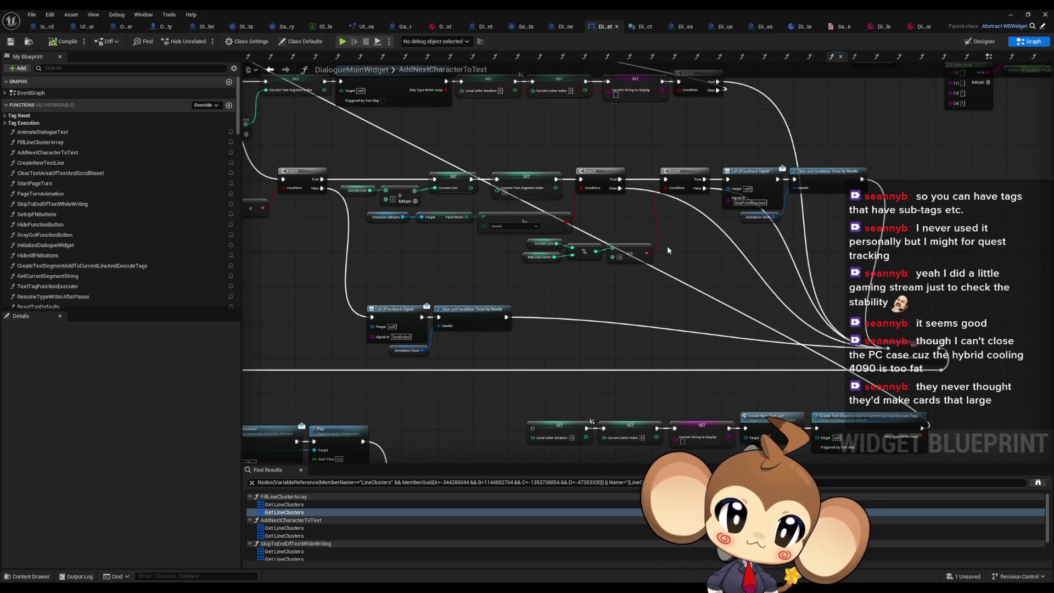
{"action": "scroll", "coordinate": [666, 250], "scroll_direction": "down", "scroll_amount": 3}
{"action": "scroll", "coordinate": [657, 249], "scroll_direction": "up", "scroll_amount": 3}
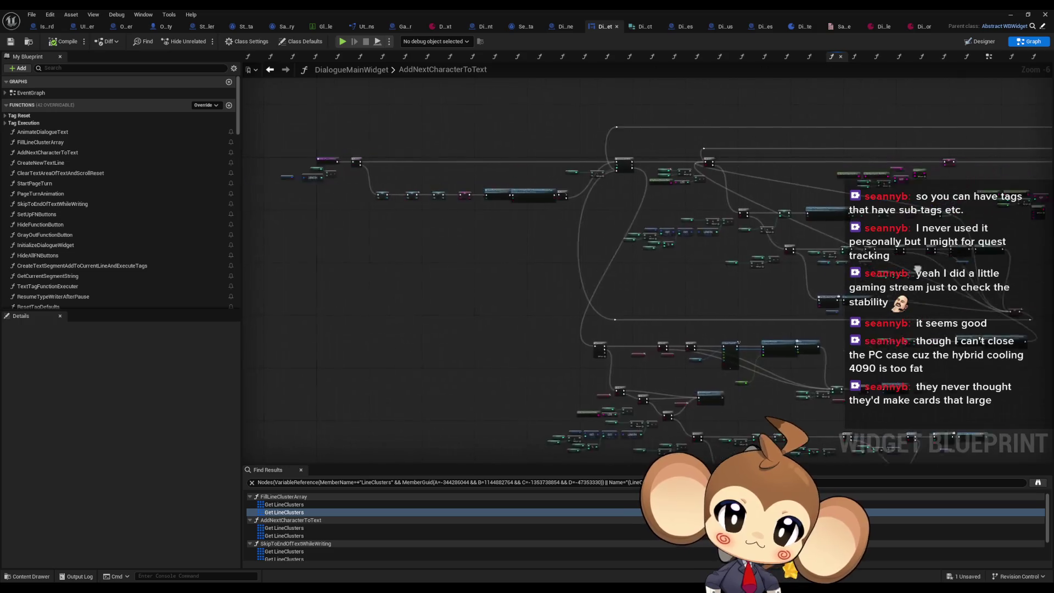
Inspect the SET nodes resetting segment and letter indexes after the Branch, then move the Blueprint window aside.
{"action": "left_click_drag", "start_coordinate": [617, 213], "coordinate": [833, 266]}
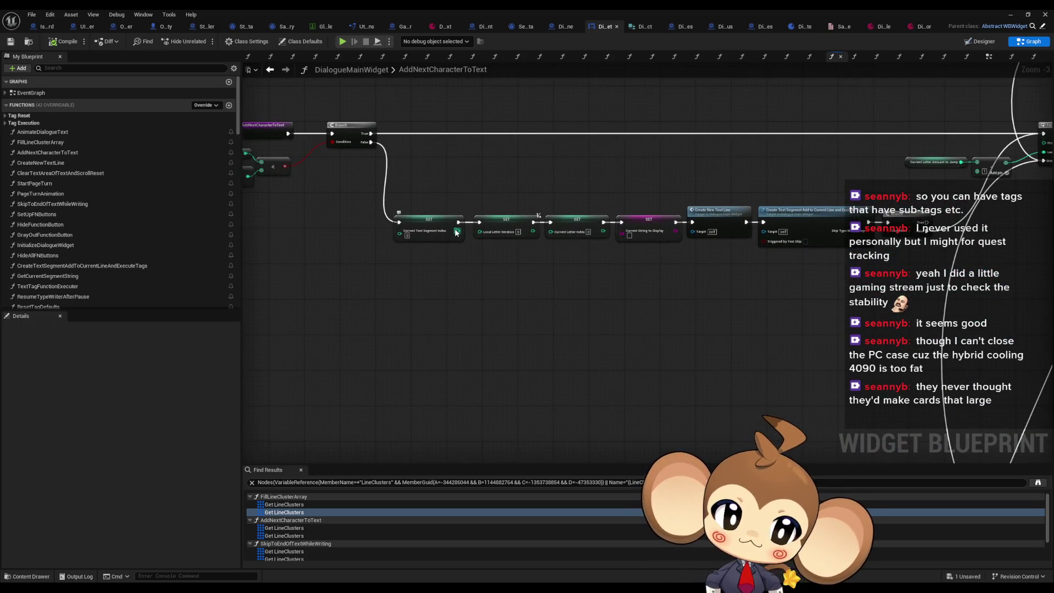
{"action": "left_click_drag", "start_coordinate": [595, 278], "coordinate": [729, 314]}
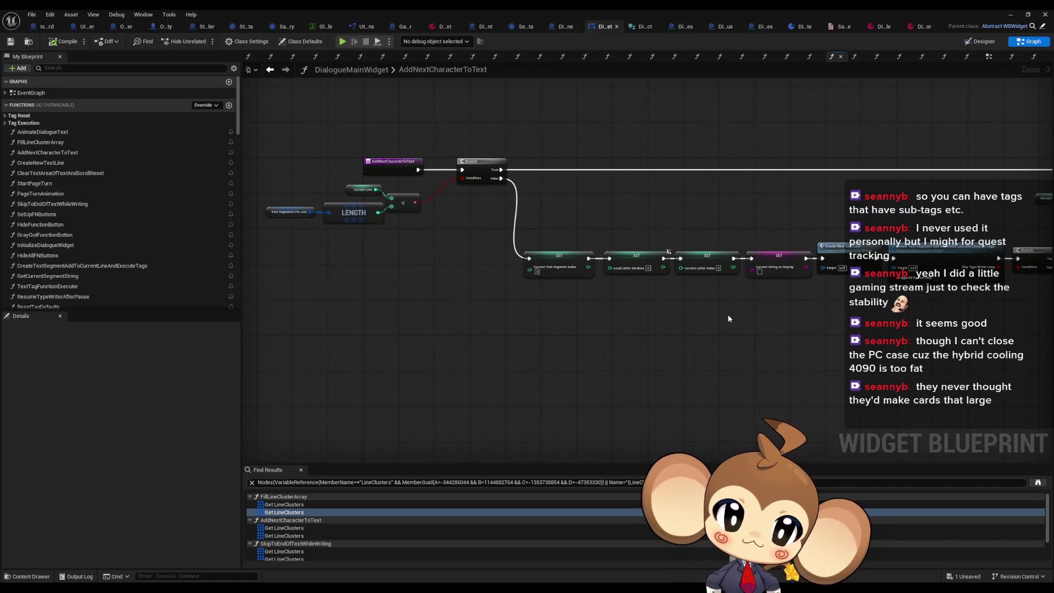
{"action": "scroll", "coordinate": [729, 319], "scroll_direction": "down", "scroll_amount": 2}
{"action": "mouse_move", "coordinate": [729, 318]}
{"action": "left_mouse_down"}
{"action": "mouse_move", "coordinate": [494, 303]}
{"action": "mouse_move", "coordinate": [510, 305]}
{"action": "mouse_move", "coordinate": [439, 288]}
{"action": "left_mouse_up"}
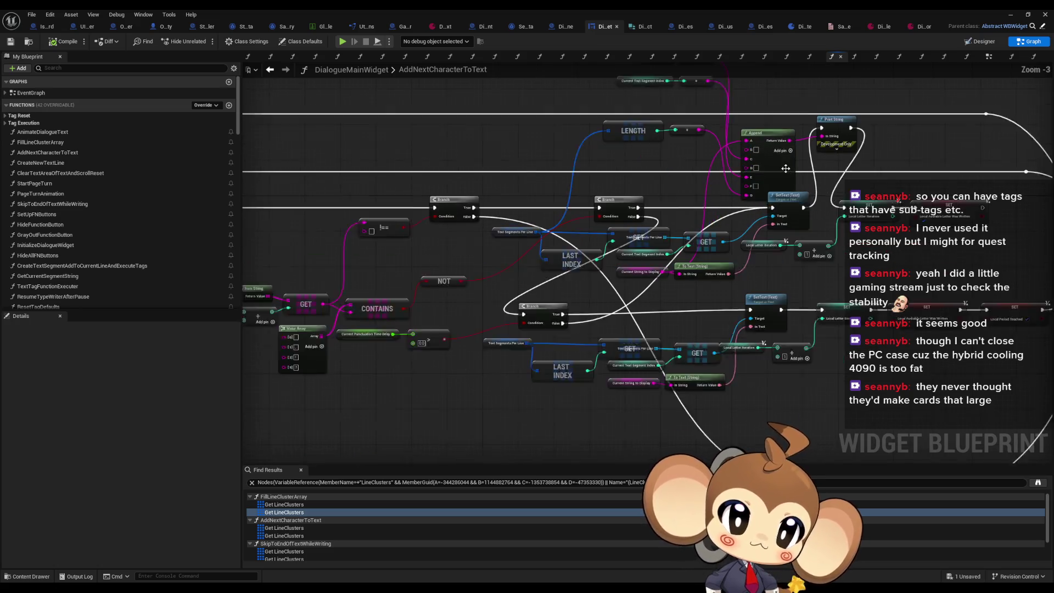
{"action": "scroll", "coordinate": [785, 168], "scroll_direction": "up", "scroll_amount": 3}
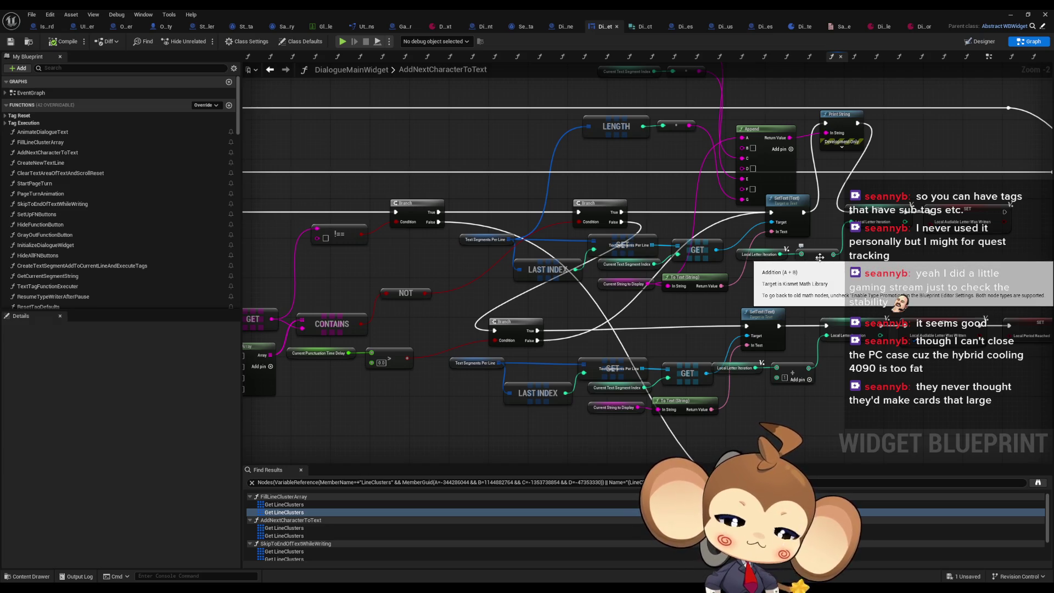
{"action": "scroll", "coordinate": [820, 257], "scroll_direction": "down", "scroll_amount": 3}
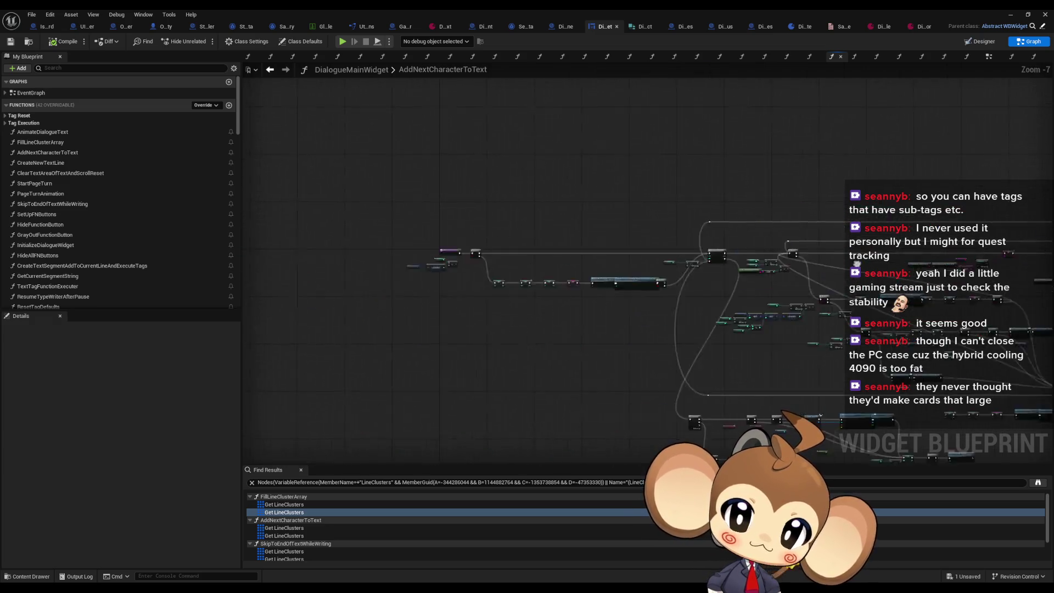
{"action": "scroll", "coordinate": [598, 258], "scroll_direction": "up", "scroll_amount": 2}
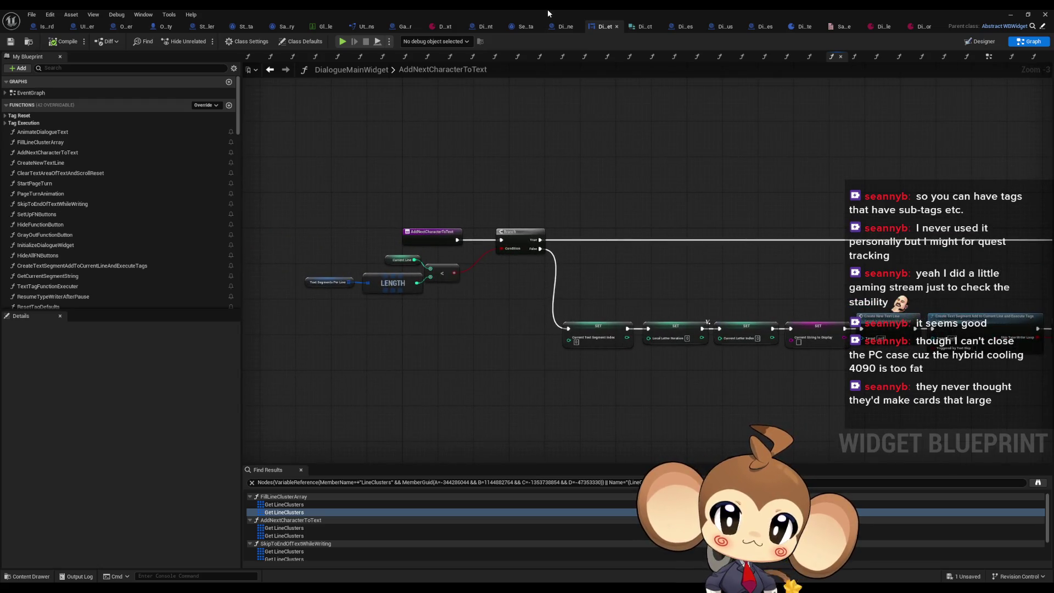
{"action": "double_click", "coordinate": [549, 9]}
{"action": "left_click_drag", "start_coordinate": [563, 129], "coordinate": [799, 227]}
Clear the Output Log and play-test the dialogue, advancing two lines and confirming yes at the console.
{"action": "right_click", "coordinate": [272, 389]}
{"action": "left_click", "coordinate": [307, 423]}
{"action": "left_click", "coordinate": [204, 40]}
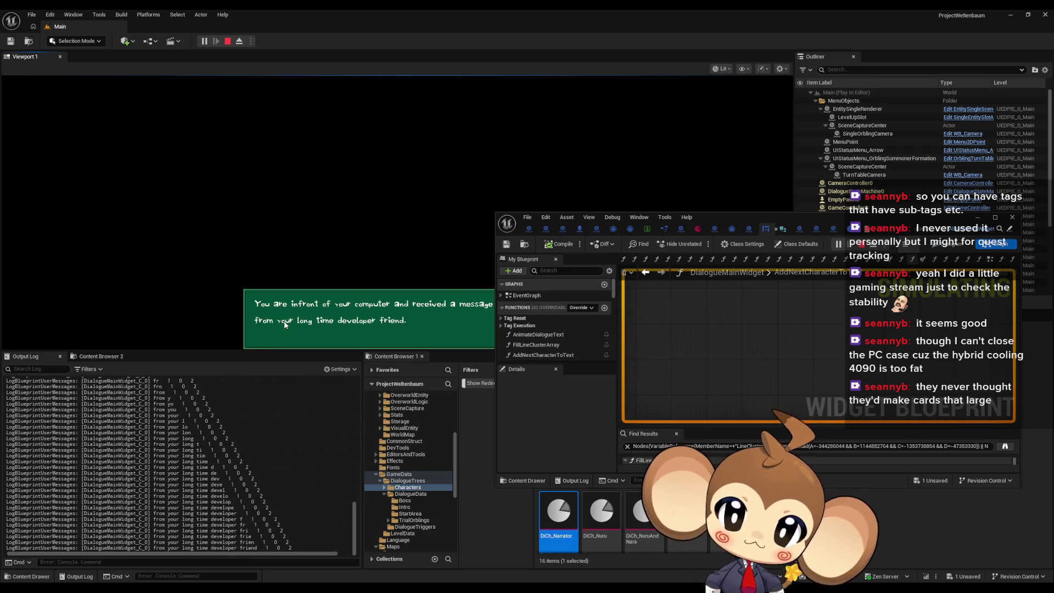
{"action": "left_click", "coordinate": [285, 320]}
{"action": "left_click", "coordinate": [285, 320]}
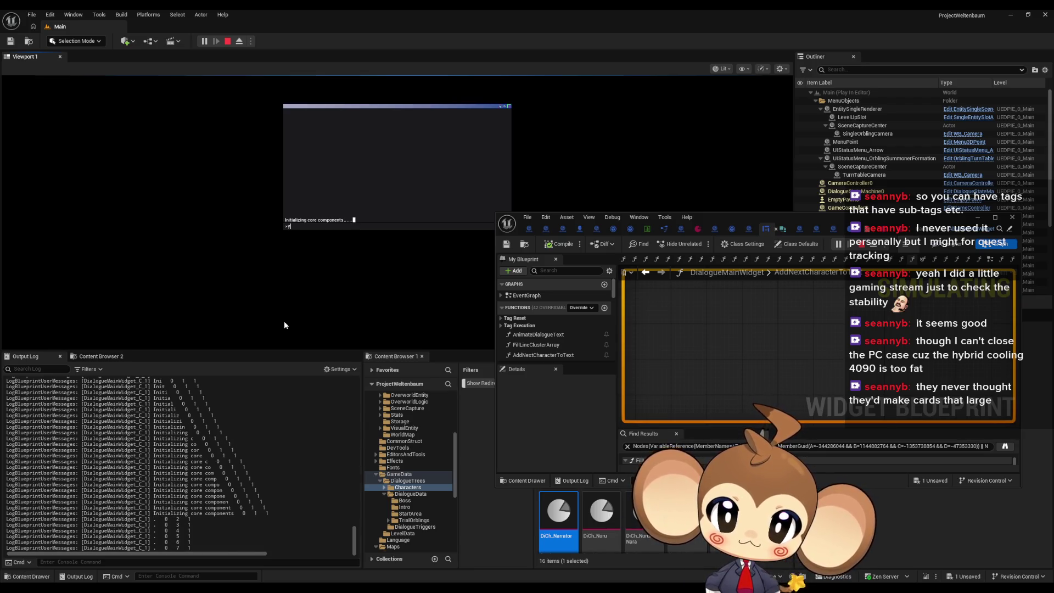
{"action": "key", "text": "Return"}
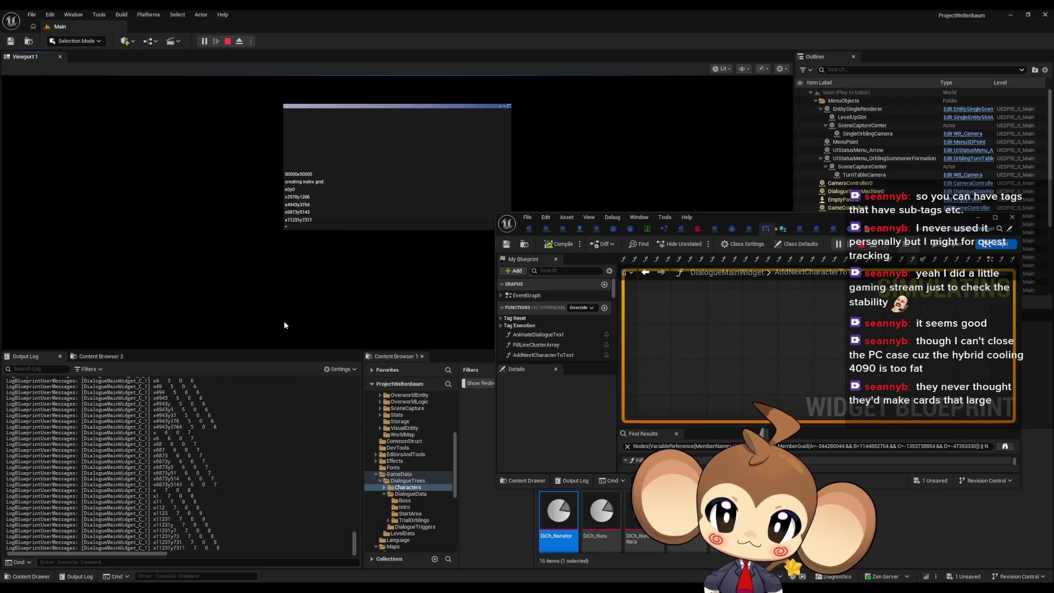
{"action": "mouse_move", "coordinate": [354, 547]}
{"action": "left_mouse_down"}
{"action": "mouse_move", "coordinate": [355, 487]}
{"action": "mouse_move", "coordinate": [356, 497]}
{"action": "left_mouse_up"}
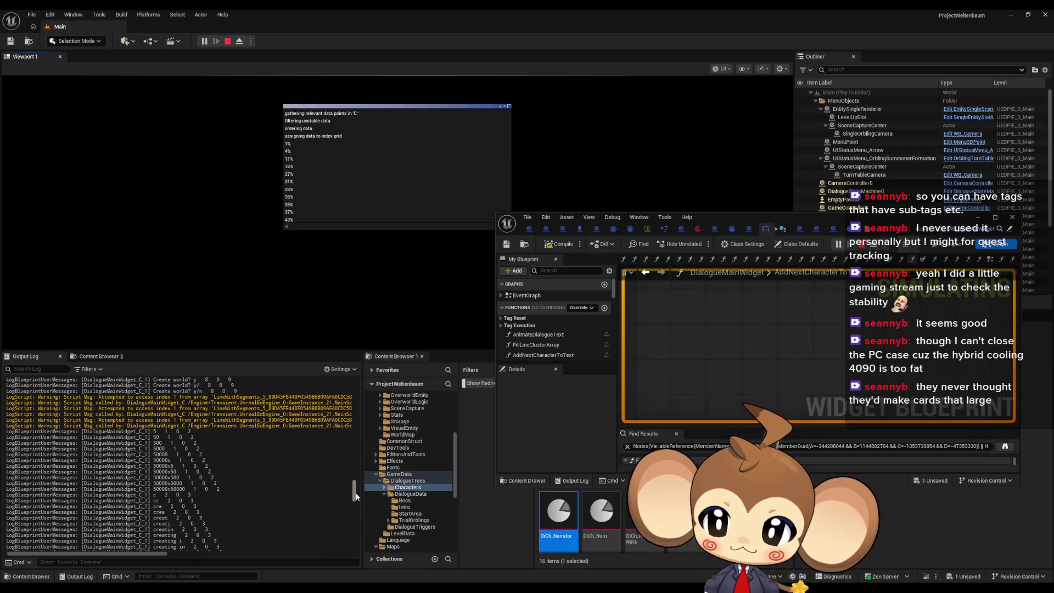
Restart the play session, step through two more dialogue messages, then stop it.
{"action": "left_click", "coordinate": [227, 41]}
{"action": "left_click", "coordinate": [204, 41]}
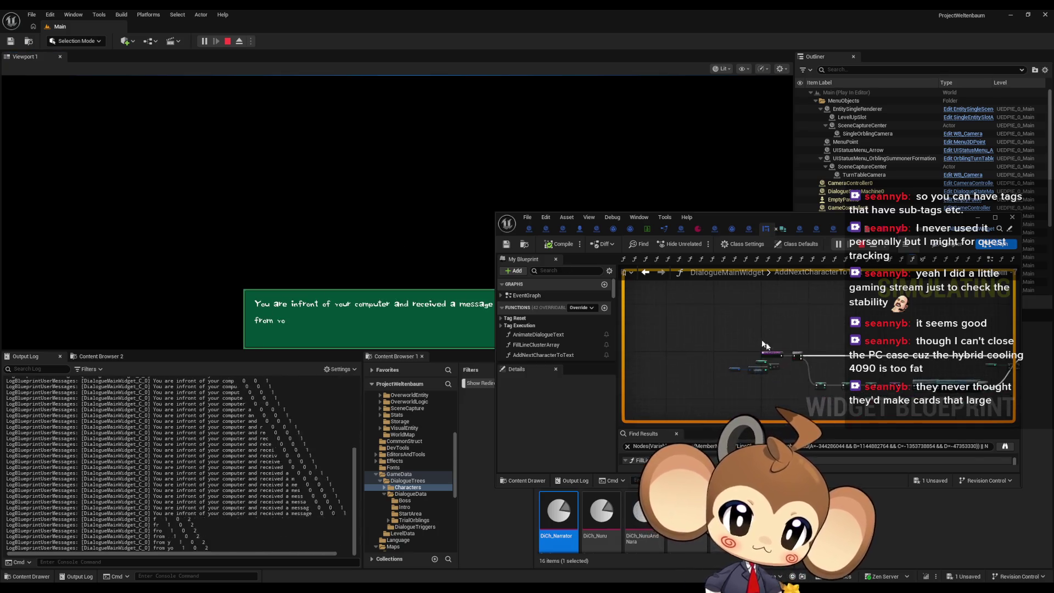
{"action": "left_click", "coordinate": [327, 328]}
{"action": "left_click", "coordinate": [327, 330]}
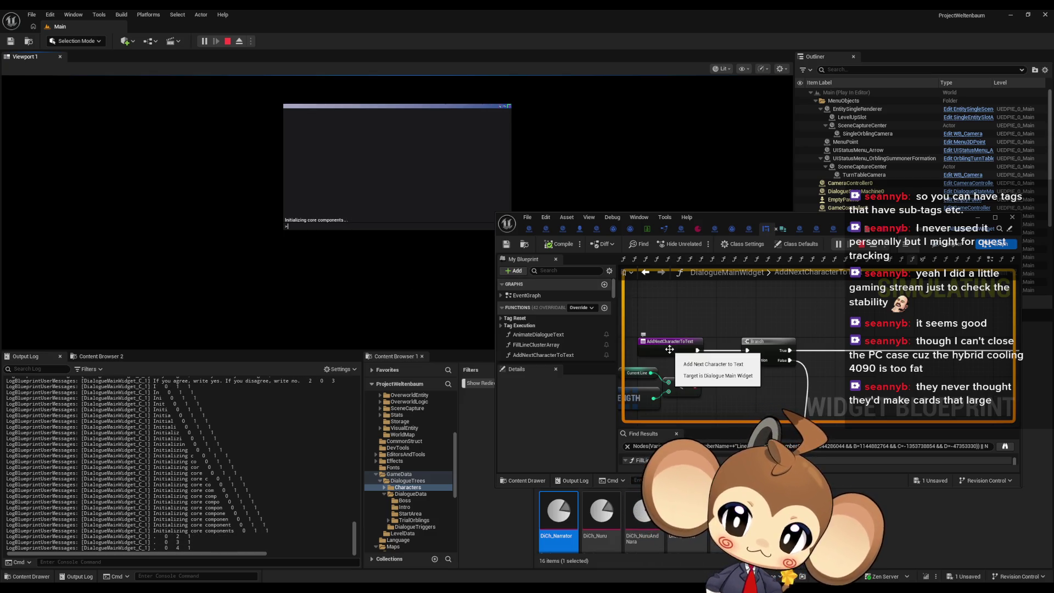
{"action": "scroll", "coordinate": [673, 350], "scroll_direction": "down", "scroll_amount": 5}
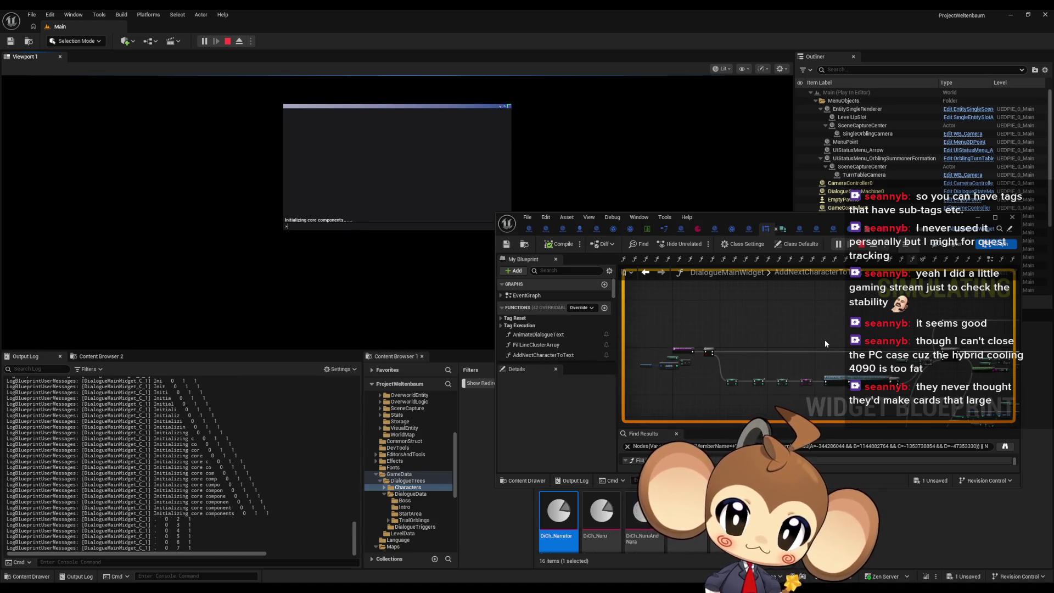
{"action": "scroll", "coordinate": [727, 350], "scroll_direction": "up", "scroll_amount": 5}
{"action": "left_click", "coordinate": [723, 360]}
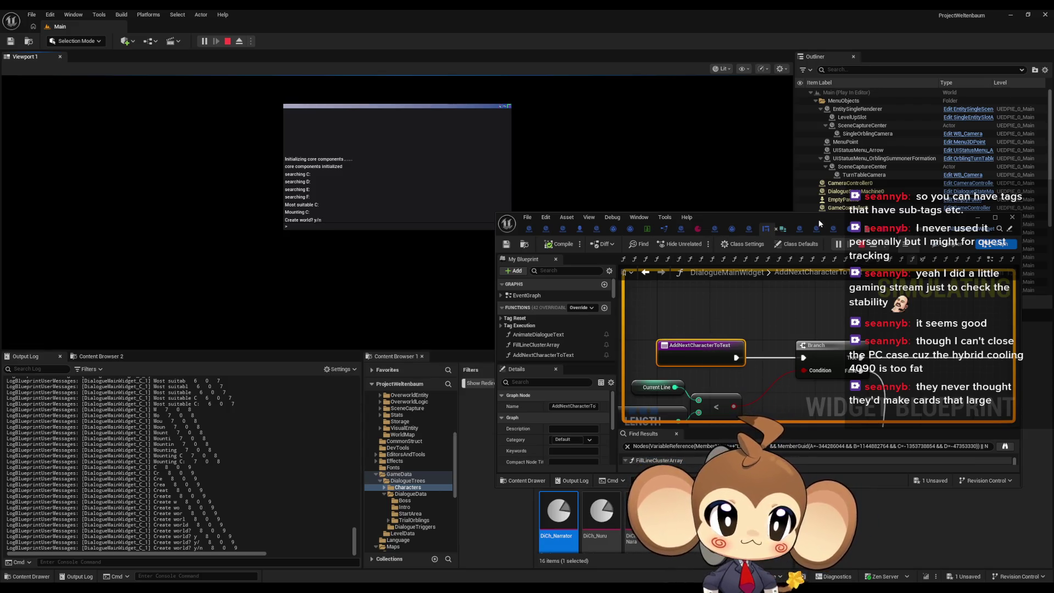
{"action": "left_click", "coordinate": [863, 246]}
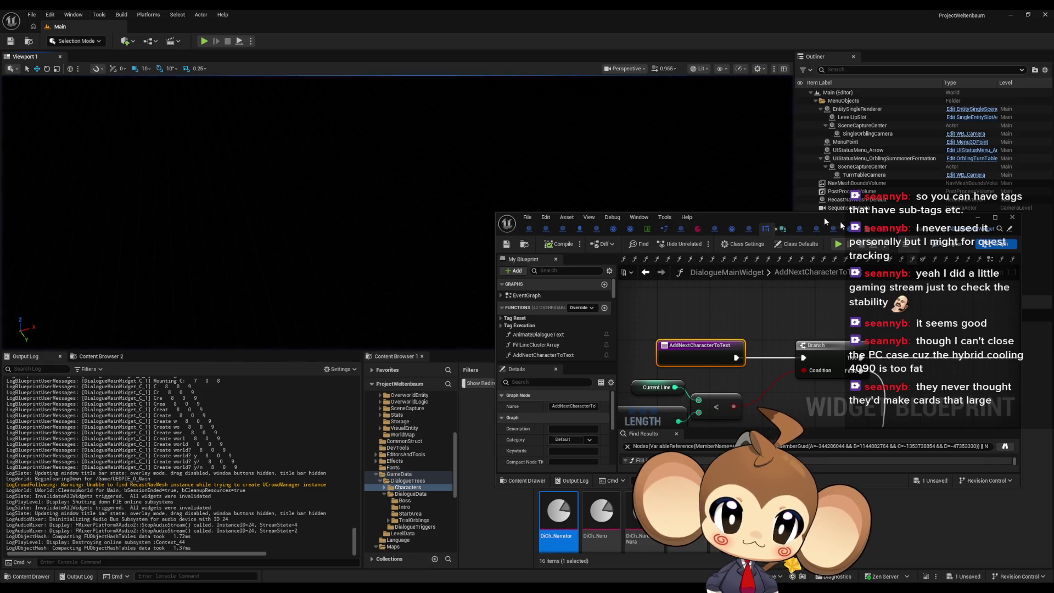
In the maximized EventGraph, list Set Focus references and locate its use in AnimateDialogueText.
{"action": "double_click", "coordinate": [809, 214]}
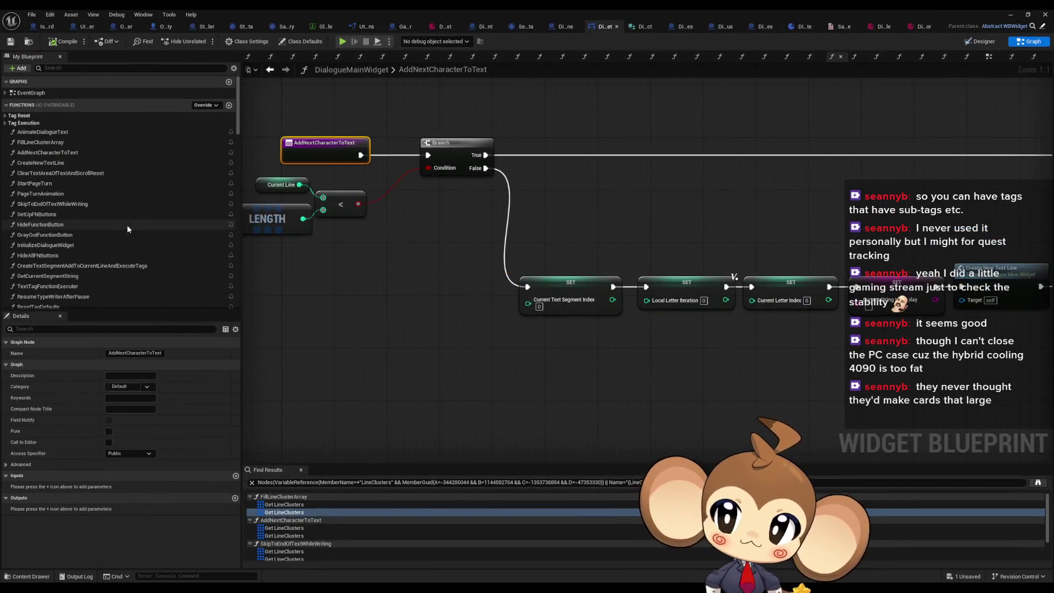
{"action": "double_click", "coordinate": [31, 93]}
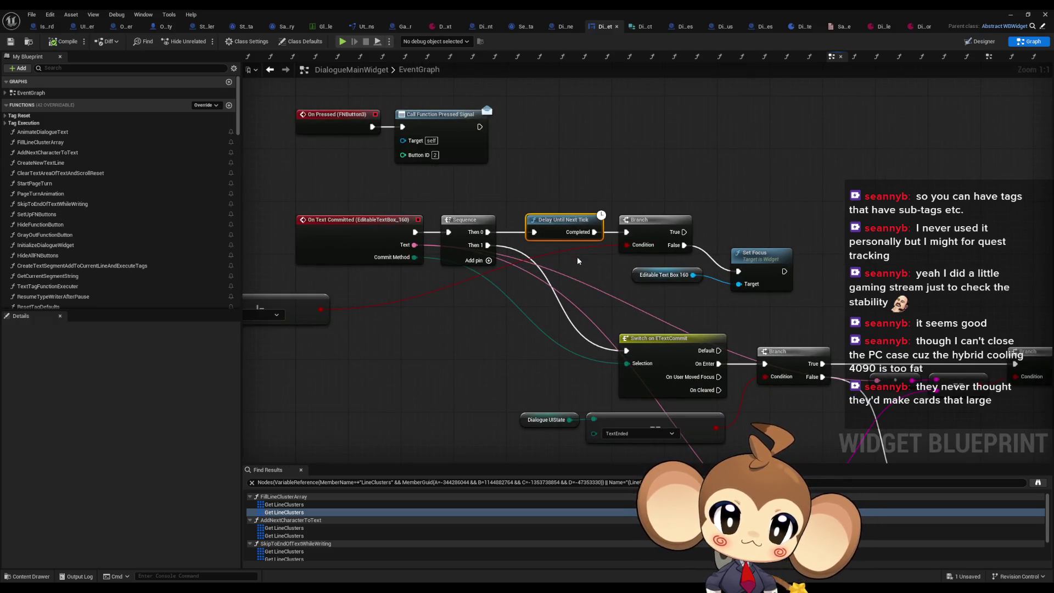
{"action": "left_click_drag", "start_coordinate": [750, 224], "coordinate": [783, 277]}
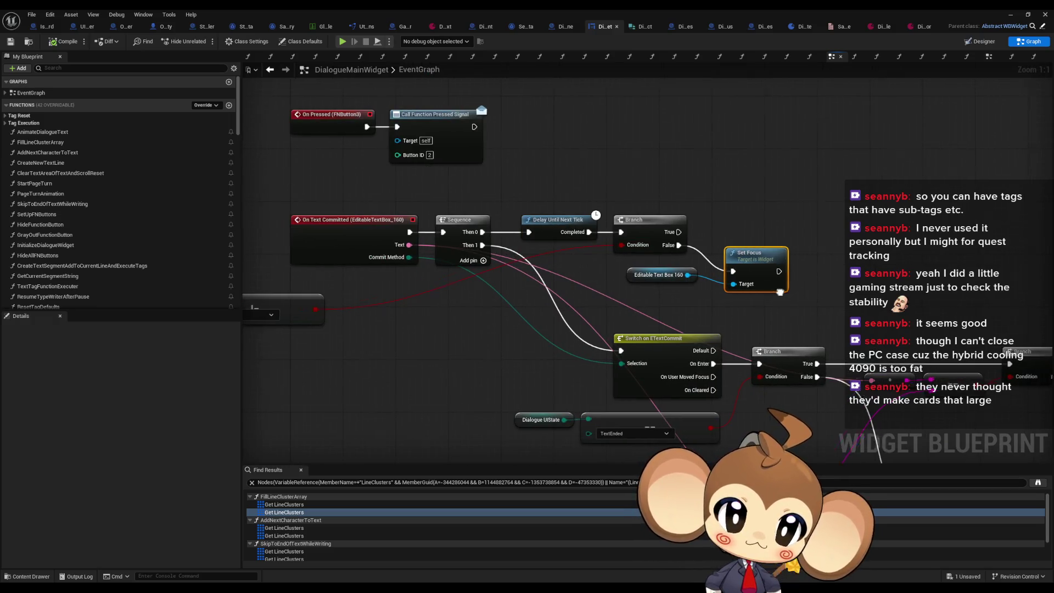
{"action": "right_click", "coordinate": [543, 186]}
{"action": "mouse_move", "coordinate": [569, 270]}
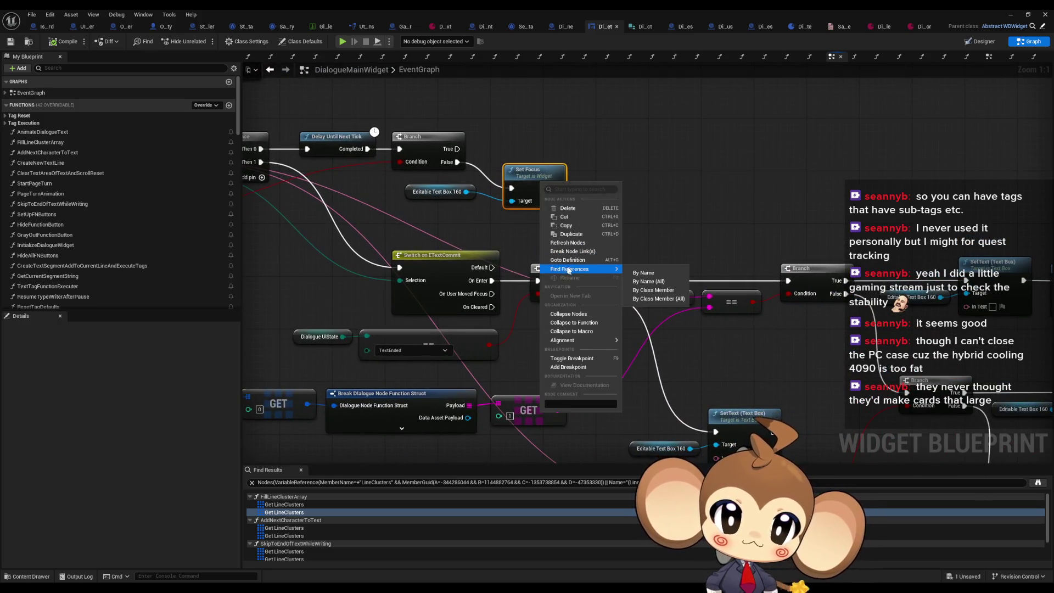
{"action": "left_click", "coordinate": [648, 291]}
{"action": "left_click", "coordinate": [276, 521]}
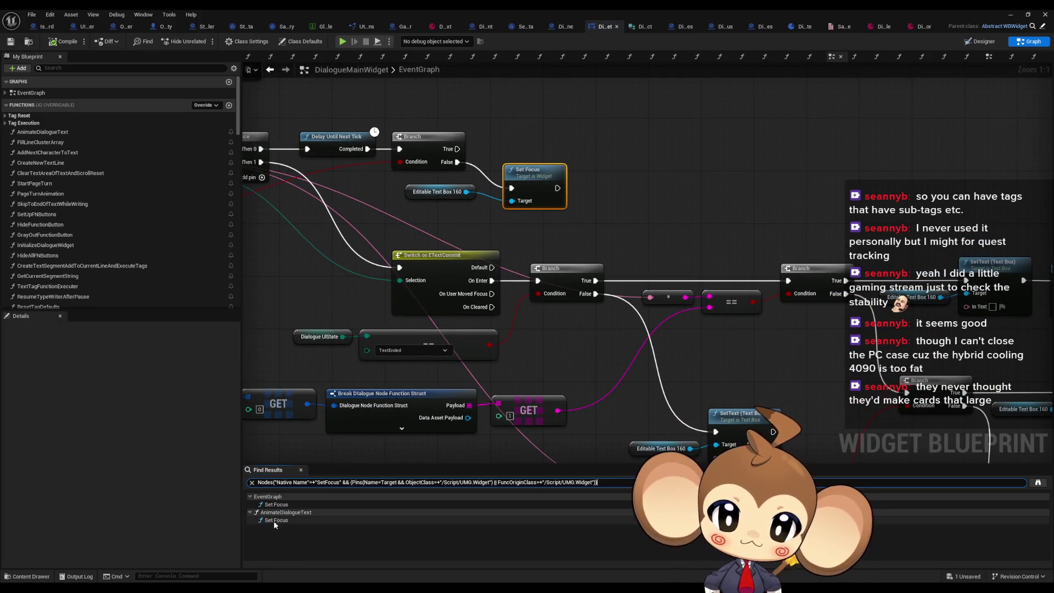
{"action": "scroll", "coordinate": [694, 337], "scroll_direction": "down", "scroll_amount": 5}
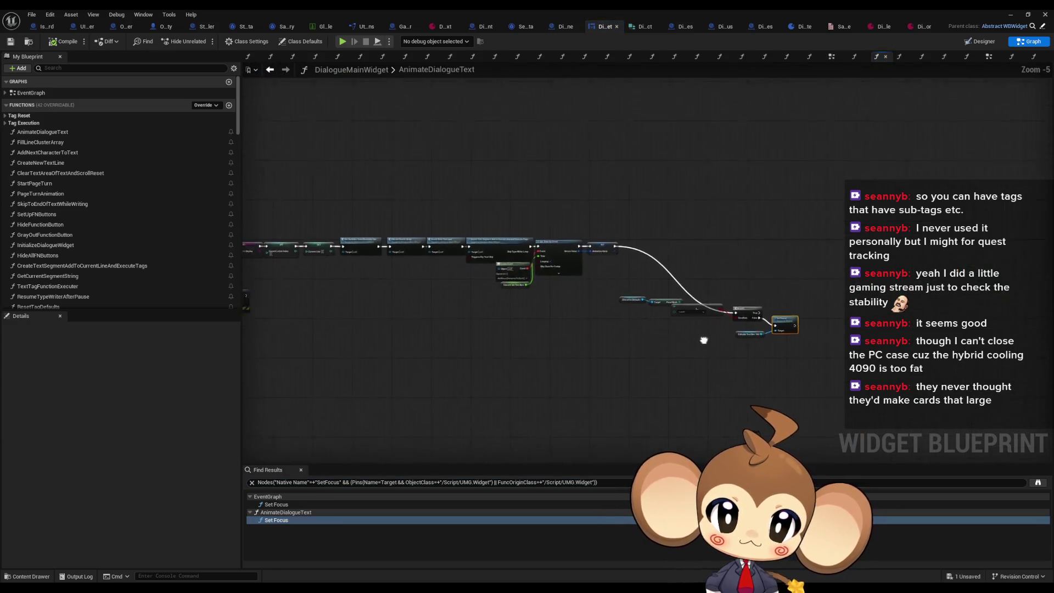
{"action": "scroll", "coordinate": [743, 343], "scroll_direction": "up", "scroll_amount": 5}
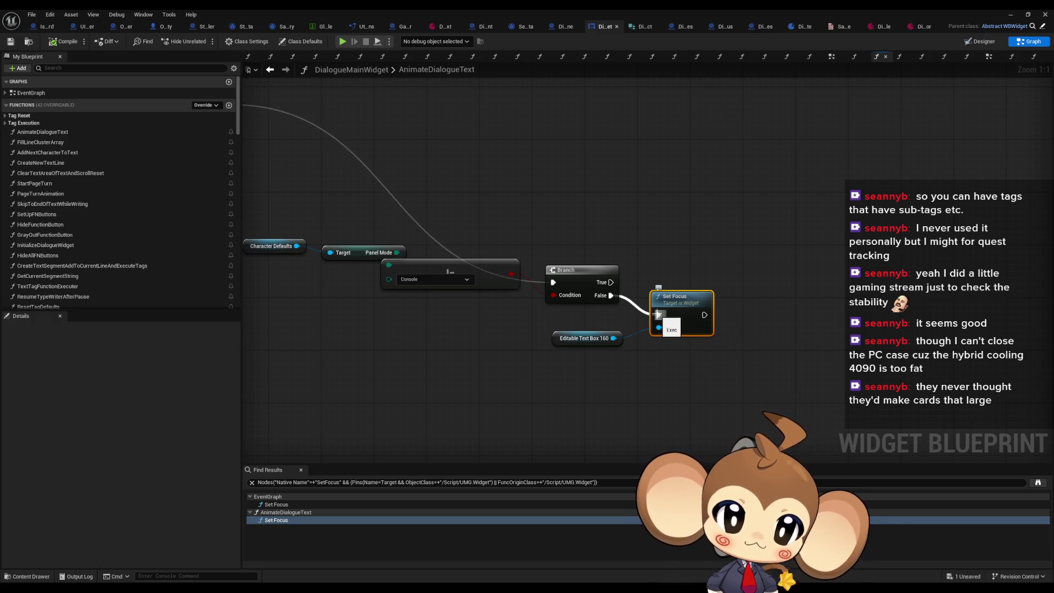
Try unwiring Set Focus from the Branch False output, undo it, and reposition Set Focus and Editable Text Box 160.
{"action": "left_click", "coordinate": [657, 315], "text": "alt"}
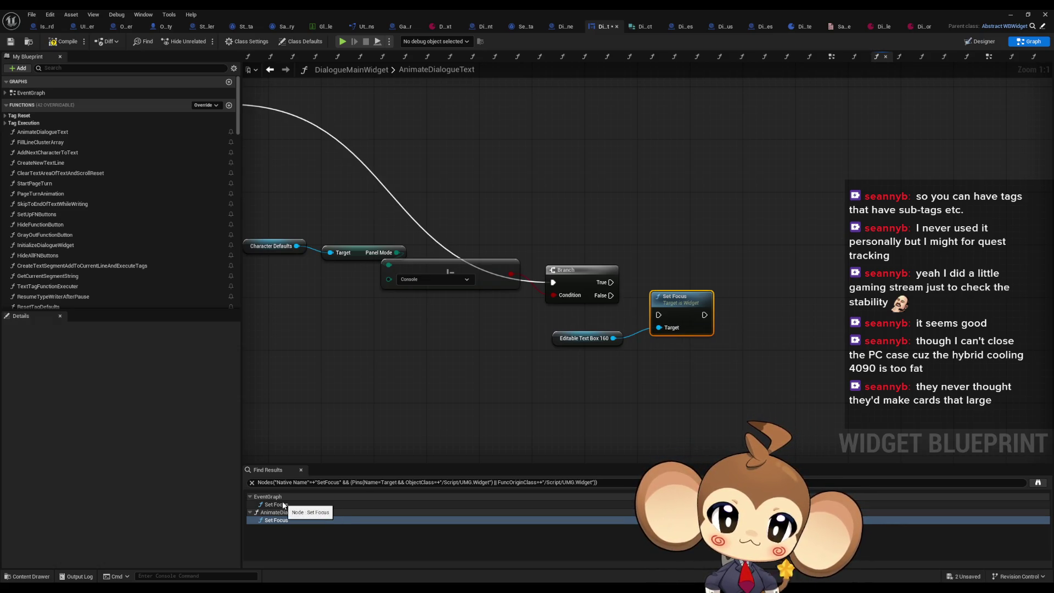
{"action": "left_click", "coordinate": [681, 381]}
{"action": "key", "text": "ctrl+z"}
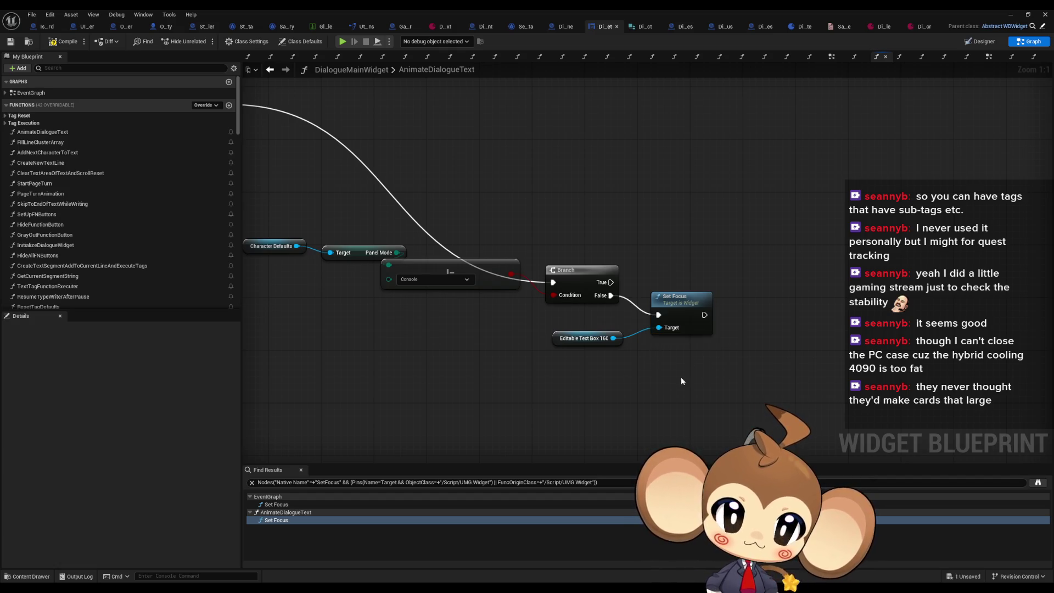
{"action": "left_click", "coordinate": [587, 339]}
{"action": "left_click", "coordinate": [678, 304], "text": "ctrl"}
{"action": "left_click_drag", "start_coordinate": [678, 304], "coordinate": [611, 324]}
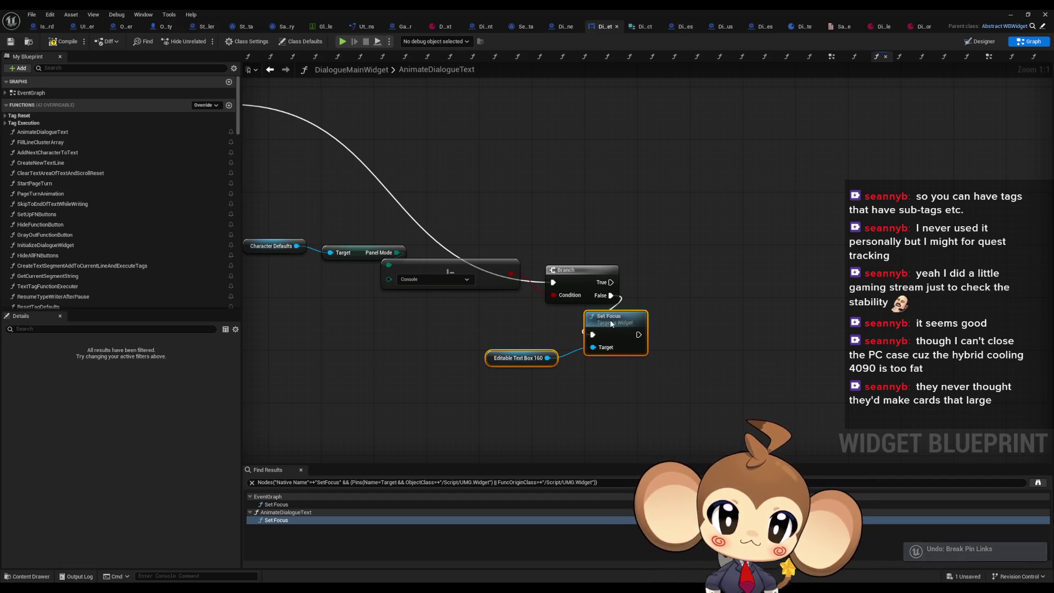
{"action": "double_click", "coordinate": [277, 505]}
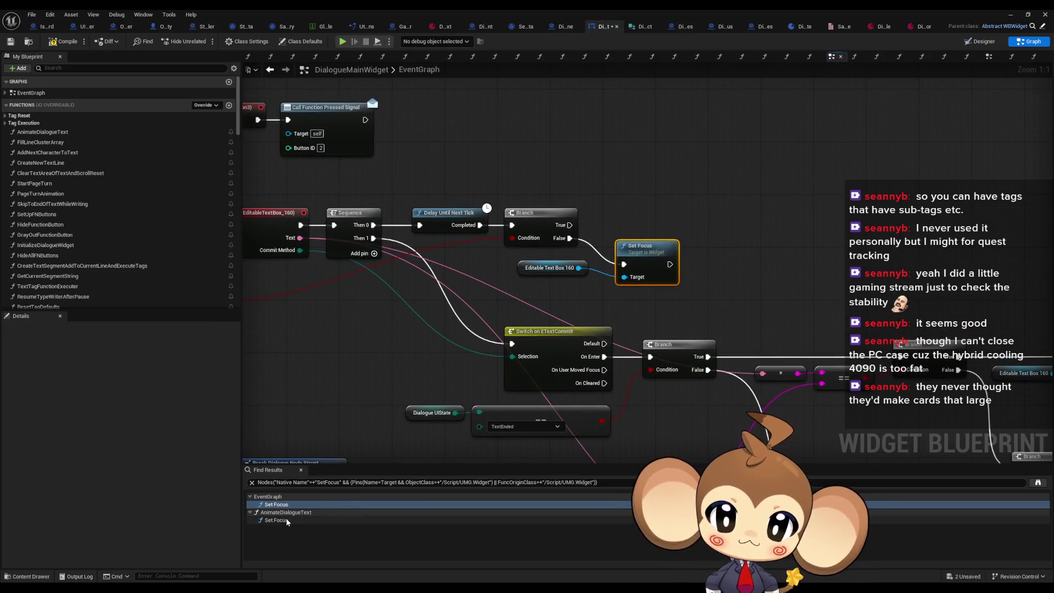
{"action": "double_click", "coordinate": [278, 520]}
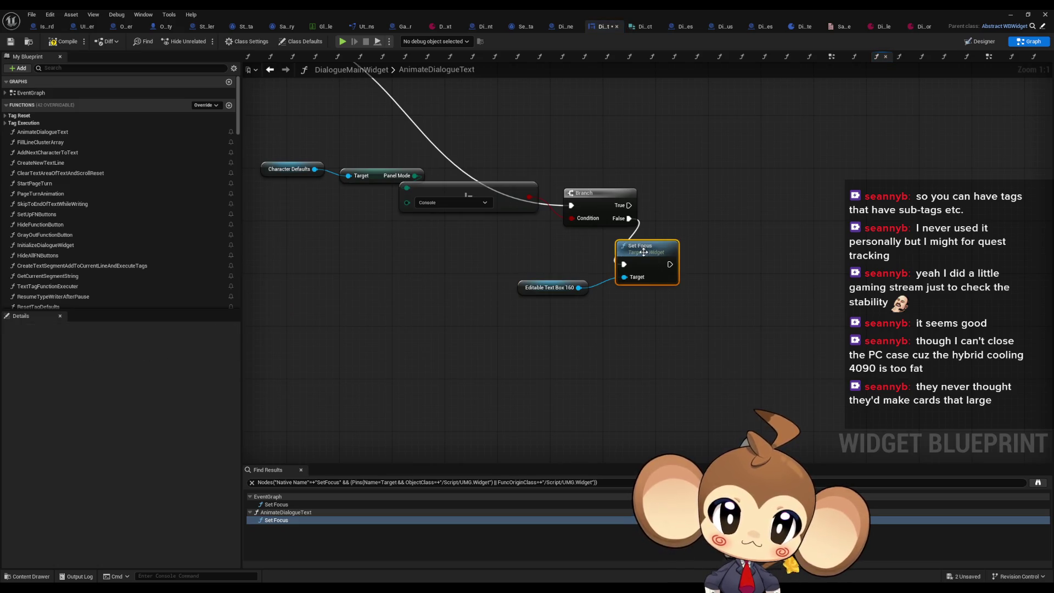
{"action": "left_click_drag", "start_coordinate": [643, 251], "coordinate": [699, 255]}
{"action": "left_click_drag", "start_coordinate": [544, 292], "coordinate": [604, 291]}
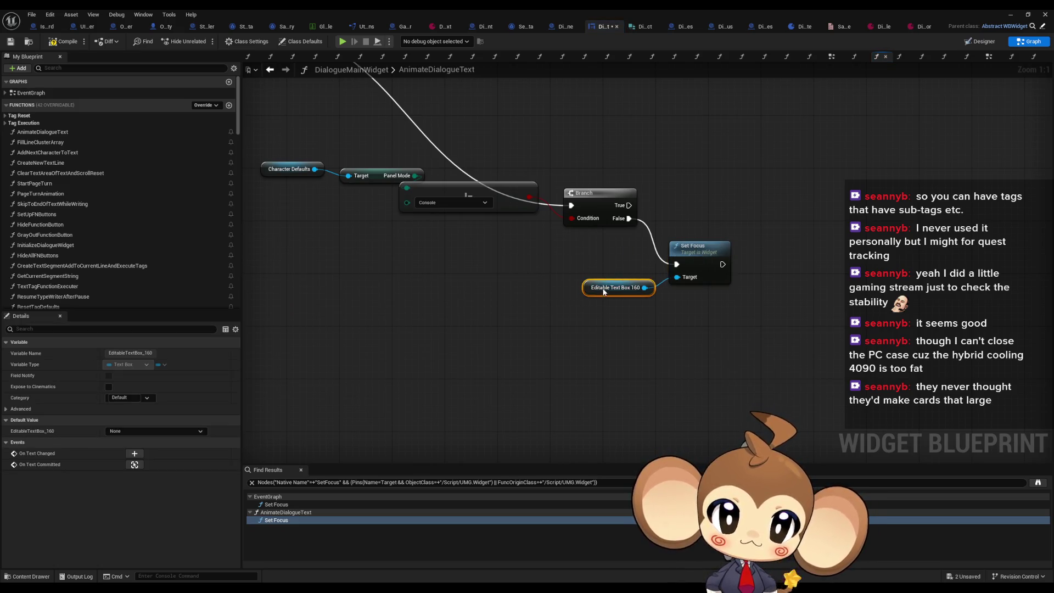
{"action": "double_click", "coordinate": [276, 504]}
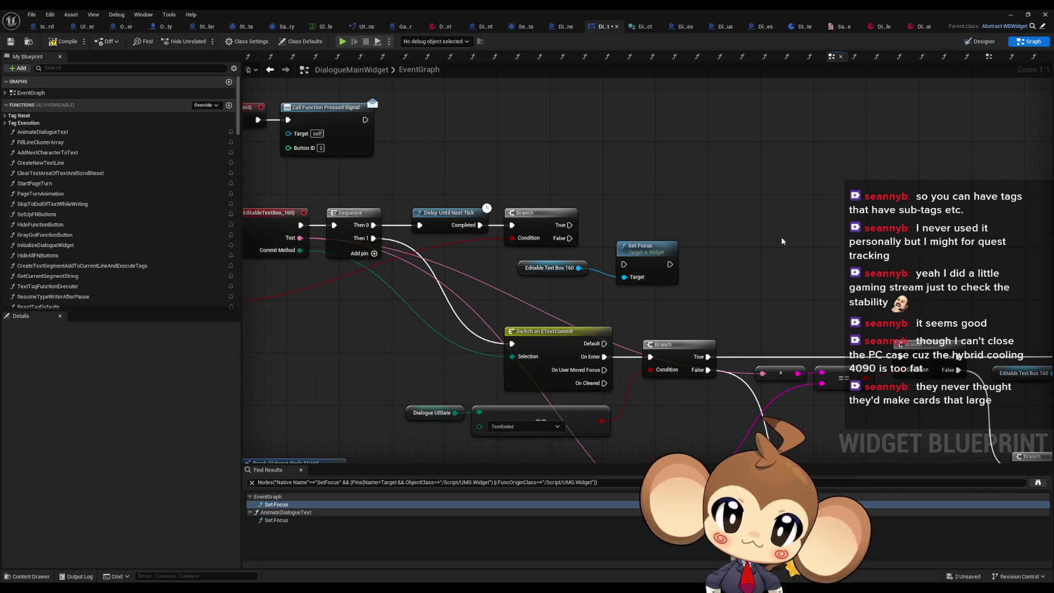
Compile the DialogueMainWidget blueprint and minimize its editor.
{"action": "left_click_drag", "start_coordinate": [782, 242], "coordinate": [779, 255]}
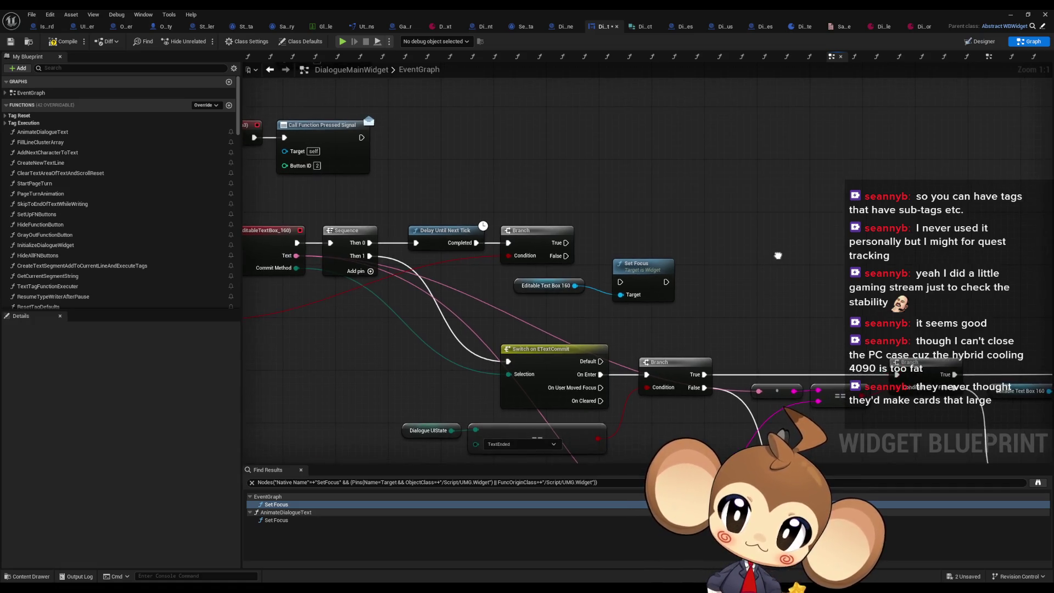
{"action": "left_click", "coordinate": [66, 42]}
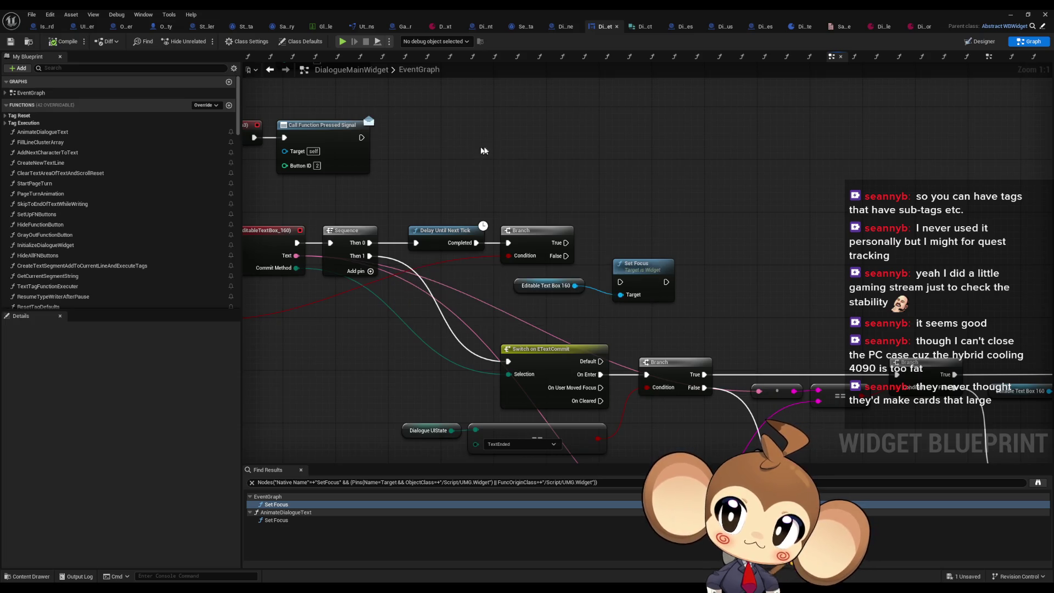
{"action": "left_click", "coordinate": [1010, 14]}
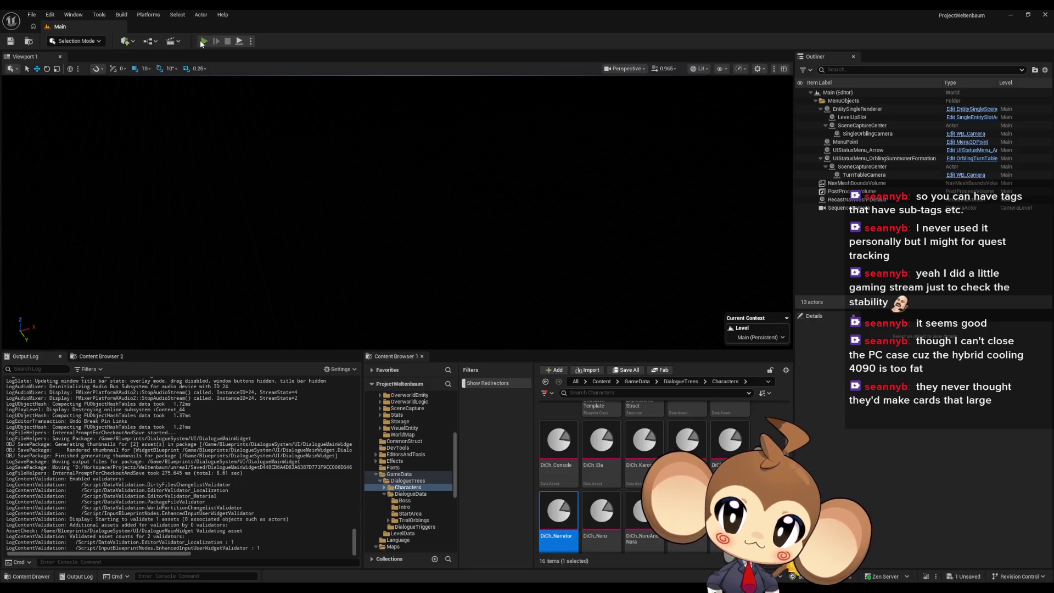
Play the level and advance through two dialogue pages.
{"action": "left_click", "coordinate": [204, 42]}
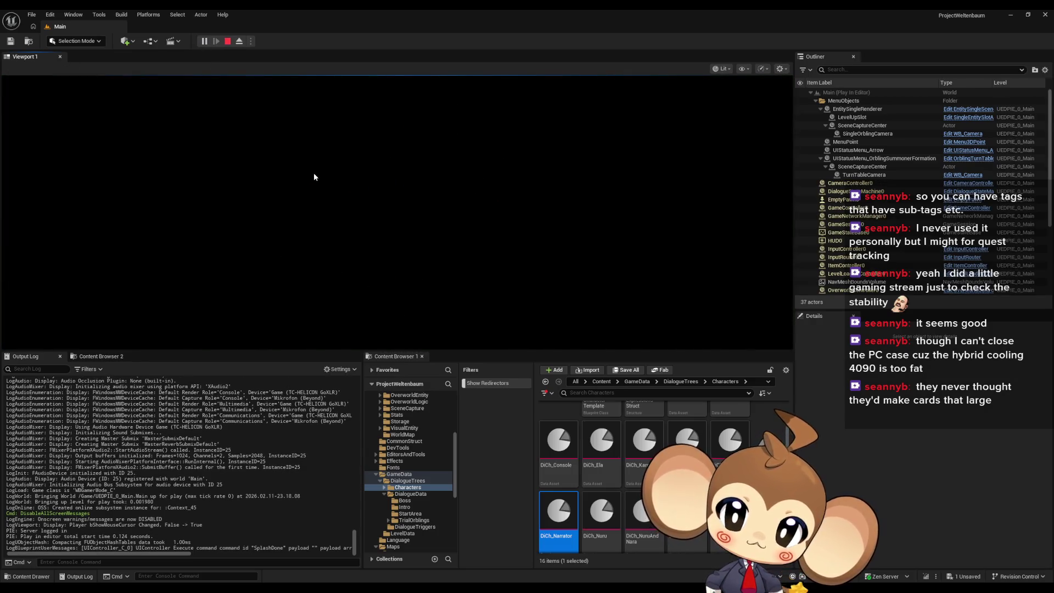
{"action": "left_click", "coordinate": [420, 223]}
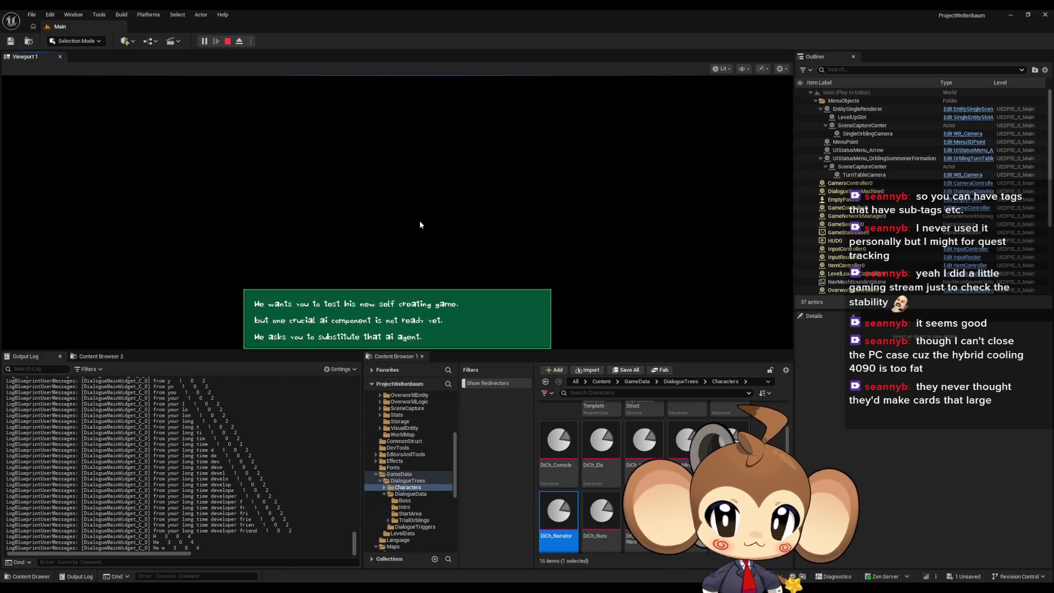
{"action": "left_click", "coordinate": [420, 225]}
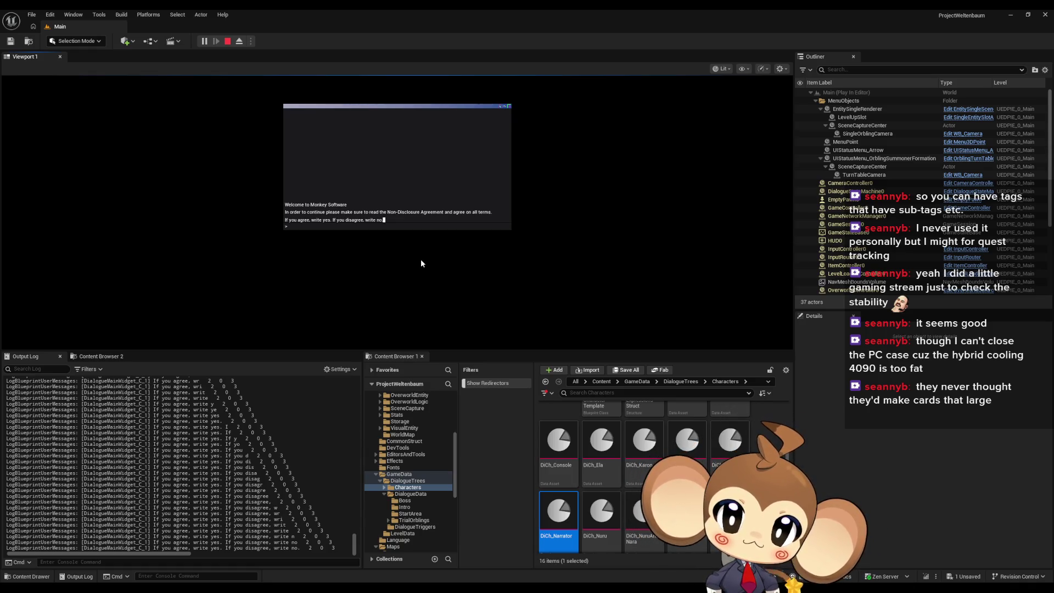
Answer yes at the in-game NDA prompt, then bring the DialogueMainWidget editor back to front.
{"action": "left_click", "coordinate": [301, 231]}
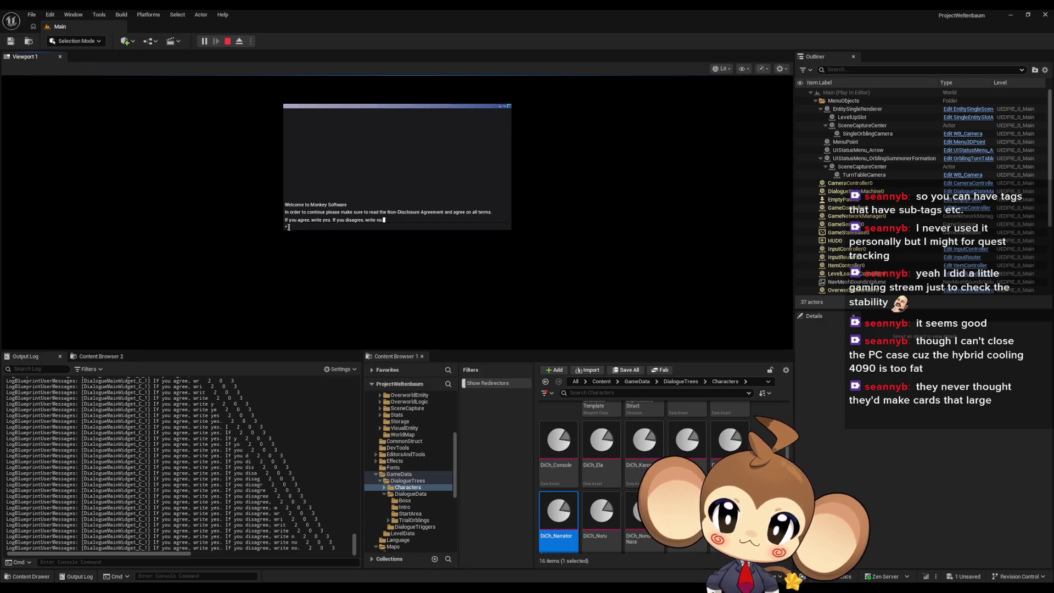
{"action": "type", "text": "yes"}
{"action": "key", "text": "Return"}
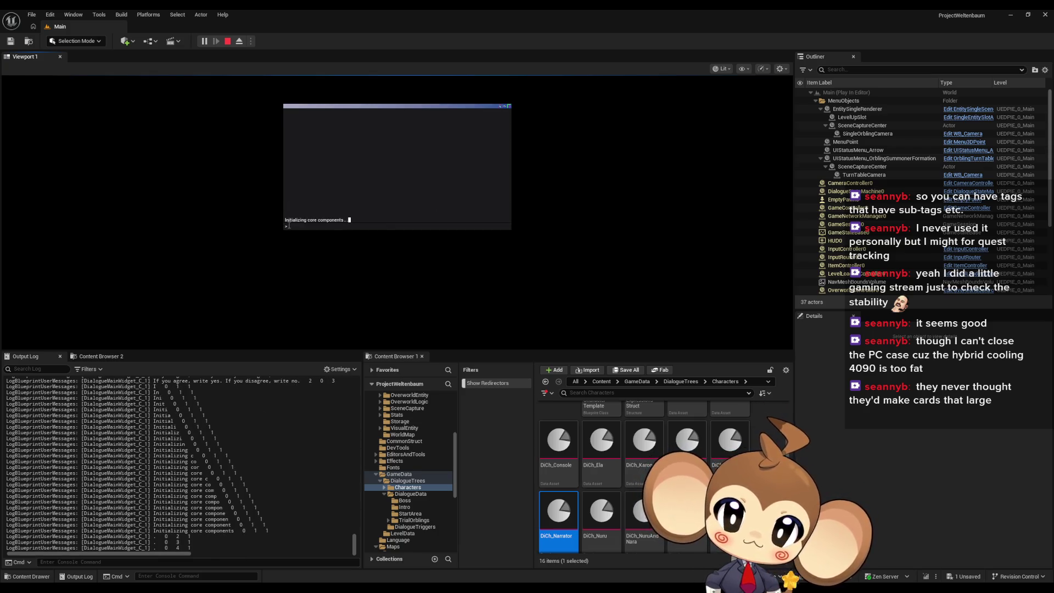
{"action": "mouse_move", "coordinate": [418, 589]}
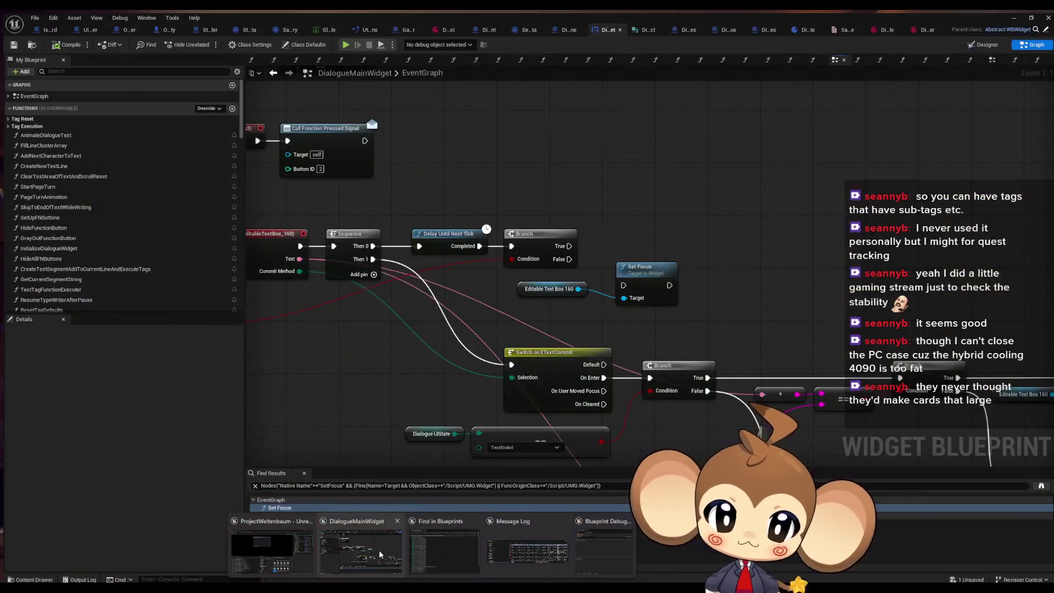
{"action": "left_click", "coordinate": [379, 549]}
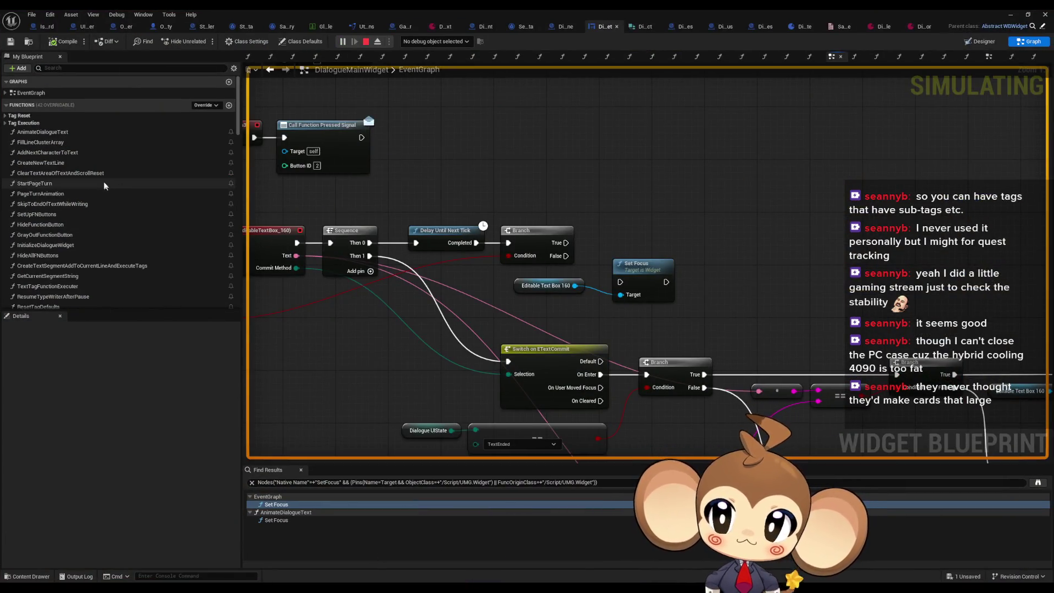
Open AddNextCharacterToText and add a breakpoint on its entry node.
{"action": "double_click", "coordinate": [48, 153]}
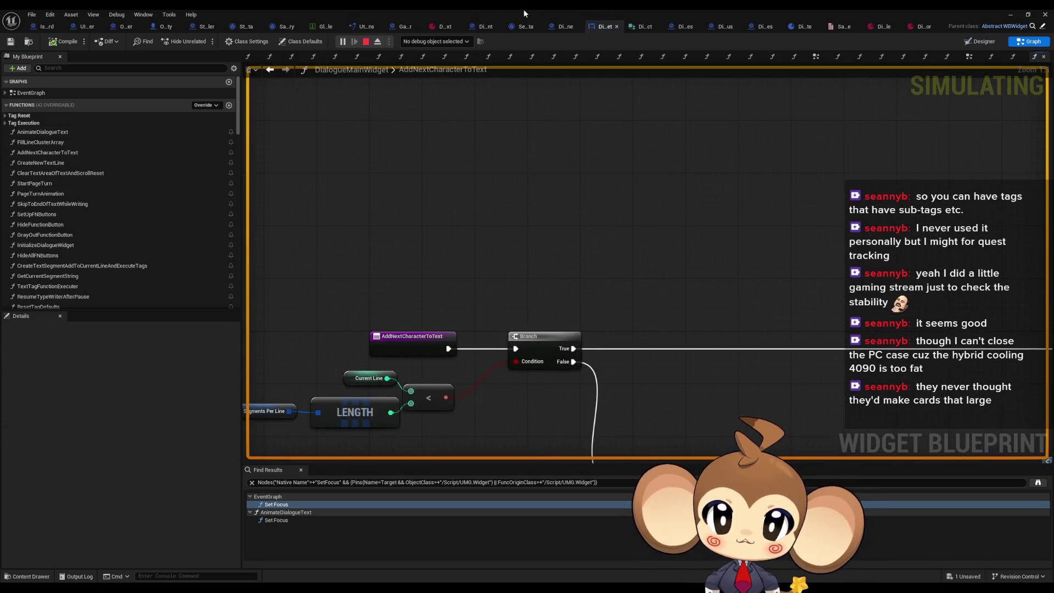
{"action": "double_click", "coordinate": [523, 8]}
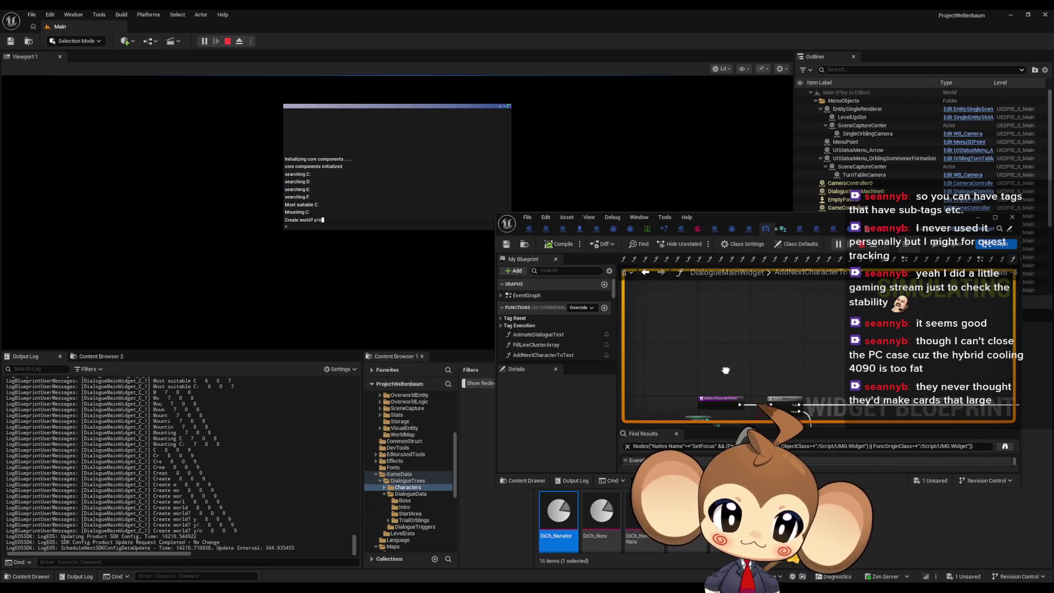
{"action": "right_click", "coordinate": [723, 336]}
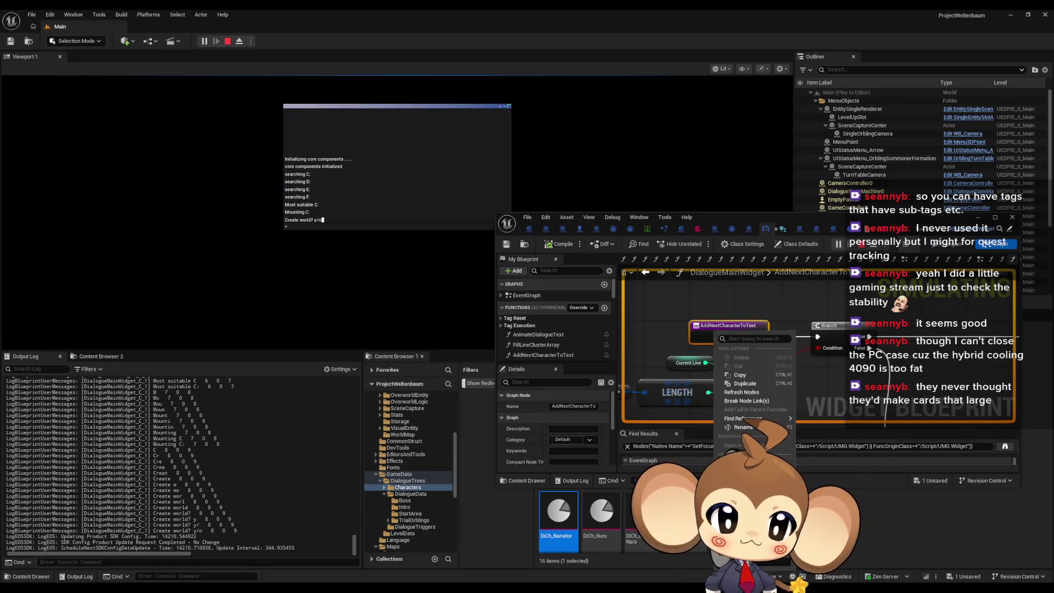
{"action": "left_click", "coordinate": [744, 464]}
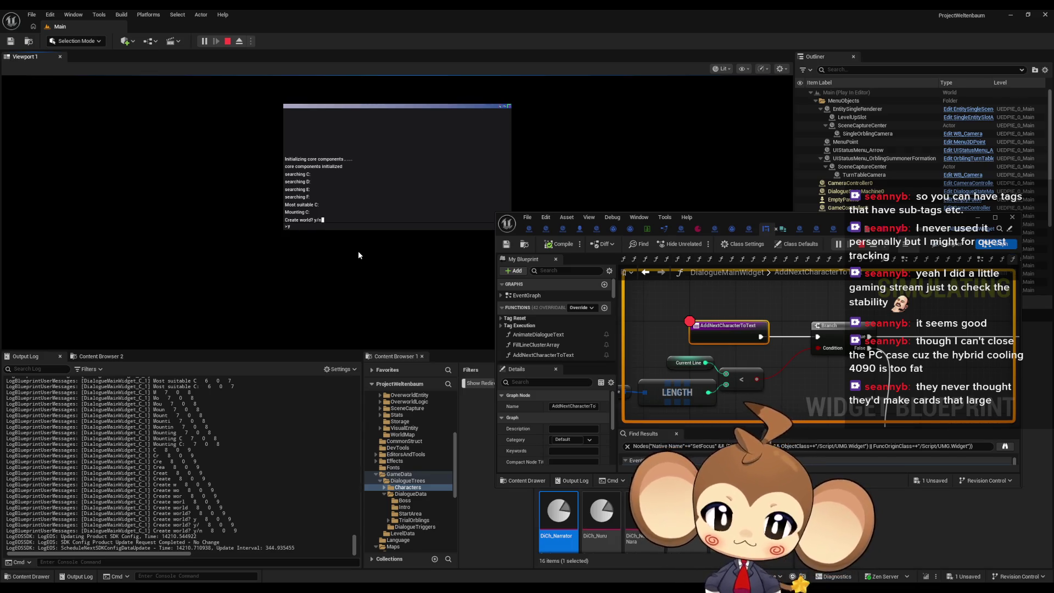
Continue the game until the breakpoint hits, then resume execution.
{"action": "key", "text": "Return"}
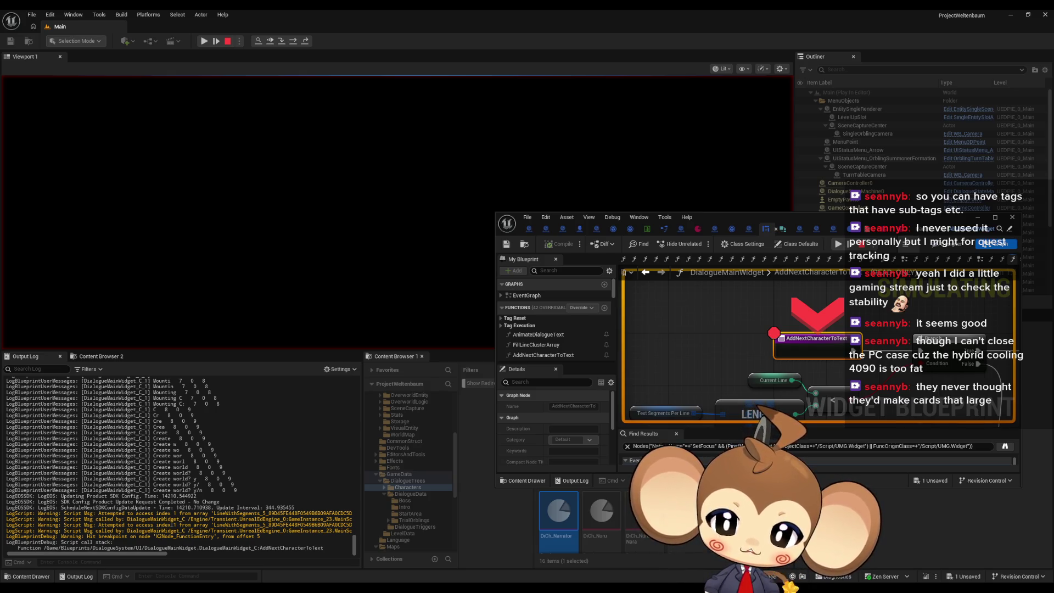
{"action": "mouse_move", "coordinate": [841, 222]}
{"action": "left_mouse_down"}
{"action": "mouse_move", "coordinate": [691, 163]}
{"action": "mouse_move", "coordinate": [810, 212]}
{"action": "left_mouse_up"}
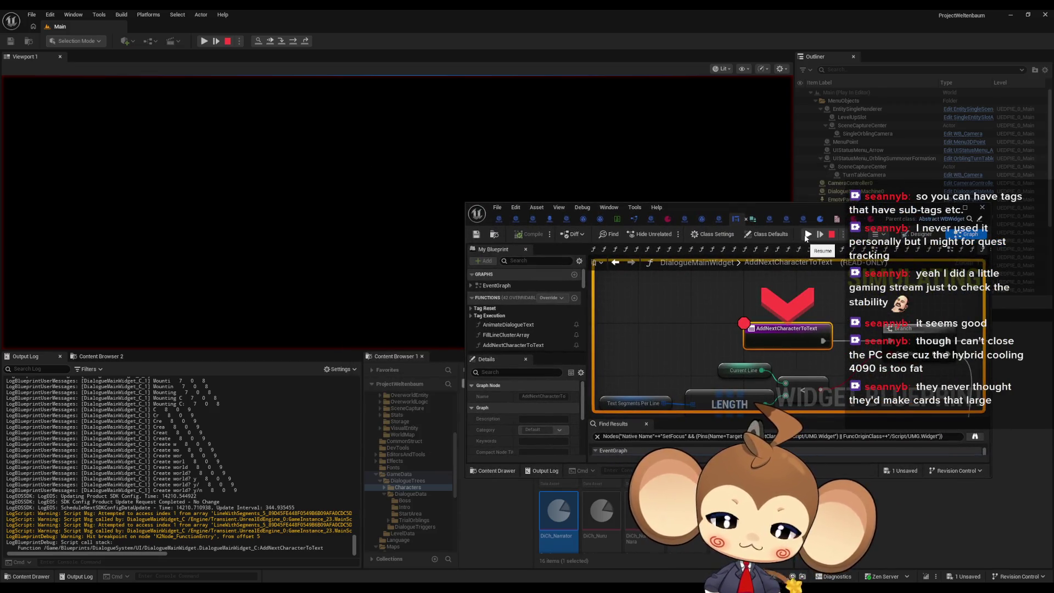
{"action": "left_click", "coordinate": [807, 235]}
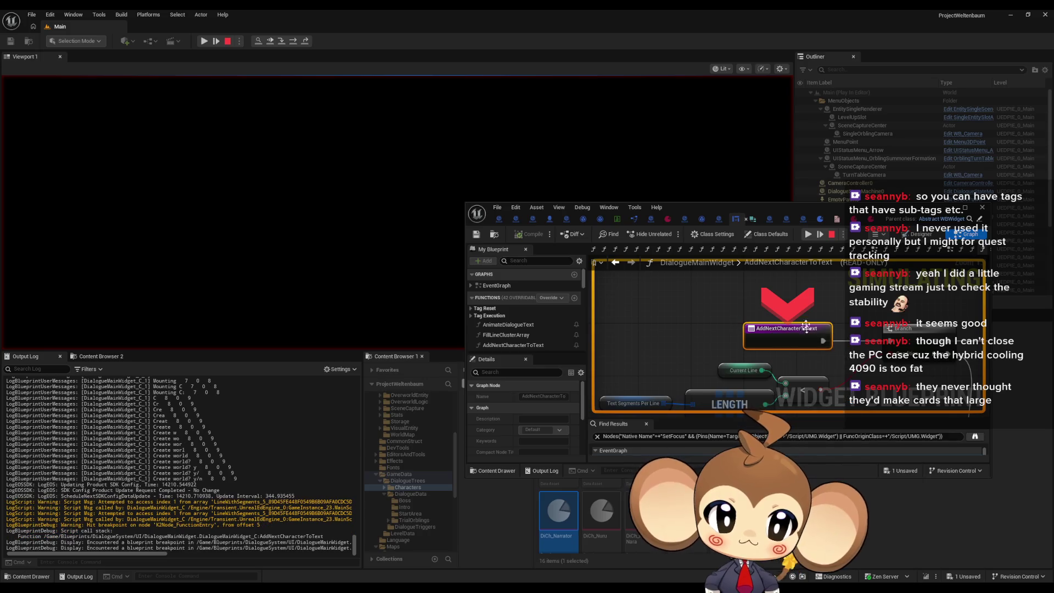
{"action": "left_click", "coordinate": [807, 234]}
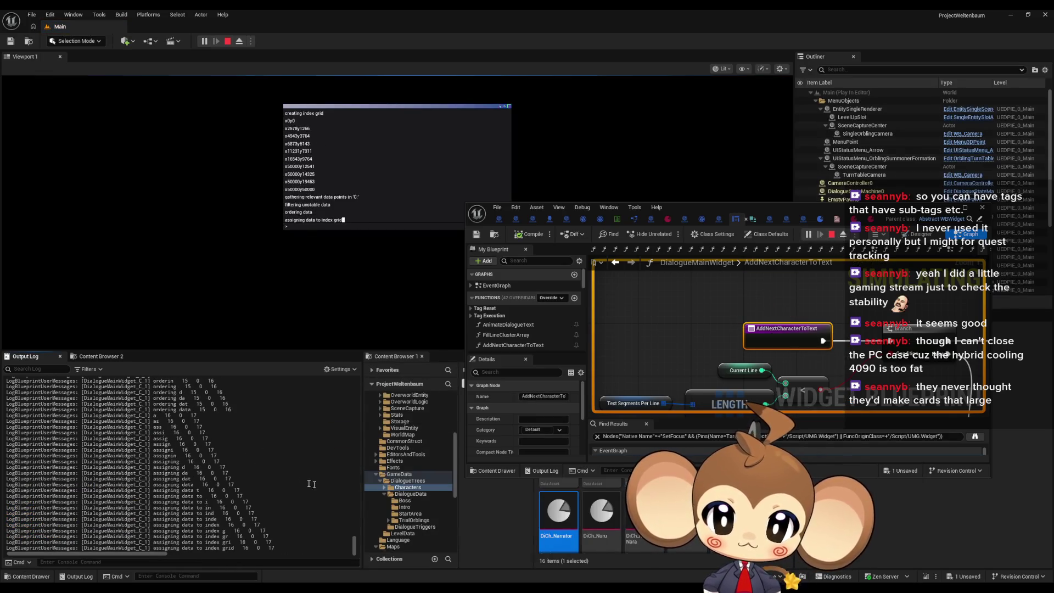
{"action": "scroll", "coordinate": [341, 514], "scroll_direction": "up", "scroll_amount": 15}
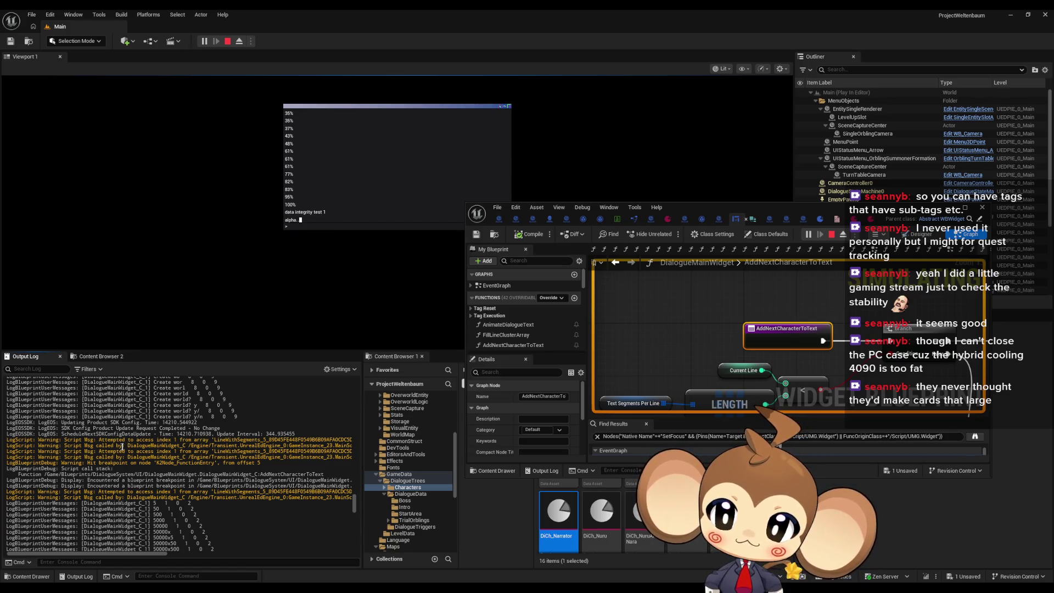
Stop the Play In Editor session from the level toolbar.
{"action": "left_click", "coordinate": [229, 42]}
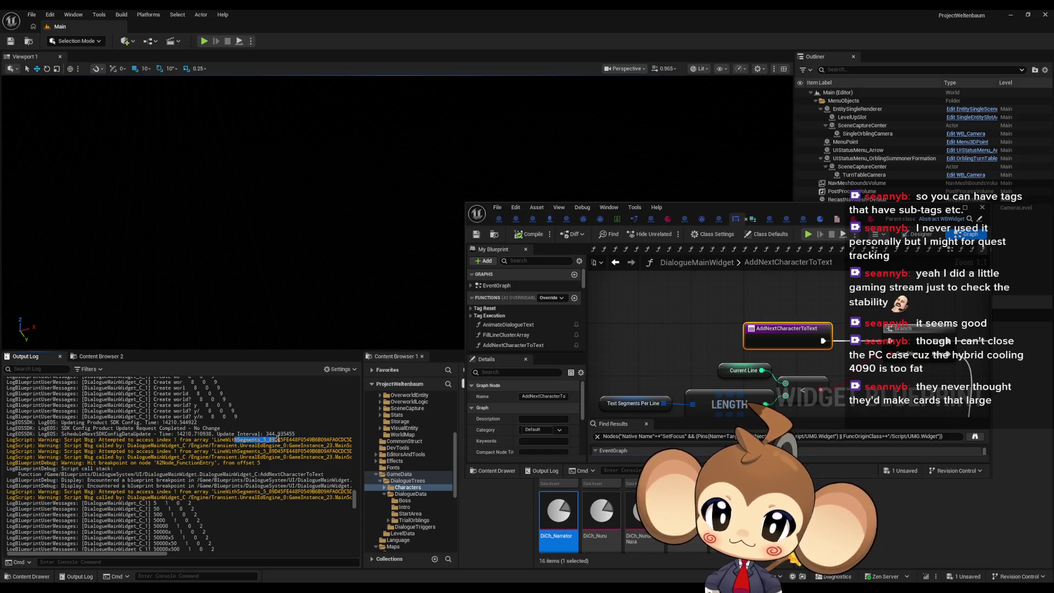
{"action": "left_click_drag", "start_coordinate": [158, 558], "coordinate": [386, 546]}
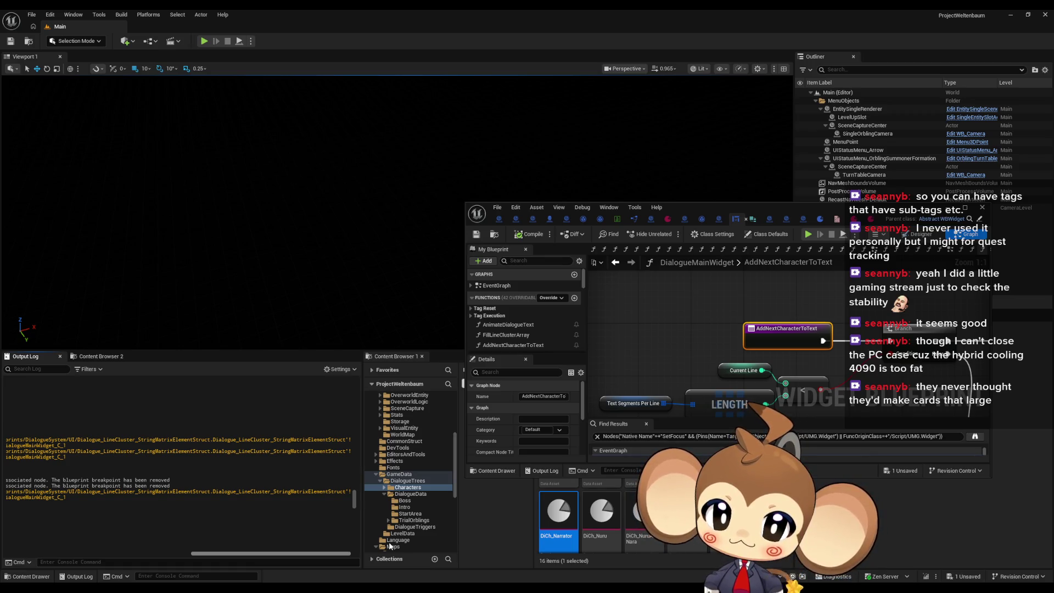
{"action": "scroll", "coordinate": [207, 537], "scroll_direction": "left", "scroll_amount": 10}
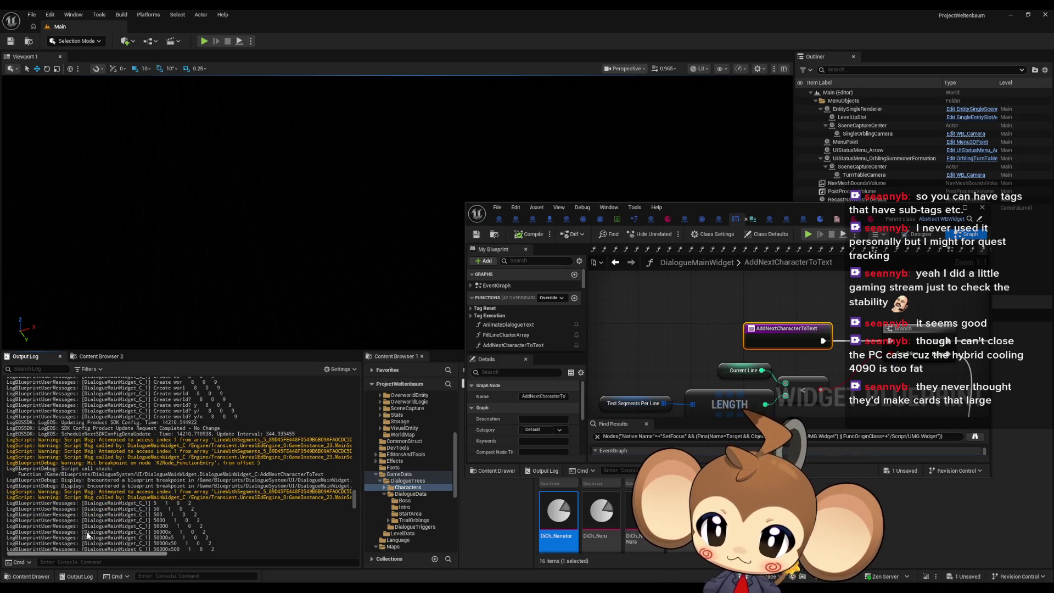
{"action": "scroll", "coordinate": [186, 533], "scroll_direction": "right", "scroll_amount": 3}
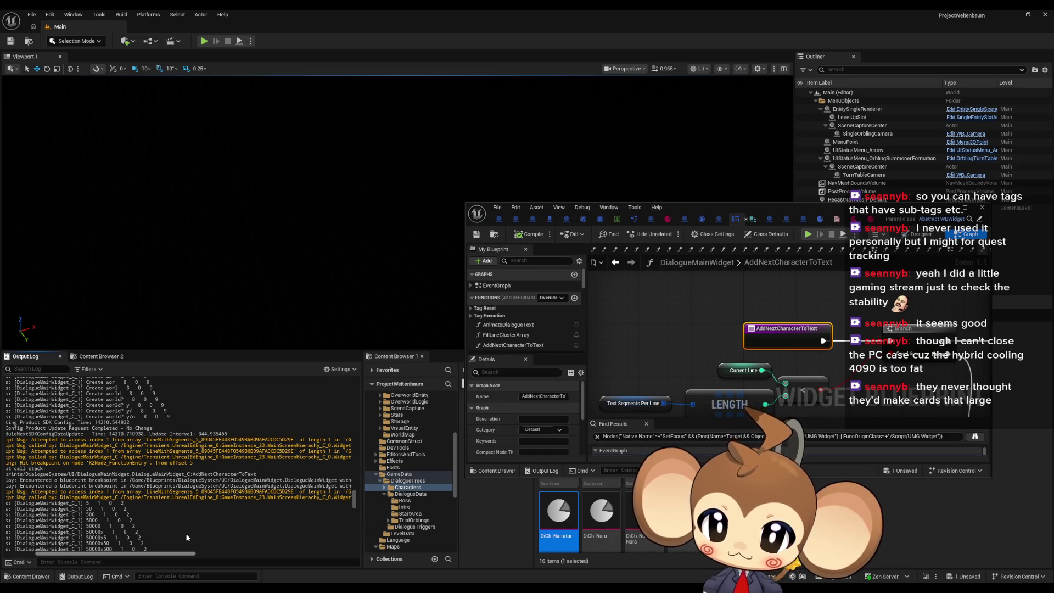
{"action": "scroll", "coordinate": [187, 532], "scroll_direction": "right", "scroll_amount": 1}
{"action": "scroll", "coordinate": [190, 532], "scroll_direction": "right", "scroll_amount": 5}
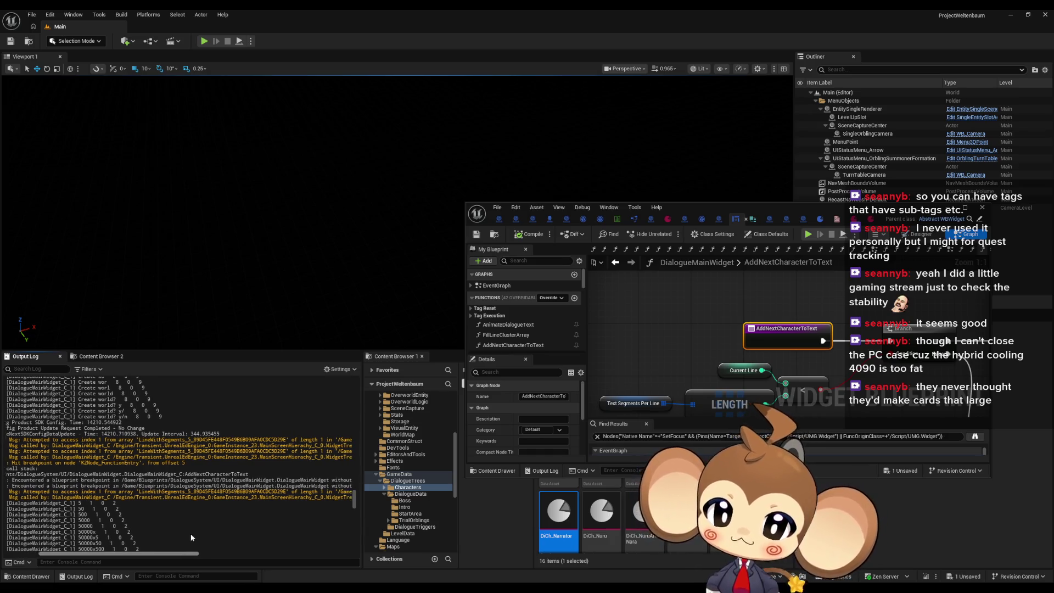
{"action": "scroll", "coordinate": [223, 534], "scroll_direction": "right", "scroll_amount": 5}
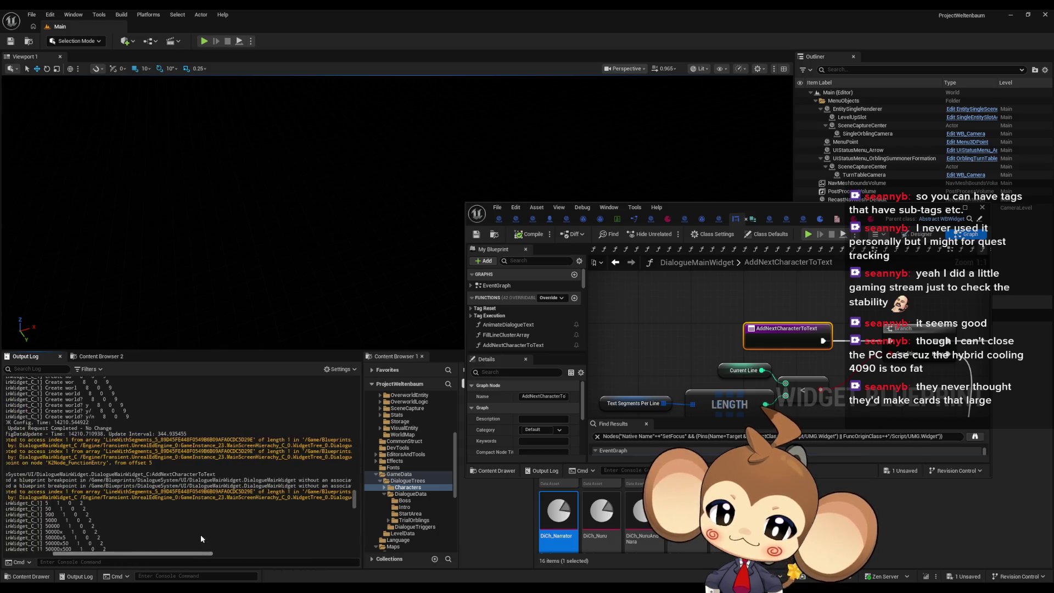
{"action": "scroll", "coordinate": [233, 536], "scroll_direction": "right", "scroll_amount": 5}
{"action": "scroll", "coordinate": [280, 540], "scroll_direction": "right", "scroll_amount": 5}
{"action": "scroll", "coordinate": [312, 545], "scroll_direction": "right", "scroll_amount": 5}
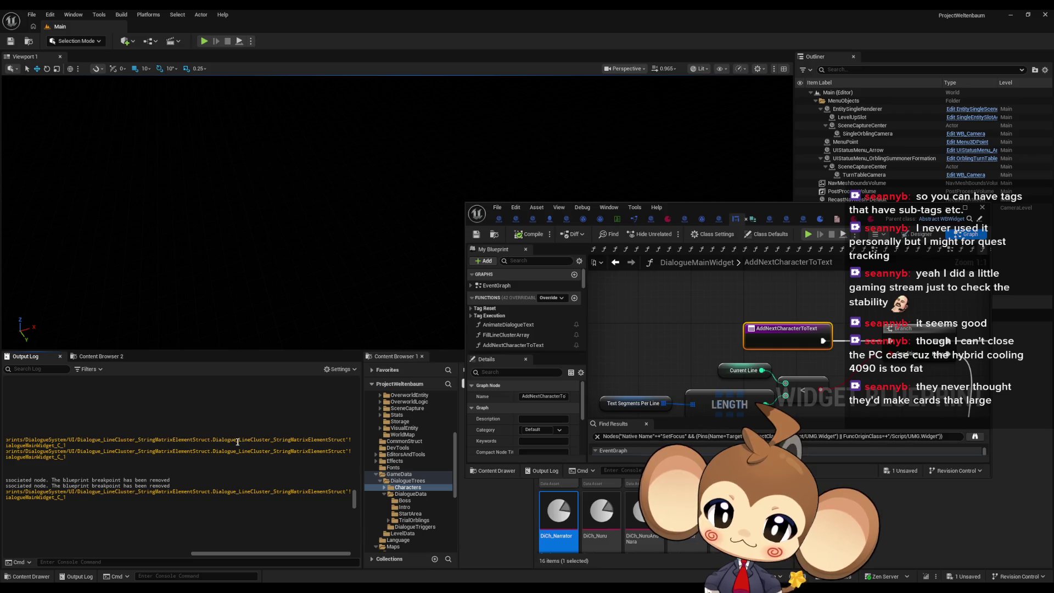
{"action": "left_click_drag", "start_coordinate": [277, 440], "coordinate": [281, 440]}
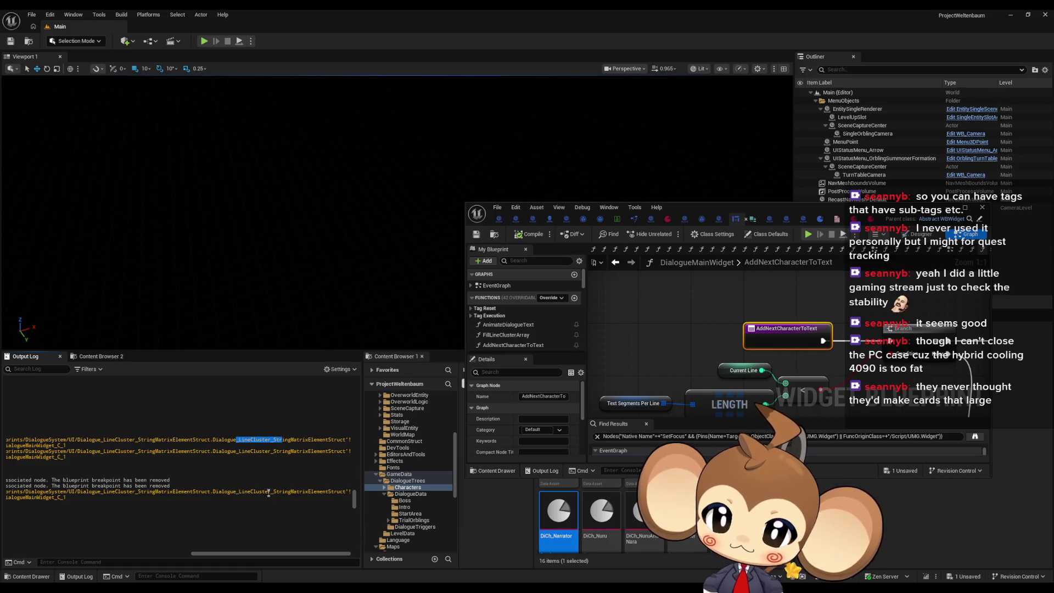
{"action": "left_click", "coordinate": [240, 439]}
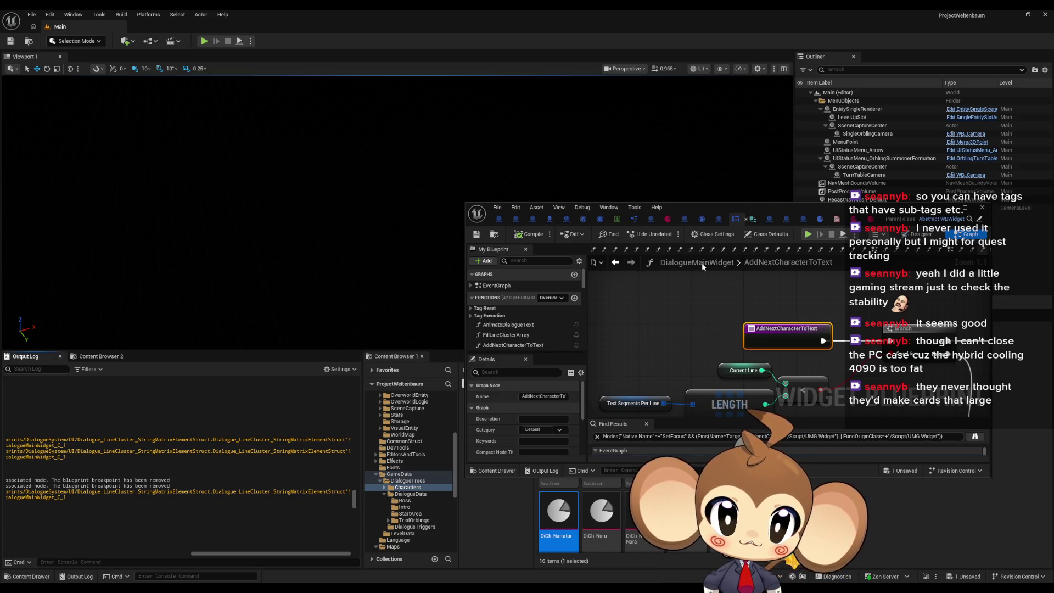
{"action": "left_click", "coordinate": [657, 435]}
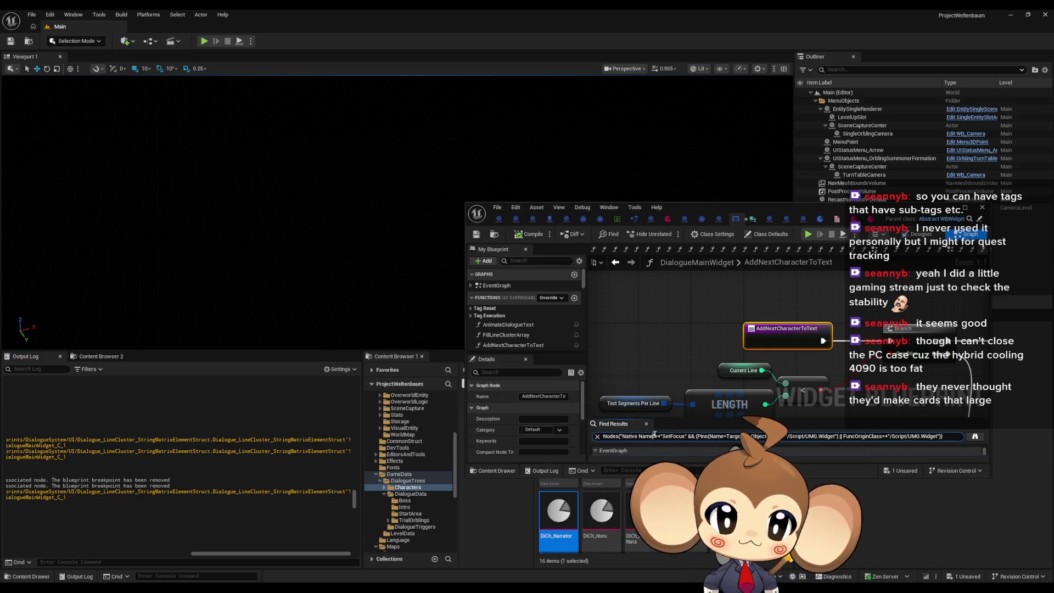
Search the blueprint for 'dialogue line cluster', enlarge the results, and maximize the editor.
{"action": "type", "text": "dial"}
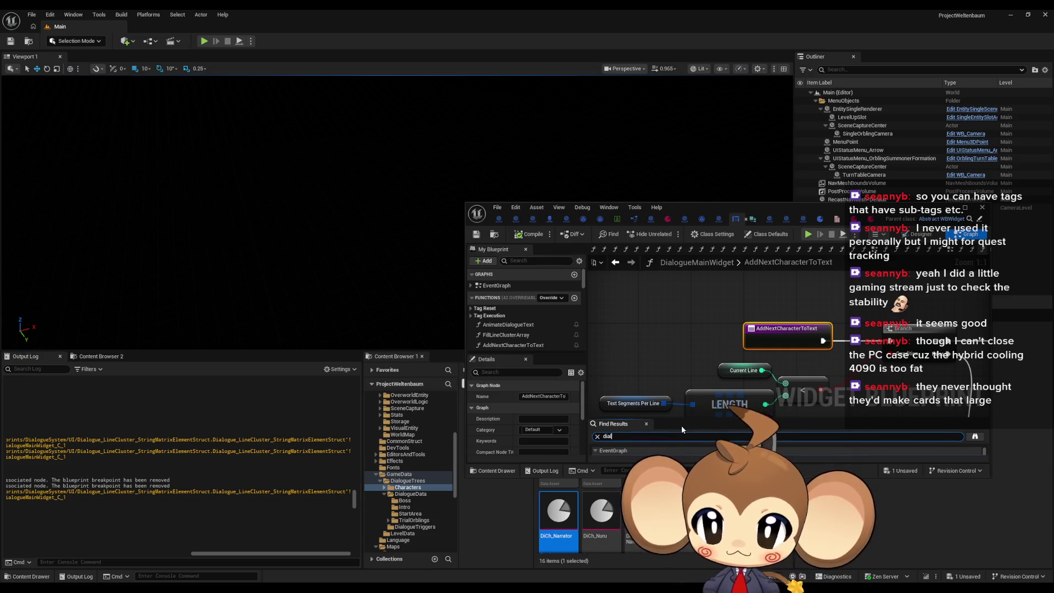
{"action": "type", "text": "ogue line "}
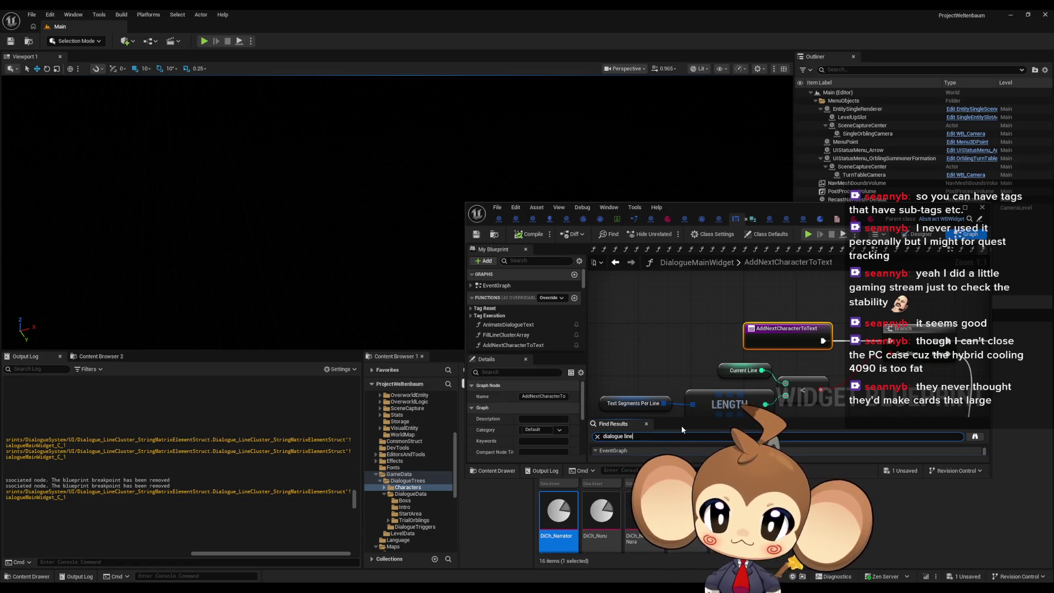
{"action": "type", "text": "cluster"}
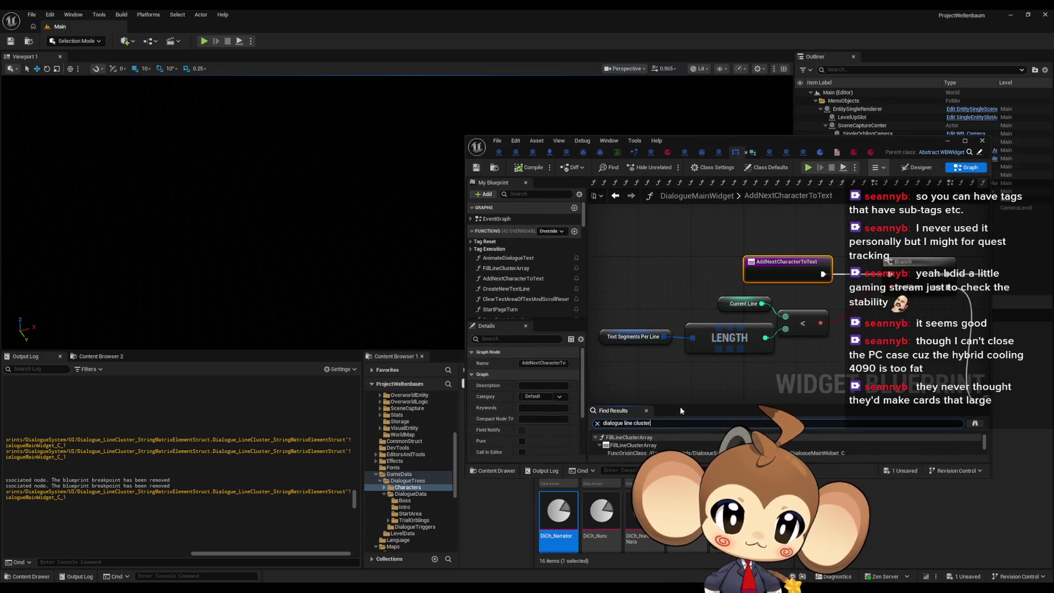
{"action": "scroll", "coordinate": [680, 404], "scroll_direction": "down", "scroll_amount": 1}
{"action": "left_click_drag", "start_coordinate": [681, 406], "coordinate": [681, 384]}
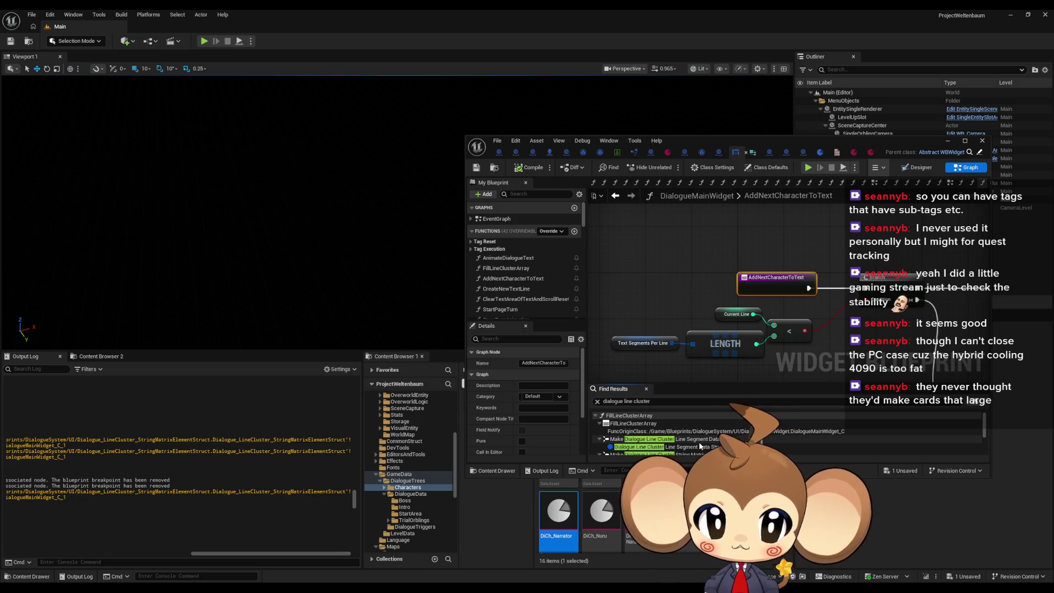
{"action": "mouse_move", "coordinate": [735, 147]}
{"action": "left_mouse_down"}
{"action": "mouse_move", "coordinate": [640, 240]}
{"action": "mouse_move", "coordinate": [625, 232]}
{"action": "left_mouse_up"}
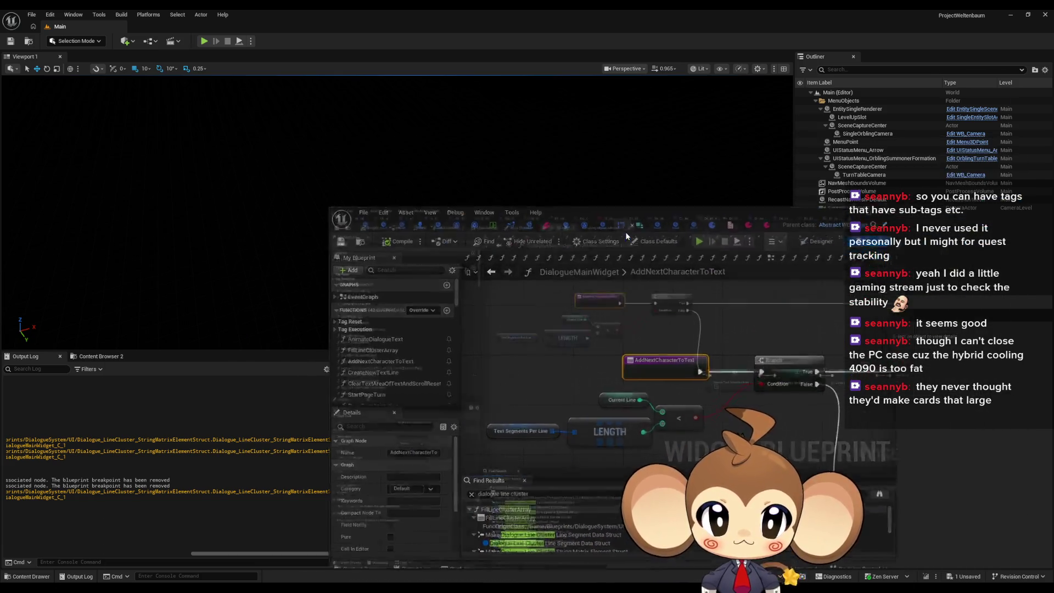
{"action": "double_click", "coordinate": [625, 231]}
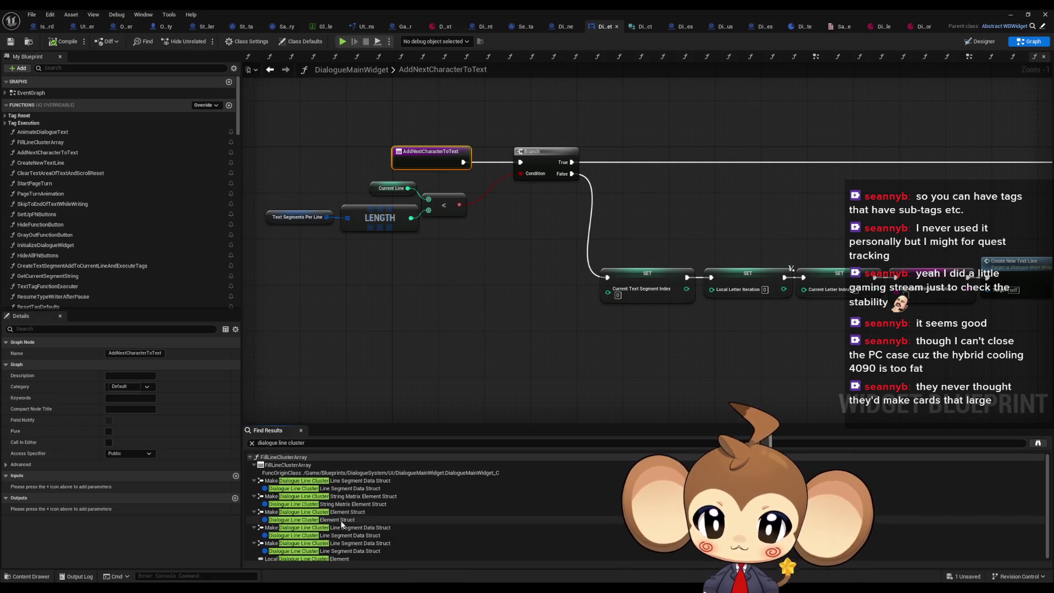
Open the FillLineClusterArray graph from the results and find references to its entry node.
{"action": "left_click", "coordinate": [295, 459]}
{"action": "double_click", "coordinate": [295, 458]}
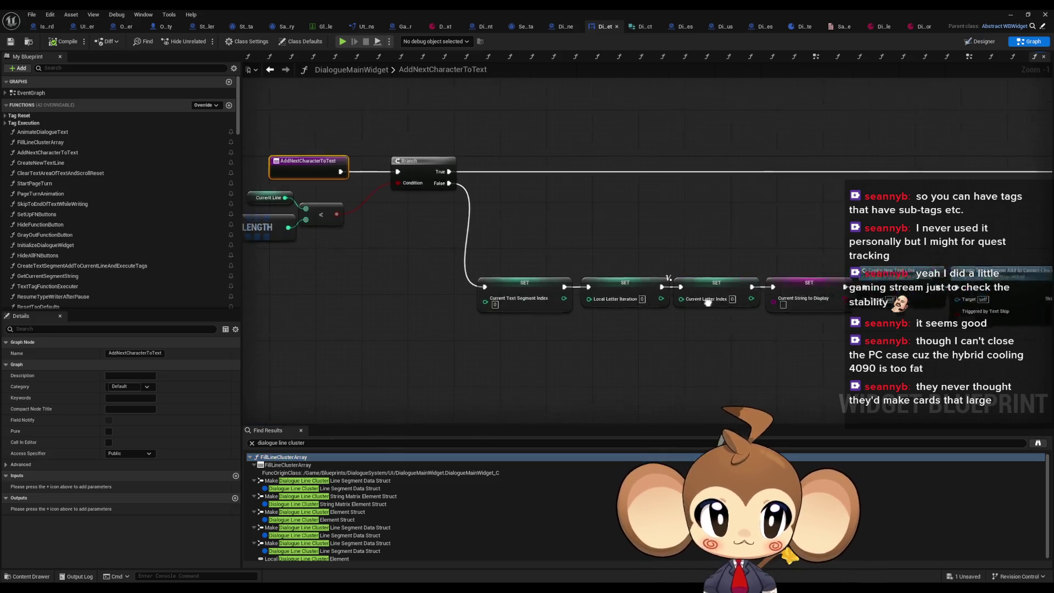
{"action": "double_click", "coordinate": [308, 466]}
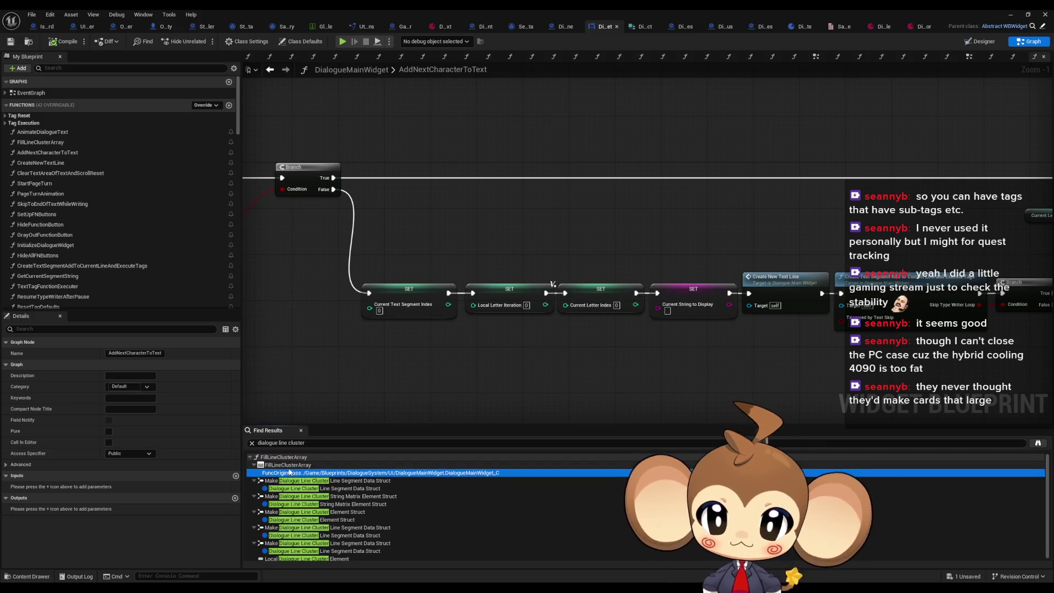
{"action": "scroll", "coordinate": [439, 248], "scroll_direction": "down", "scroll_amount": 2}
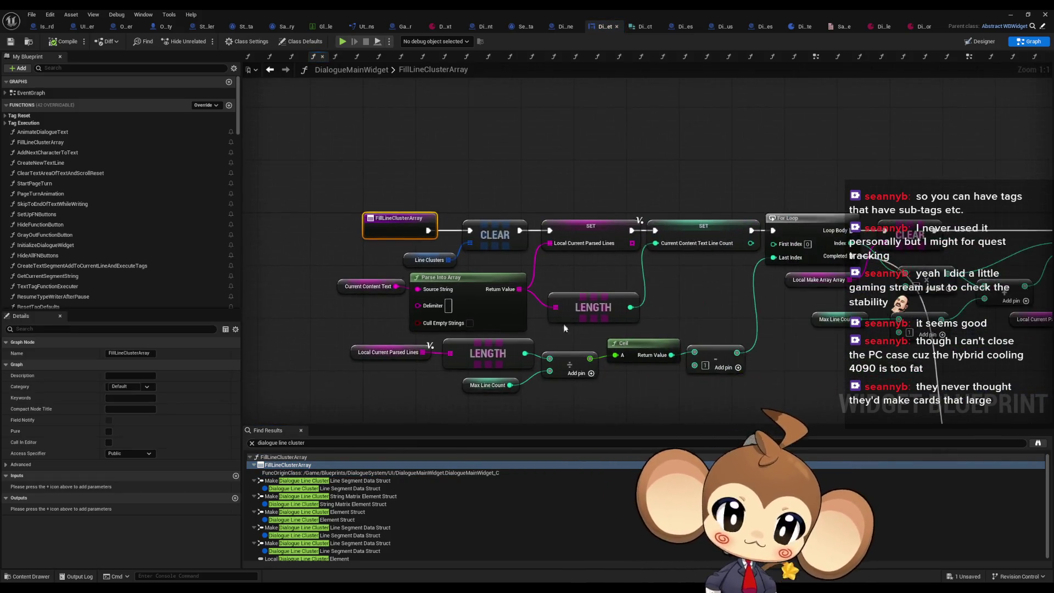
{"action": "right_click", "coordinate": [439, 247]}
{"action": "mouse_move", "coordinate": [465, 335]}
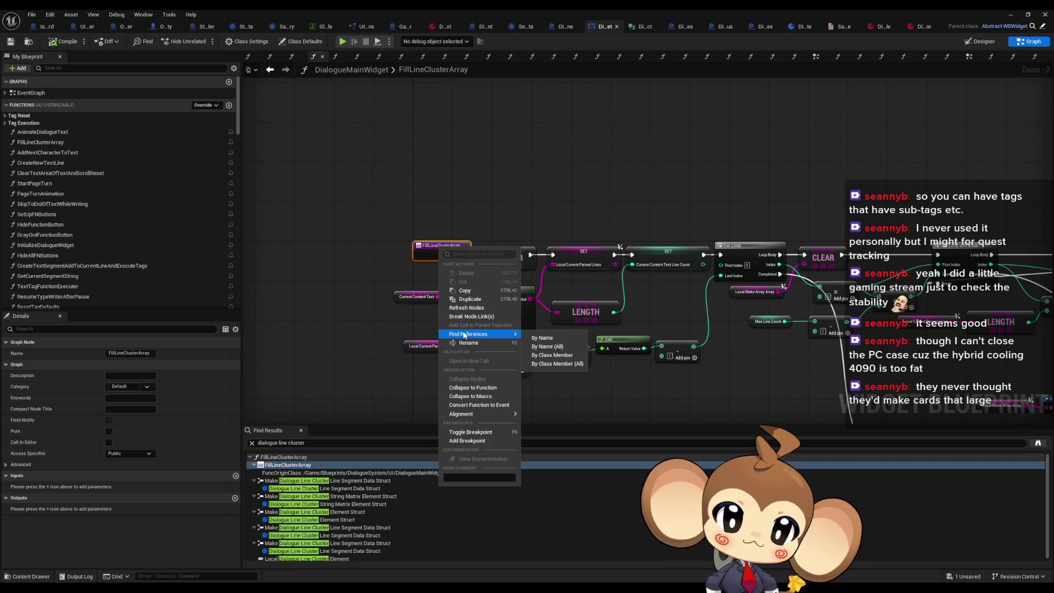
{"action": "left_click", "coordinate": [543, 364]}
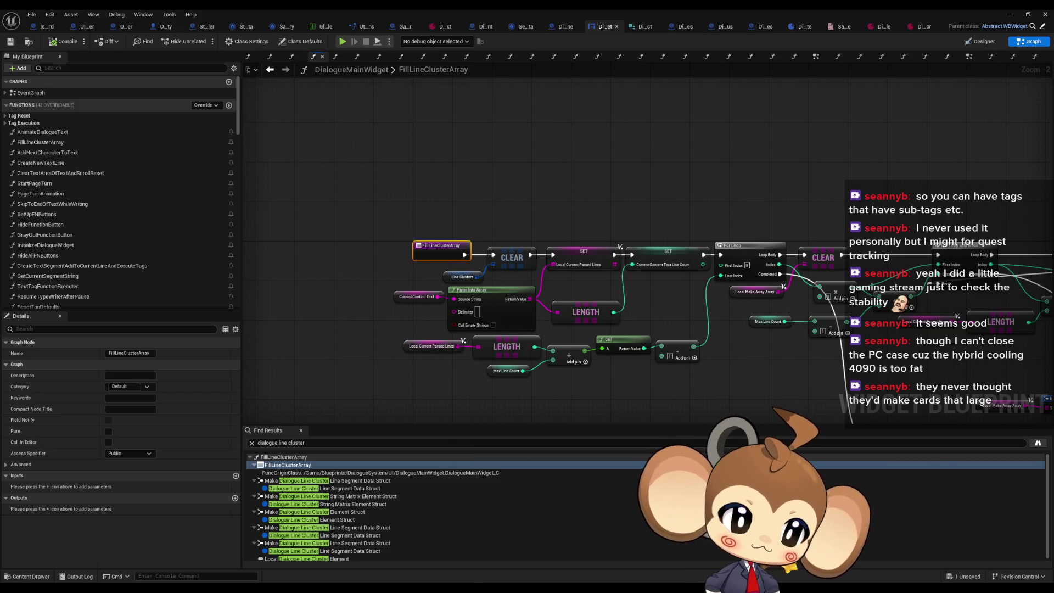
Jump to the Line Segment Data Struct make node, inspect nearby nodes, then return to AnimateDialogueText.
{"action": "scroll", "coordinate": [467, 504], "scroll_direction": "down", "scroll_amount": 1}
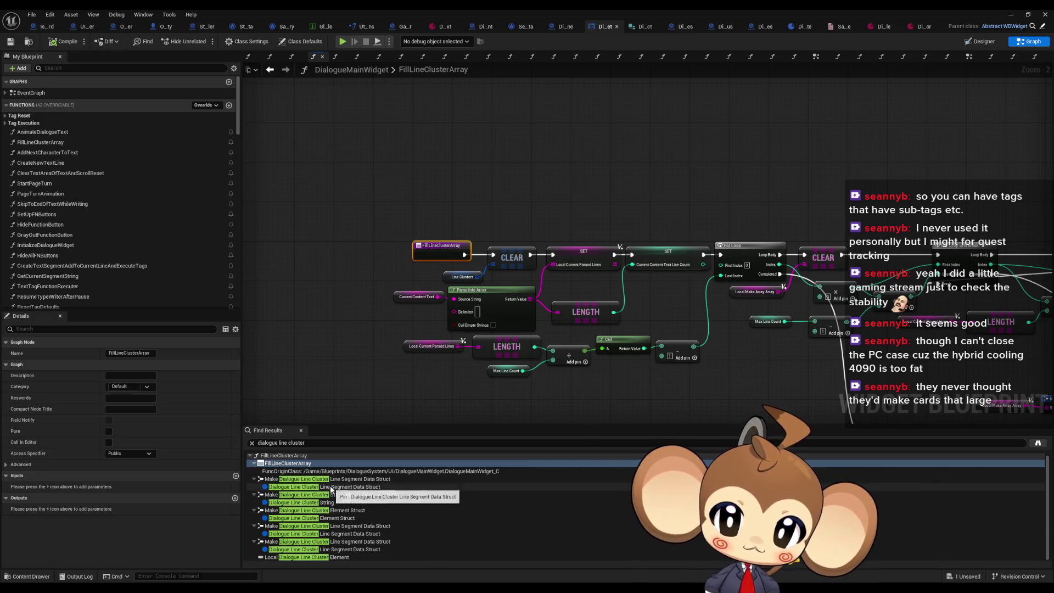
{"action": "left_click", "coordinate": [331, 488]}
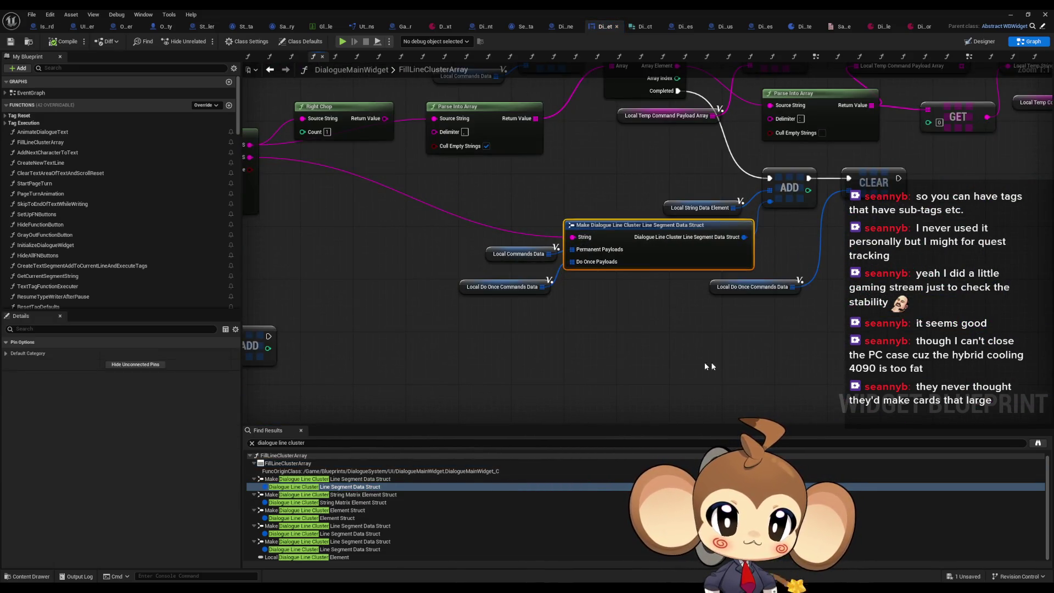
{"action": "scroll", "coordinate": [658, 319], "scroll_direction": "down", "scroll_amount": 3}
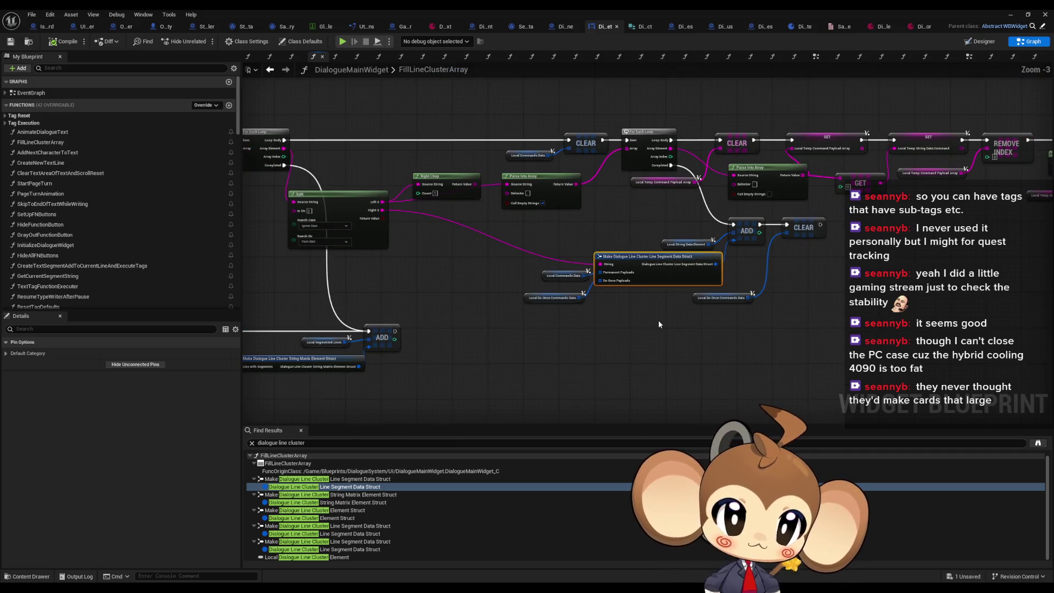
{"action": "mouse_move", "coordinate": [661, 324]}
{"action": "left_mouse_down"}
{"action": "mouse_move", "coordinate": [317, 321]}
{"action": "mouse_move", "coordinate": [735, 315]}
{"action": "mouse_move", "coordinate": [681, 326]}
{"action": "left_mouse_up"}
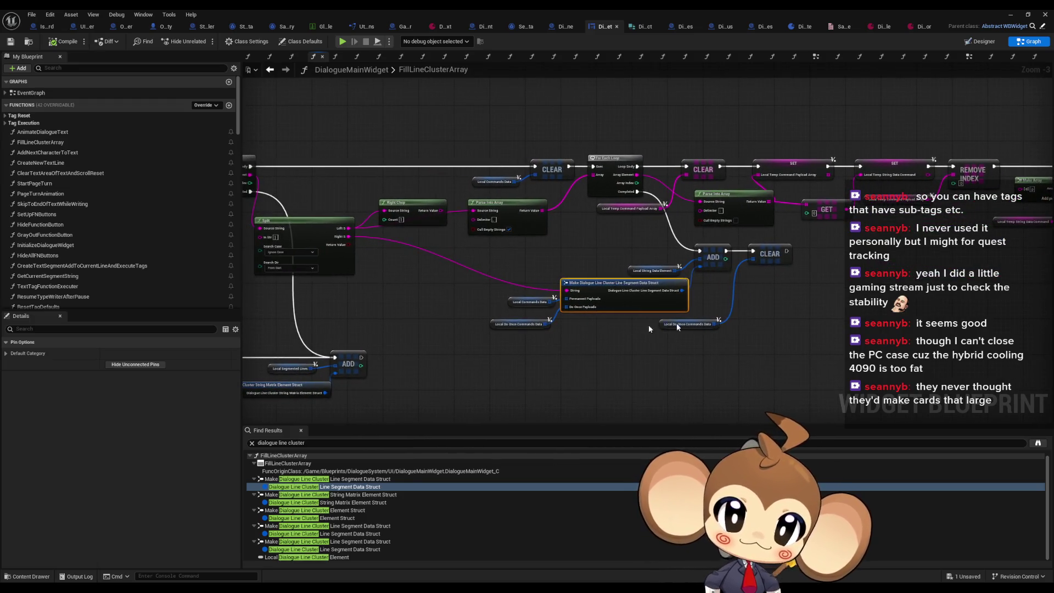
{"action": "scroll", "coordinate": [603, 359], "scroll_direction": "up", "scroll_amount": 3}
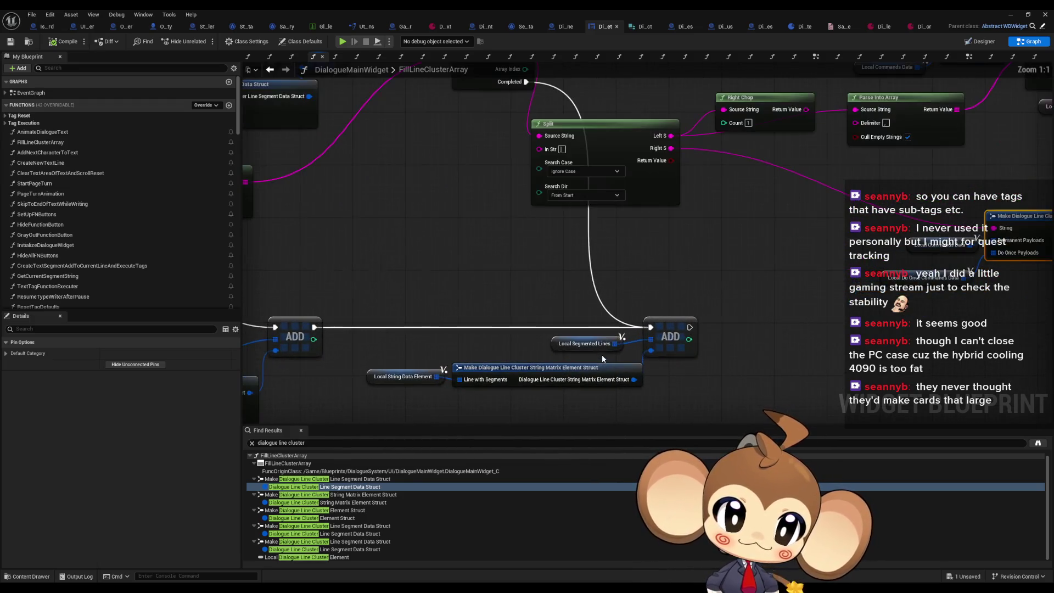
{"action": "scroll", "coordinate": [604, 352], "scroll_direction": "down", "scroll_amount": 4}
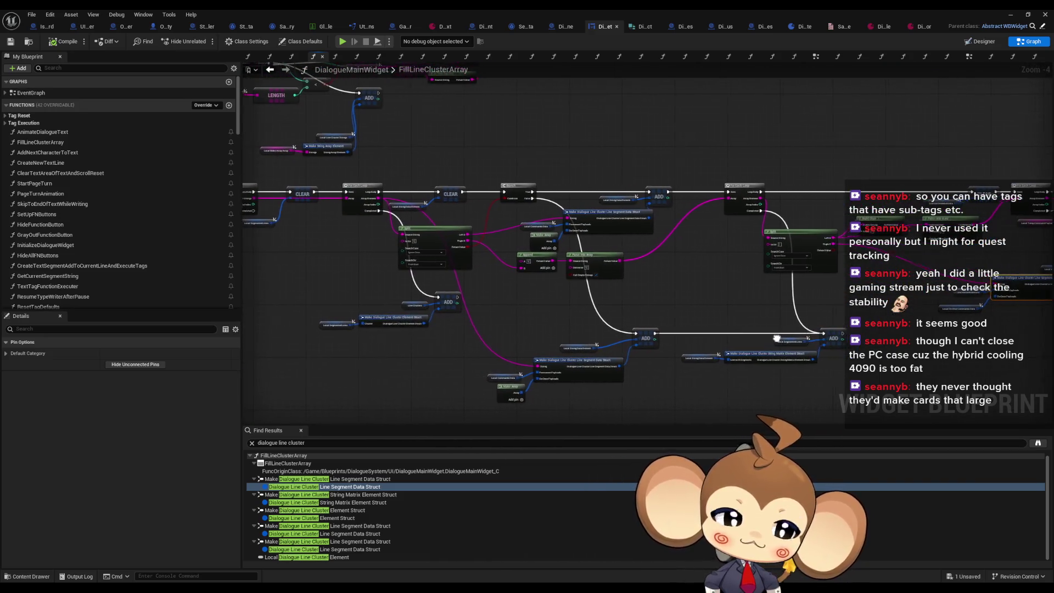
{"action": "key", "text": "alt+Left"}
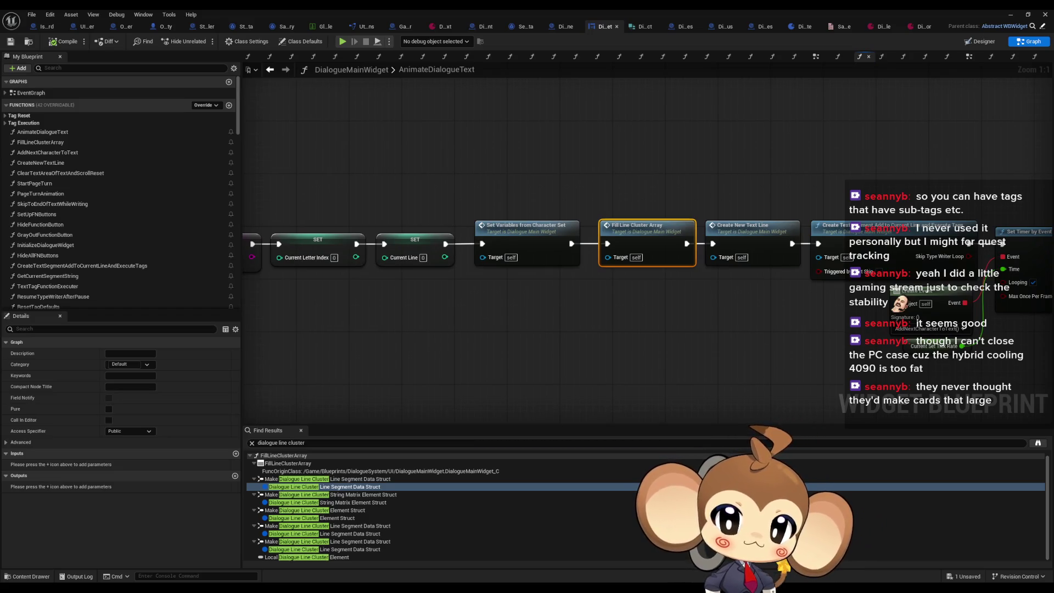
{"action": "scroll", "coordinate": [600, 293], "scroll_direction": "down", "scroll_amount": 4}
{"action": "scroll", "coordinate": [468, 320], "scroll_direction": "up", "scroll_amount": 4}
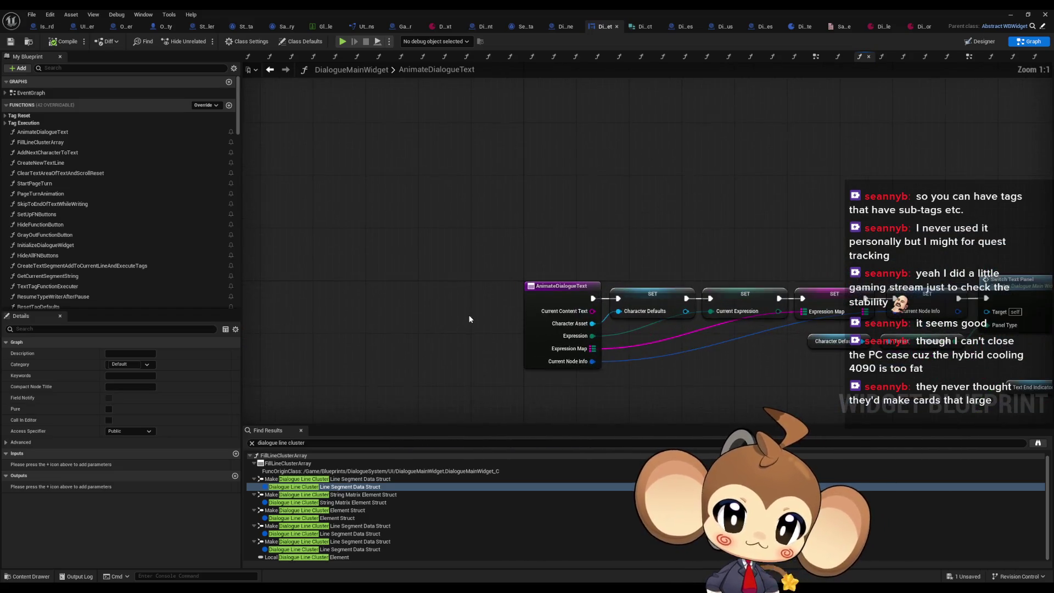
{"action": "key", "text": "Home"}
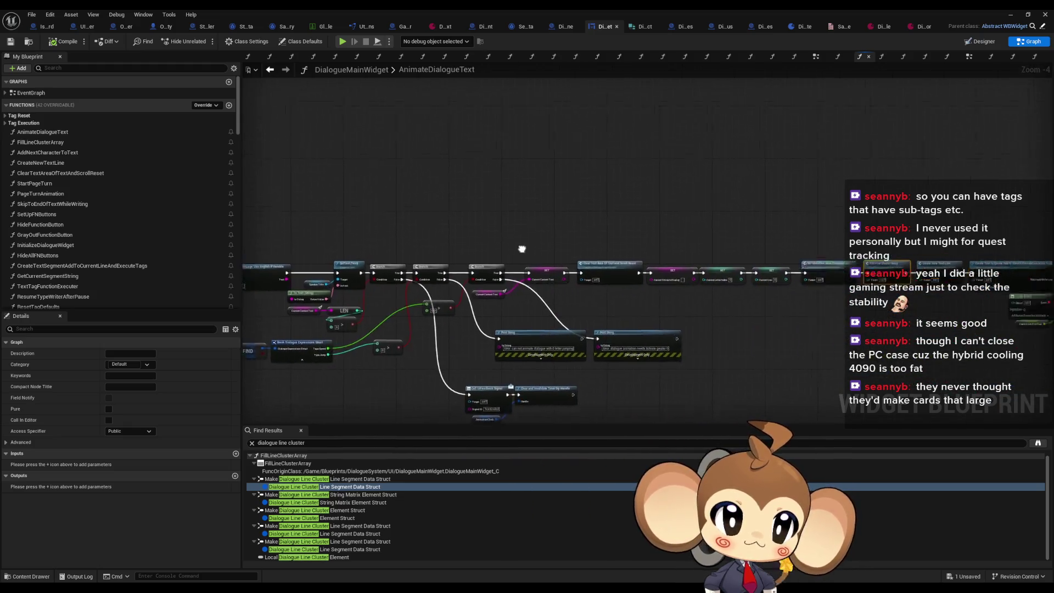
Reopen FillLineClusterArray, inspect its Split, ADD and Make nodes, and open options on the string matrix make node.
{"action": "double_click", "coordinate": [679, 222]}
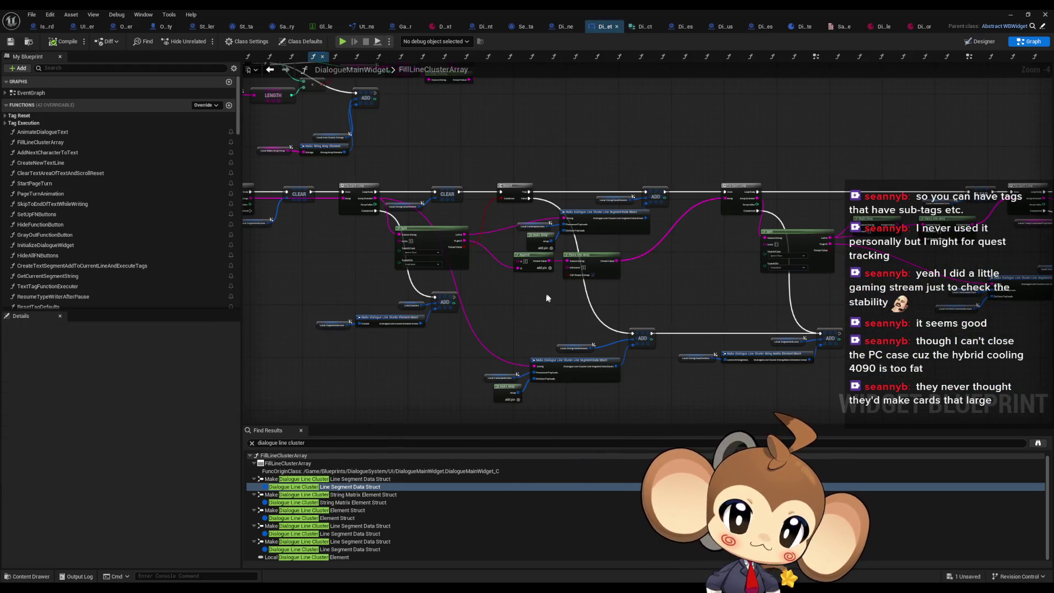
{"action": "scroll", "coordinate": [581, 290], "scroll_direction": "down", "scroll_amount": 2}
{"action": "scroll", "coordinate": [601, 252], "scroll_direction": "up", "scroll_amount": 2}
{"action": "scroll", "coordinate": [601, 252], "scroll_direction": "up", "scroll_amount": 1}
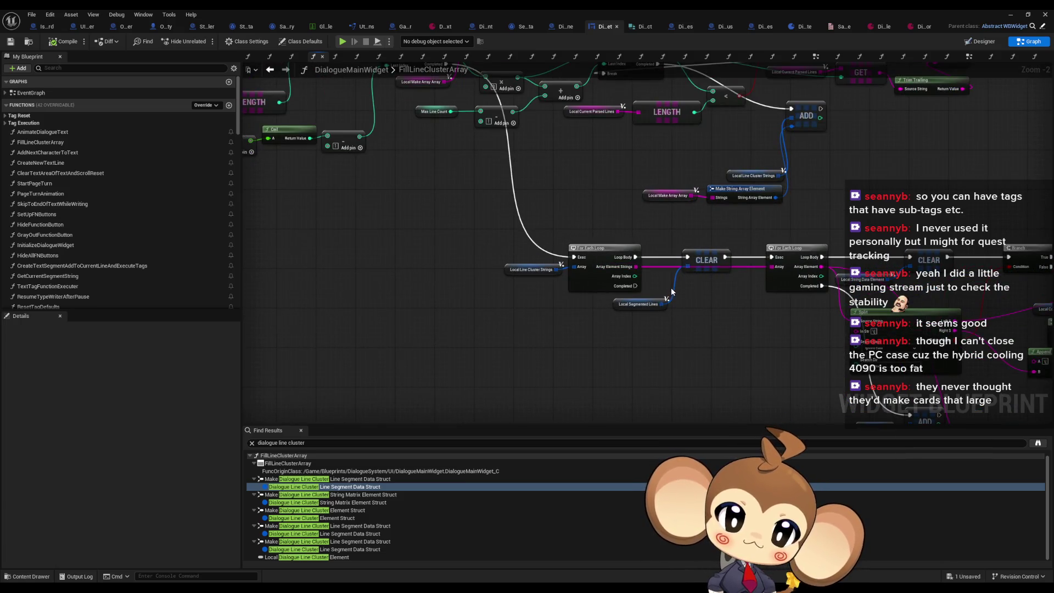
{"action": "scroll", "coordinate": [586, 283], "scroll_direction": "up", "scroll_amount": 2}
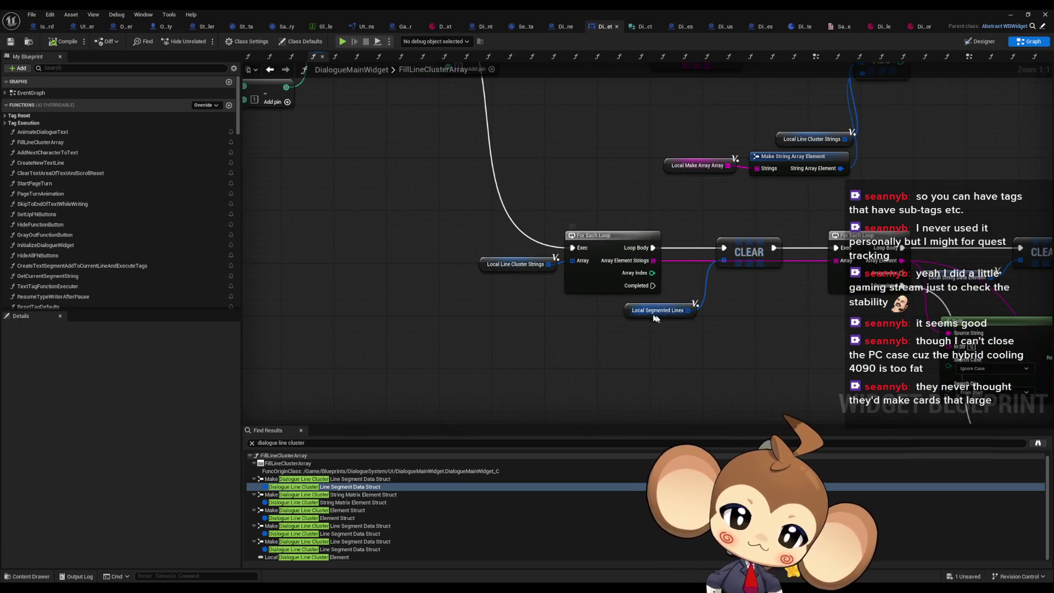
{"action": "scroll", "coordinate": [769, 338], "scroll_direction": "down", "scroll_amount": 2}
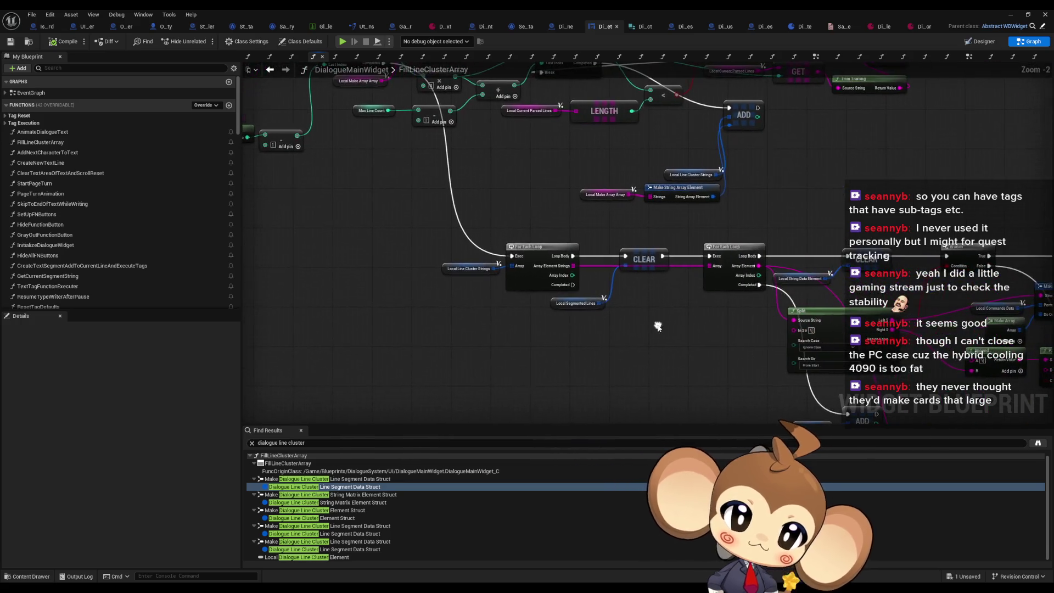
{"action": "mouse_move", "coordinate": [680, 333]}
{"action": "left_mouse_down"}
{"action": "mouse_move", "coordinate": [650, 306]}
{"action": "mouse_move", "coordinate": [632, 367]}
{"action": "left_mouse_up"}
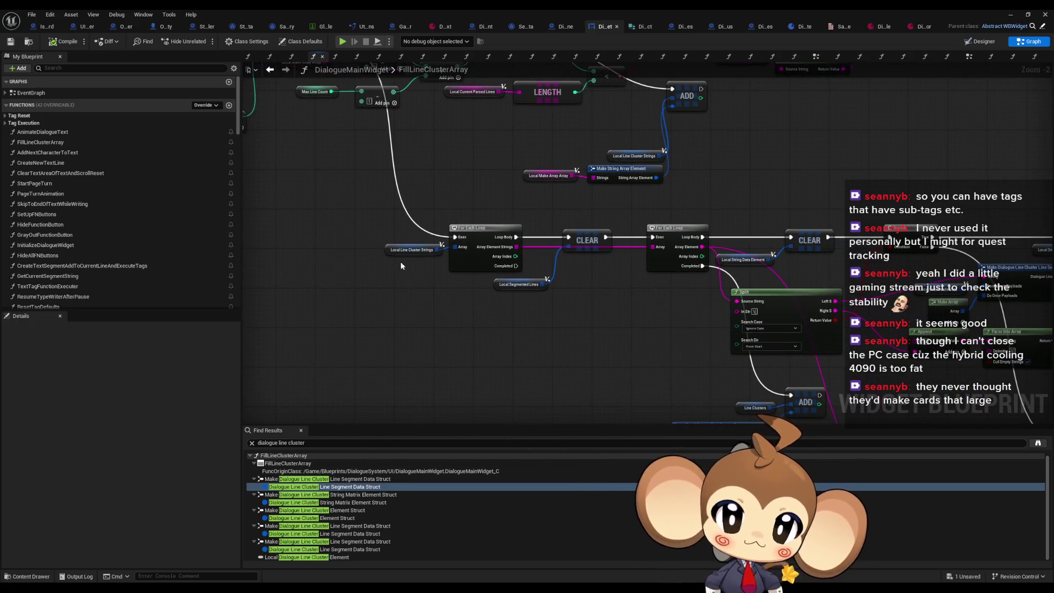
{"action": "left_click_drag", "start_coordinate": [407, 261], "coordinate": [258, 209]}
{"action": "scroll", "coordinate": [521, 335], "scroll_direction": "up", "scroll_amount": 2}
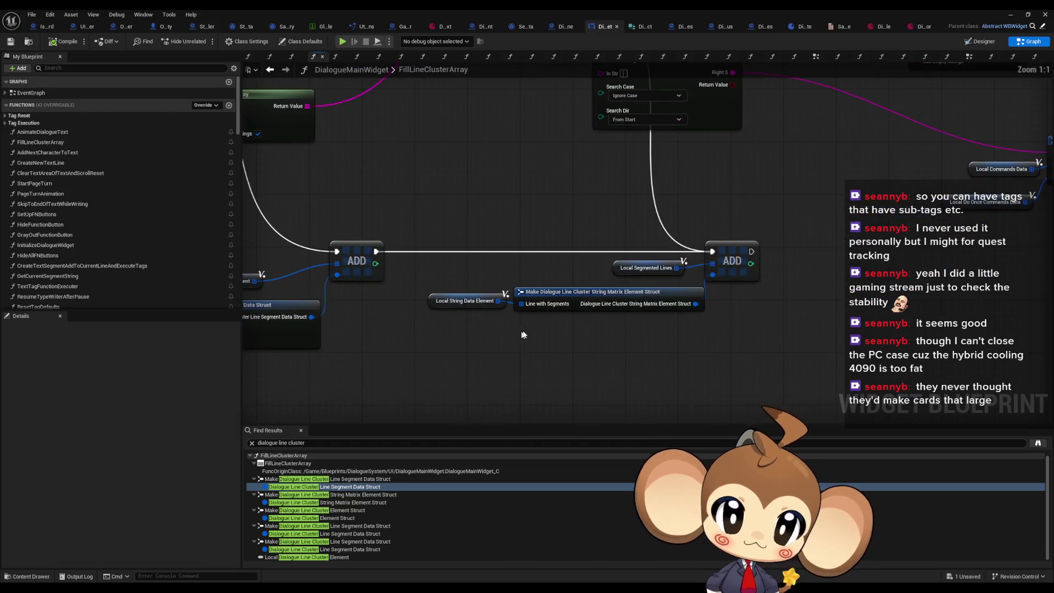
{"action": "right_click", "coordinate": [602, 295]}
Find references to the string matrix element struct, broaden the search, and jump to a matching pin.
{"action": "mouse_move", "coordinate": [648, 374]}
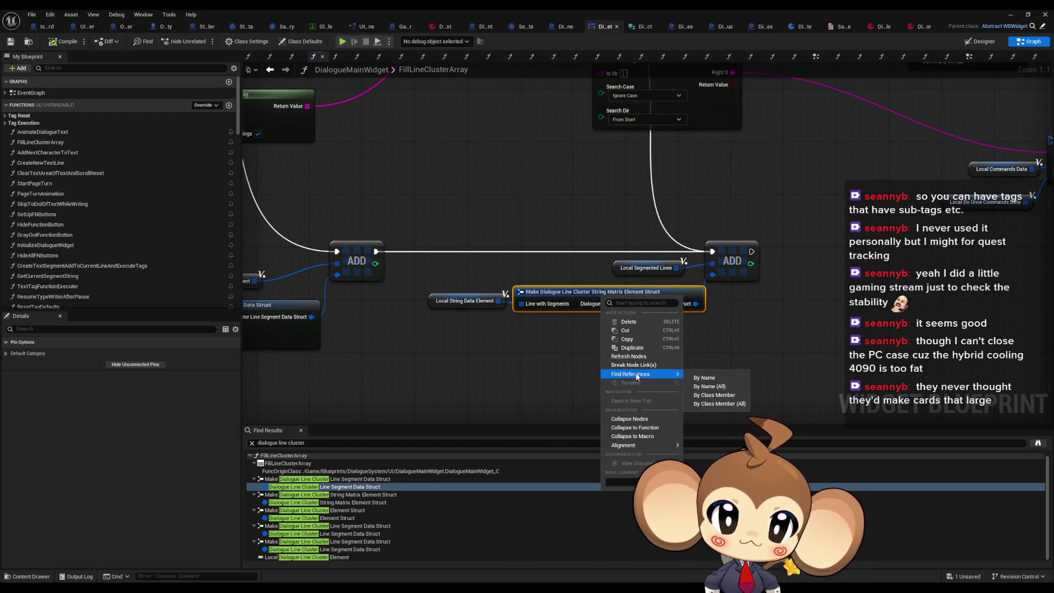
{"action": "left_click", "coordinate": [716, 396]}
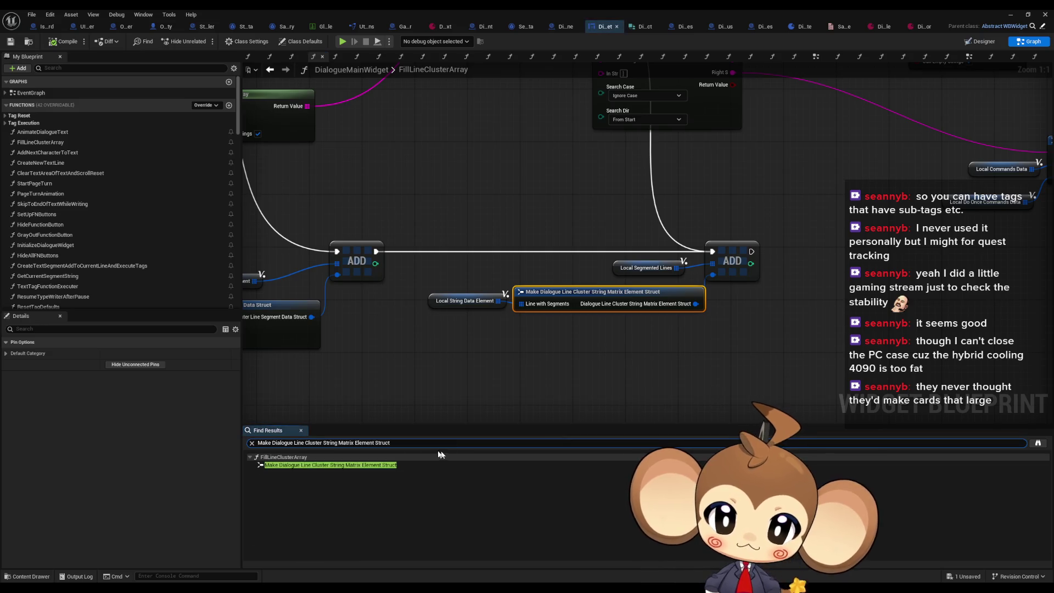
{"action": "scroll", "coordinate": [678, 348], "scroll_direction": "down", "scroll_amount": 3}
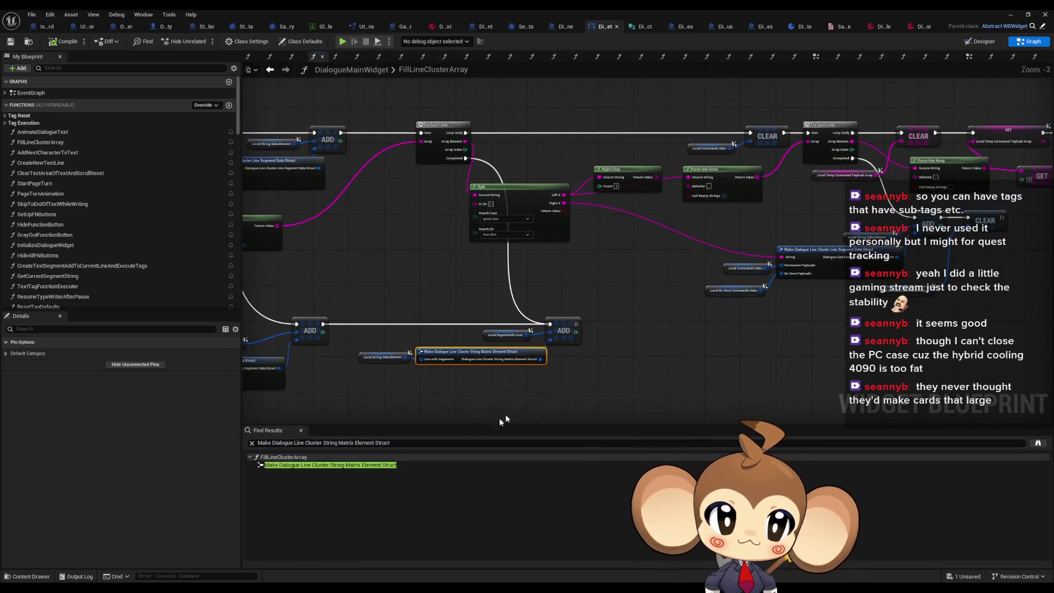
{"action": "left_click_drag", "start_coordinate": [724, 295], "coordinate": [577, 307]}
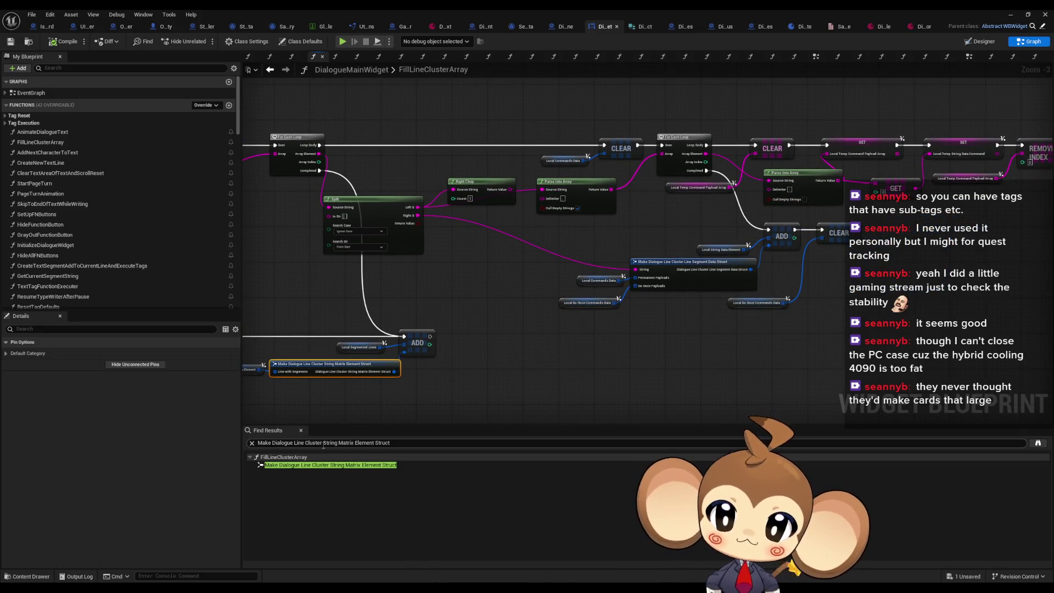
{"action": "key", "text": "BackSpace"}
{"action": "key", "text": "Return"}
{"action": "left_click", "coordinate": [290, 473]}
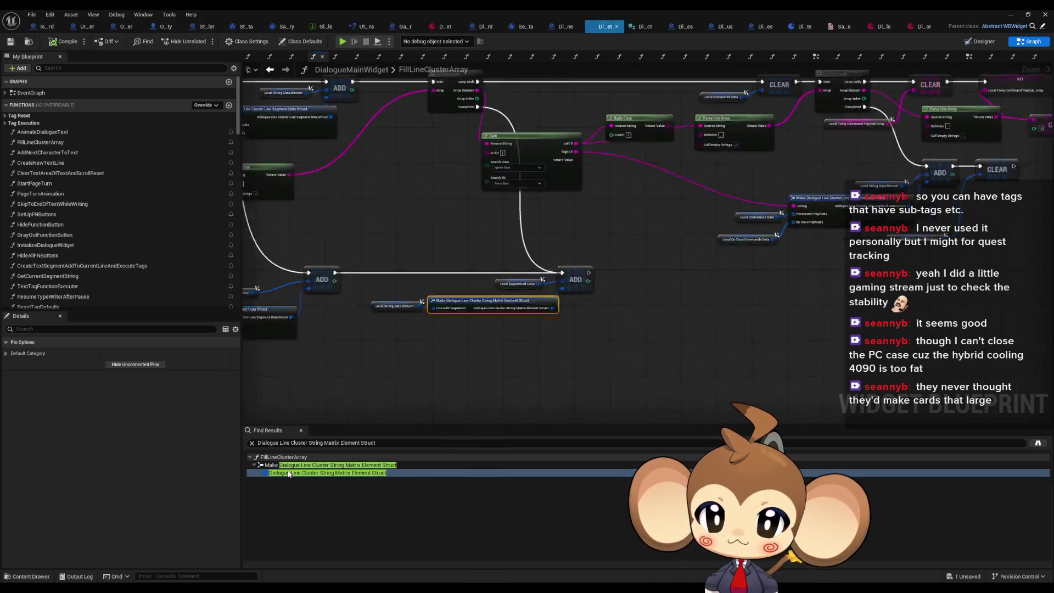
Rerun the 'Dialogue Line Cluster' search, jump to the line segment struct Make node, and restore the window.
{"action": "left_click", "coordinate": [309, 443]}
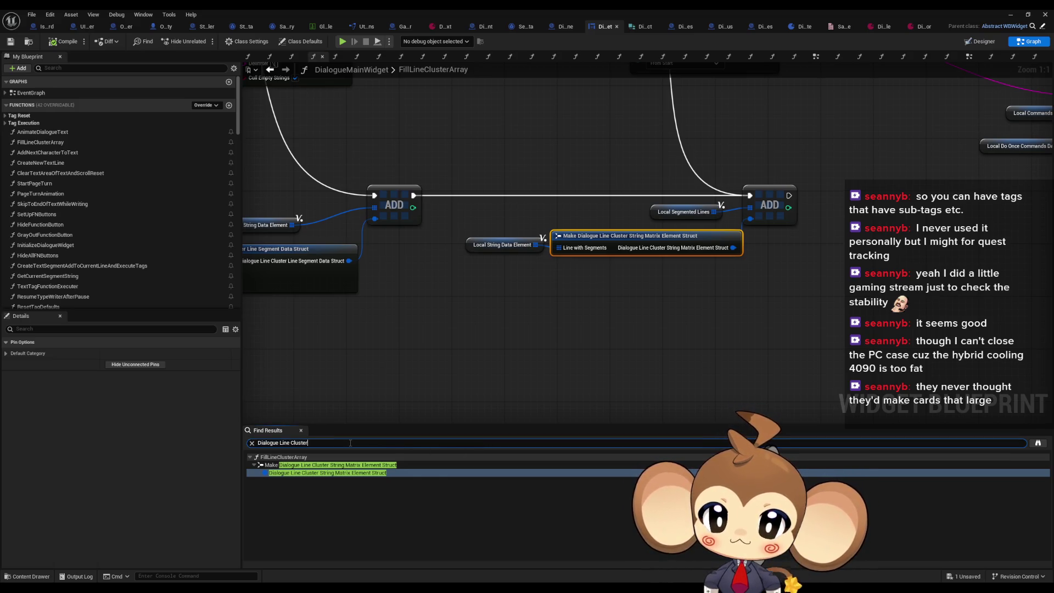
{"action": "key", "text": "Return"}
{"action": "left_click", "coordinate": [343, 489]}
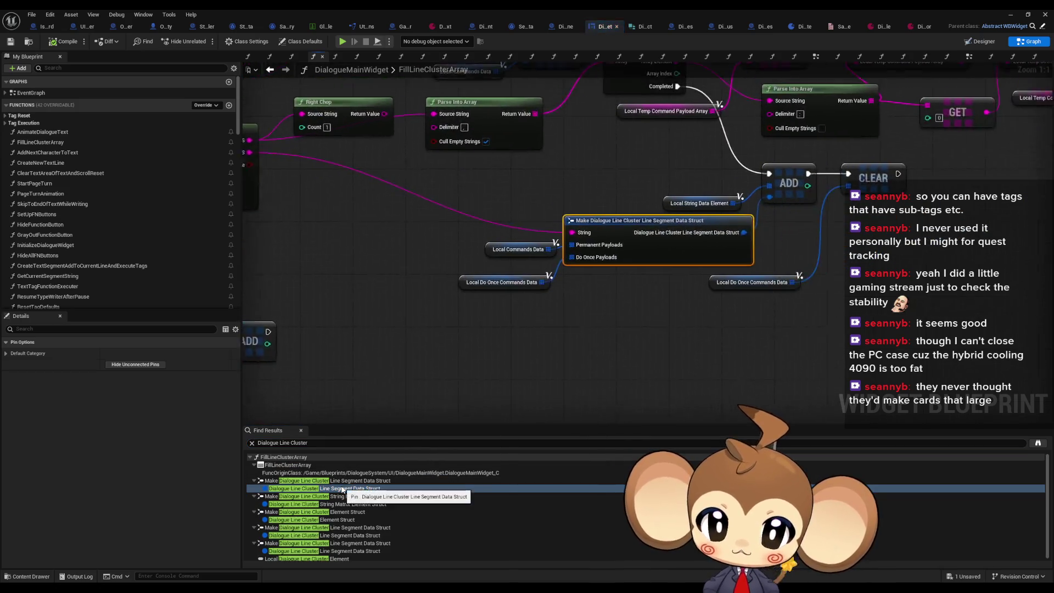
{"action": "left_click_drag", "start_coordinate": [616, 316], "coordinate": [826, 308]}
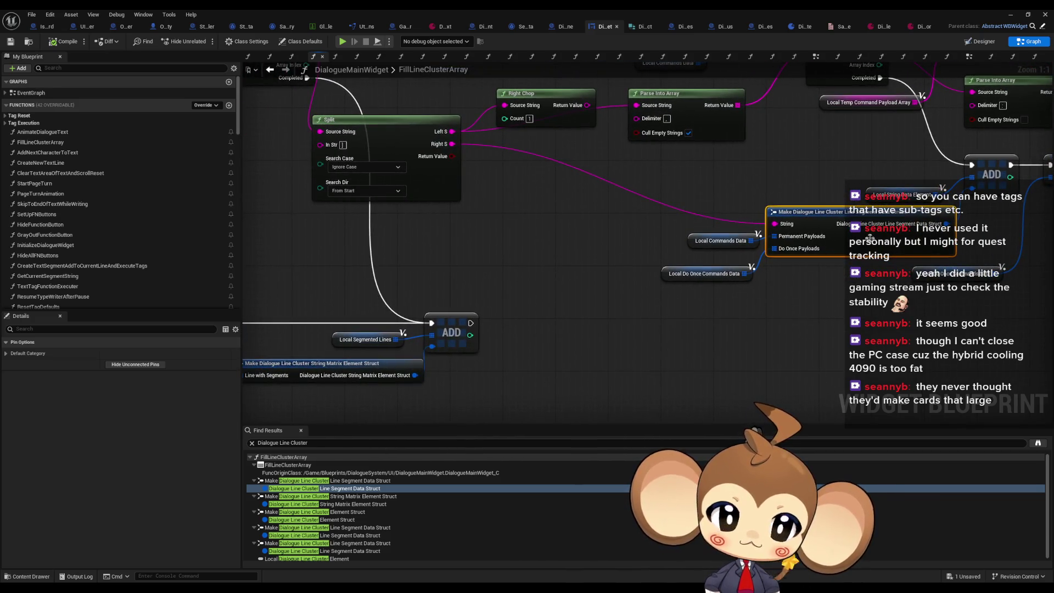
{"action": "double_click", "coordinate": [488, 9]}
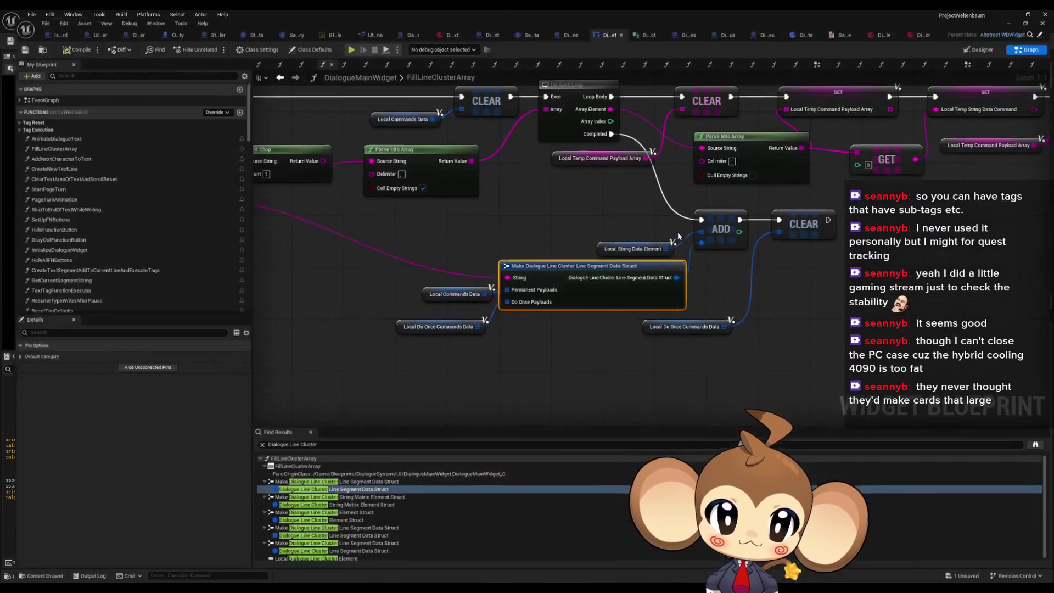
Append 'element' to the search to list Dialogue Line Cluster element matches.
{"action": "double_click", "coordinate": [677, 242]}
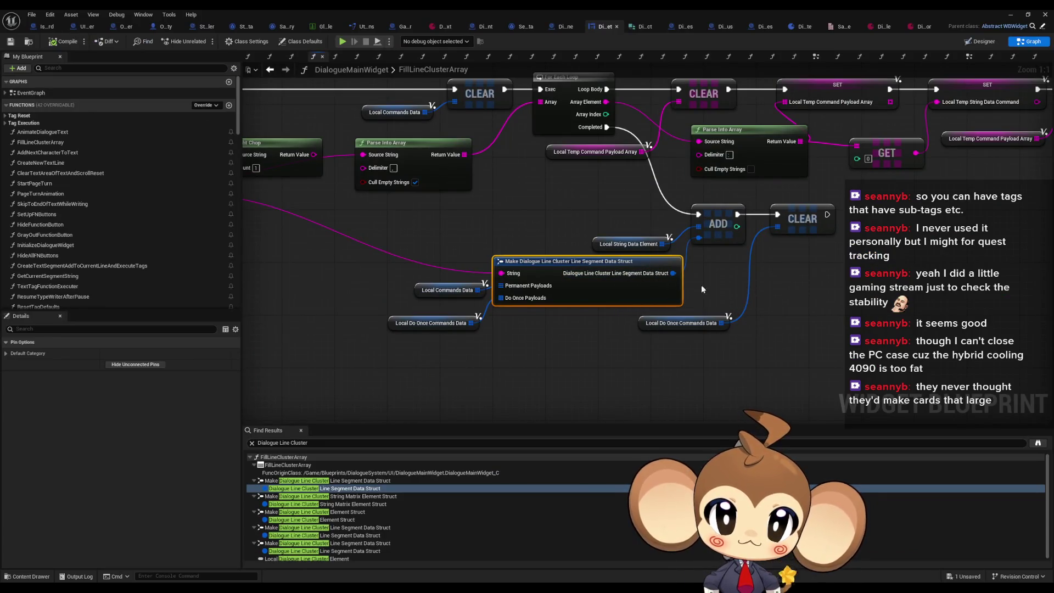
{"action": "double_click", "coordinate": [358, 9]}
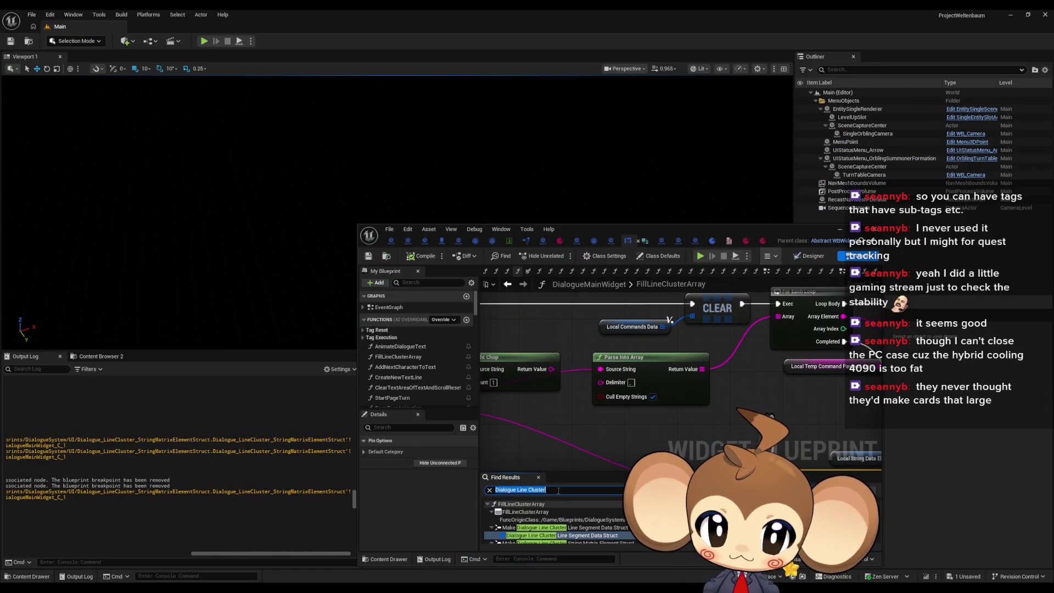
{"action": "type", "text": " element"}
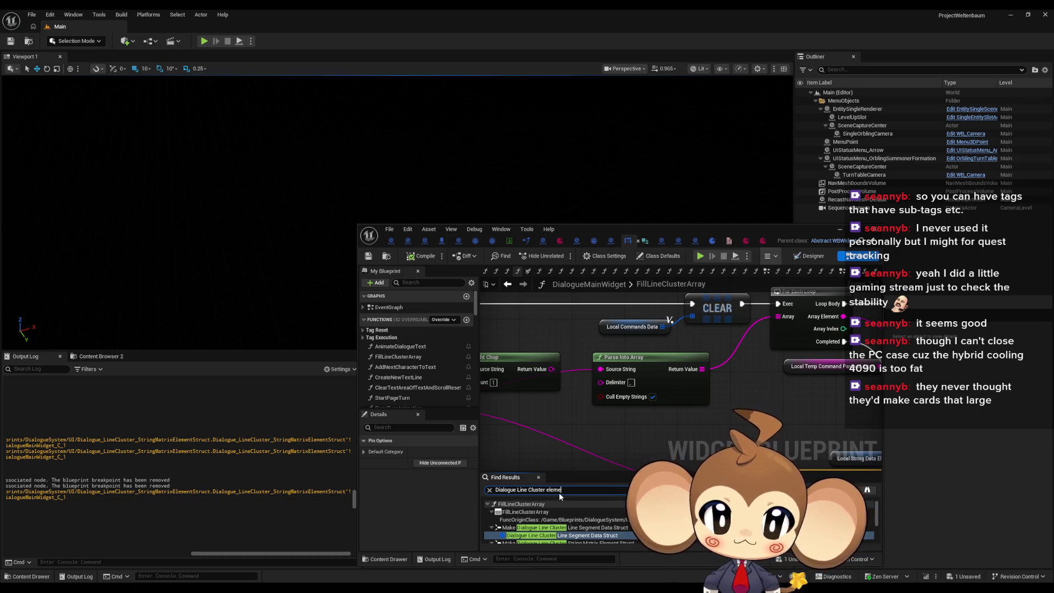
{"action": "key", "text": "Return"}
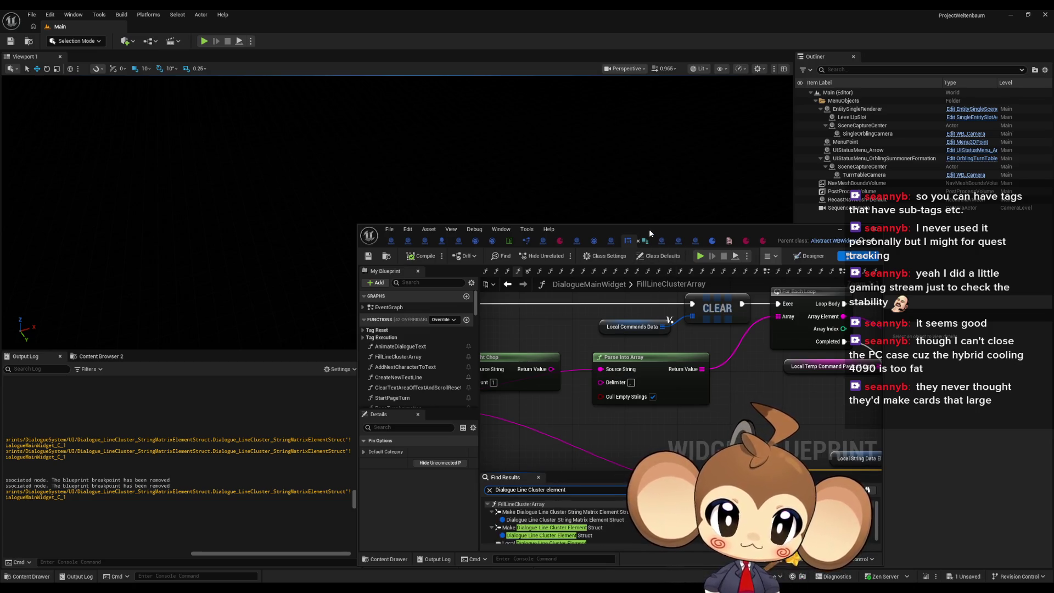
Jump to the String Matrix Element Struct Make node and select it together with Local String Data Element.
{"action": "double_click", "coordinate": [649, 229]}
{"action": "left_click", "coordinate": [307, 473]}
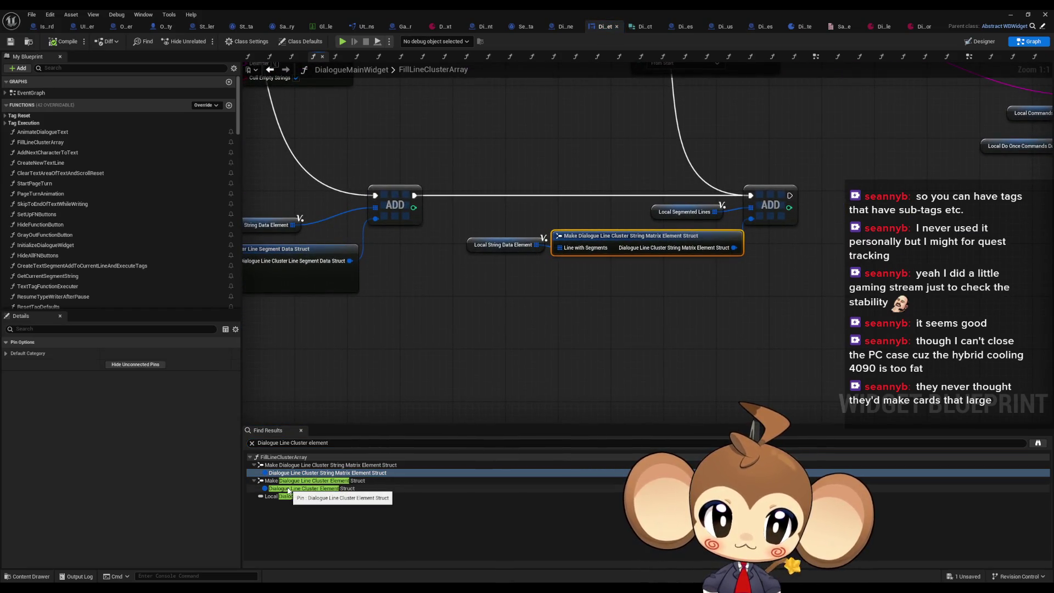
{"action": "double_click", "coordinate": [447, 8]}
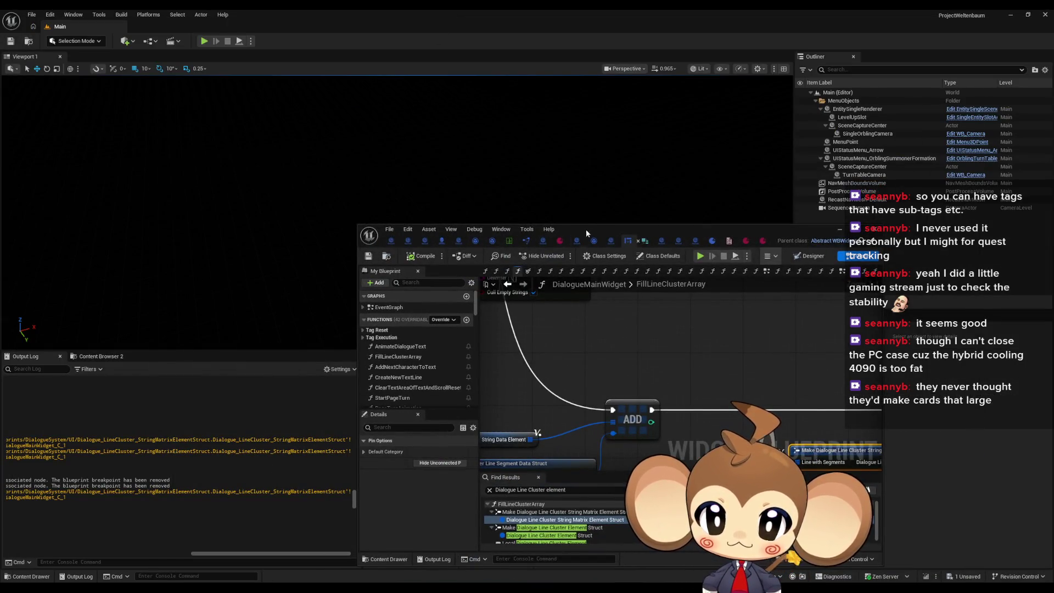
{"action": "double_click", "coordinate": [588, 225]}
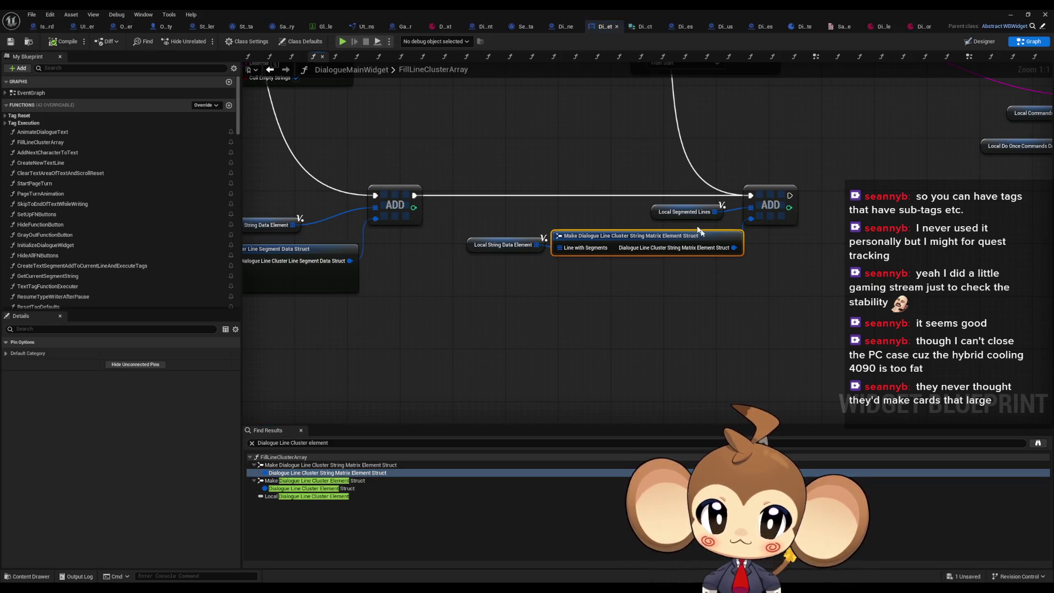
{"action": "mouse_move", "coordinate": [448, 242]}
{"action": "left_mouse_down"}
{"action": "mouse_move", "coordinate": [779, 278]}
{"action": "mouse_move", "coordinate": [690, 372]}
{"action": "left_mouse_up"}
{"action": "scroll", "coordinate": [690, 372], "scroll_direction": "down", "scroll_amount": 3}
{"action": "scroll", "coordinate": [692, 377], "scroll_direction": "up", "scroll_amount": 2}
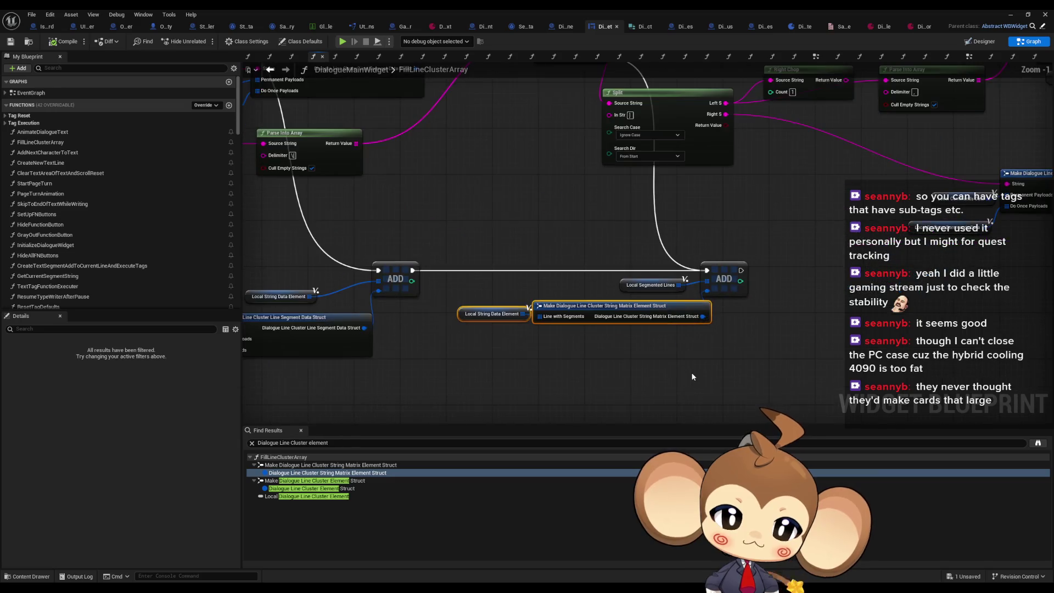
{"action": "double_click", "coordinate": [498, 9]}
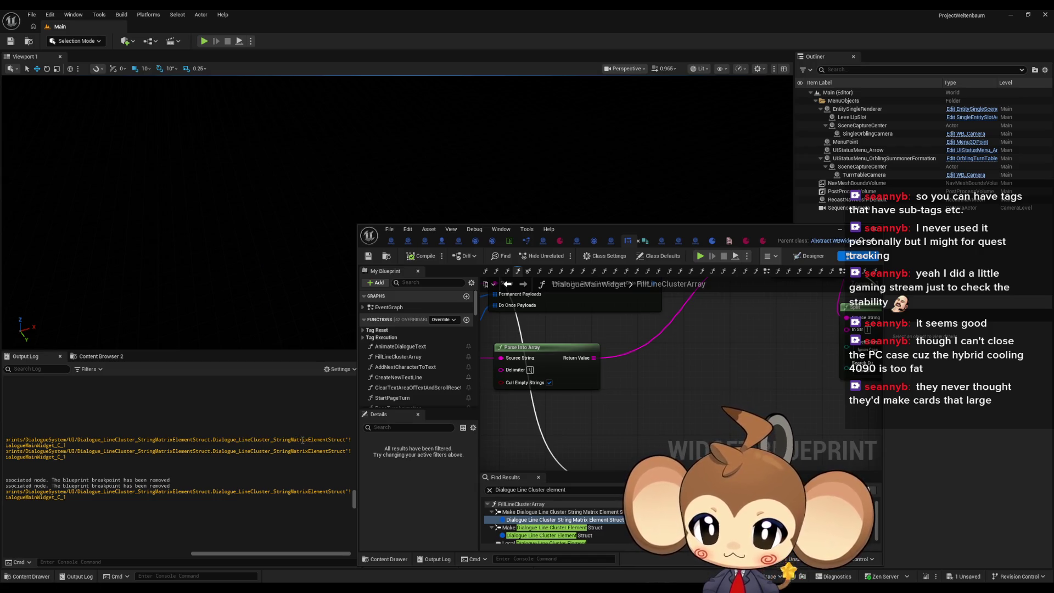
{"action": "left_click", "coordinate": [566, 519]}
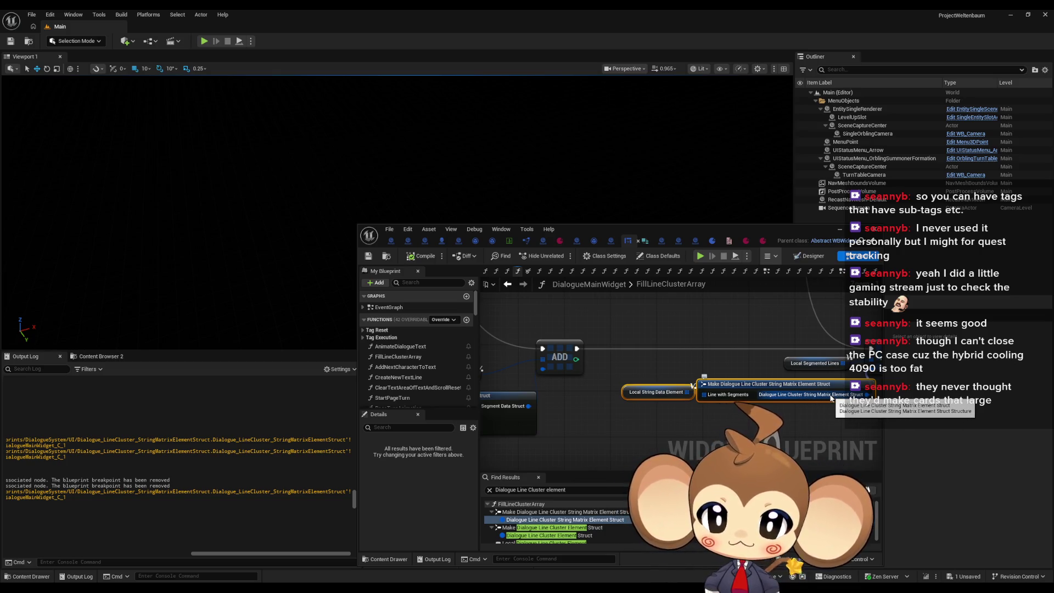
Select the Local Segmented Lines variable node and adjust the Find Results panel.
{"action": "mouse_move", "coordinate": [559, 357]}
{"action": "left_mouse_down"}
{"action": "mouse_move", "coordinate": [506, 369]}
{"action": "mouse_move", "coordinate": [671, 365]}
{"action": "mouse_move", "coordinate": [623, 384]}
{"action": "left_mouse_up"}
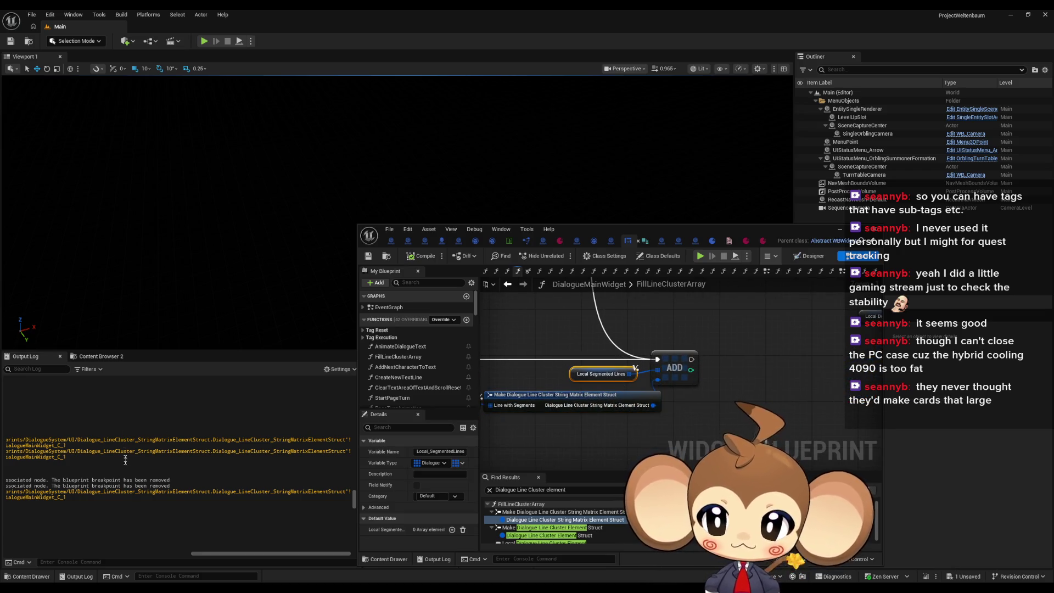
{"action": "left_click_drag", "start_coordinate": [242, 553], "coordinate": [93, 552]}
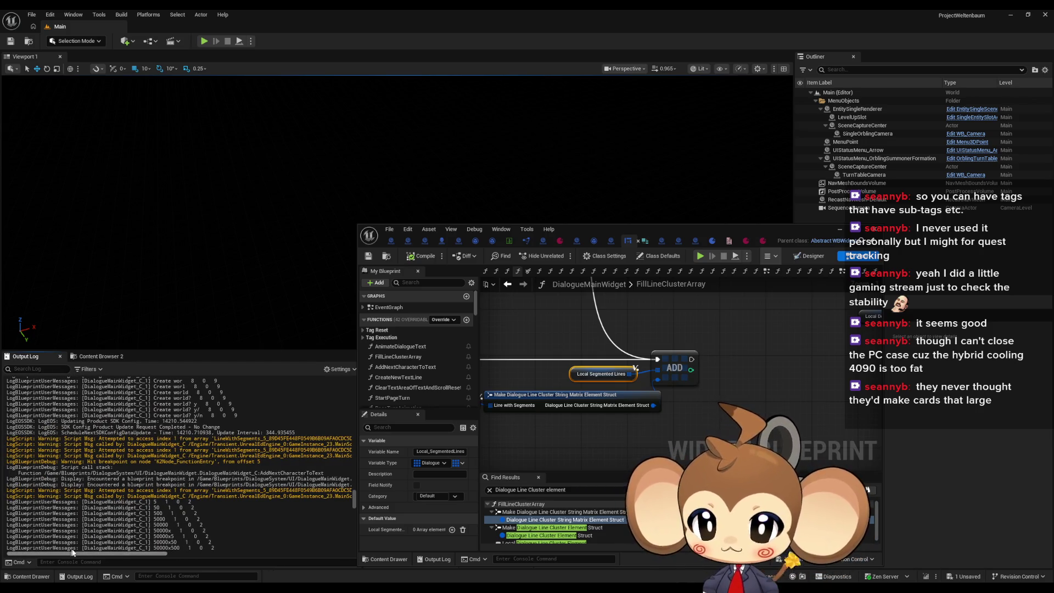
{"action": "left_click_drag", "start_coordinate": [71, 552], "coordinate": [115, 550]}
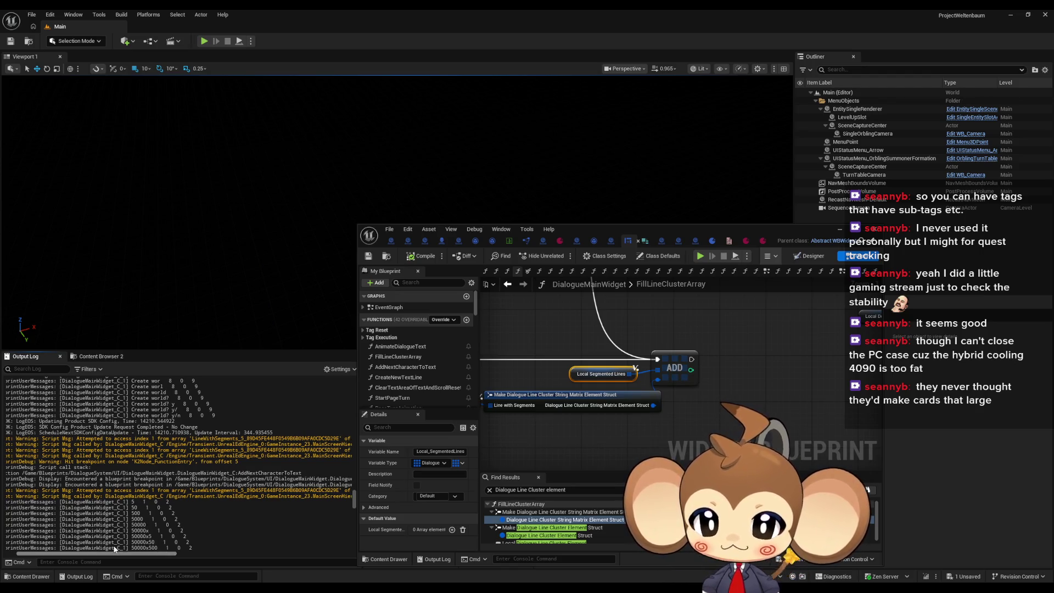
{"action": "left_click_drag", "start_coordinate": [114, 549], "coordinate": [136, 545]}
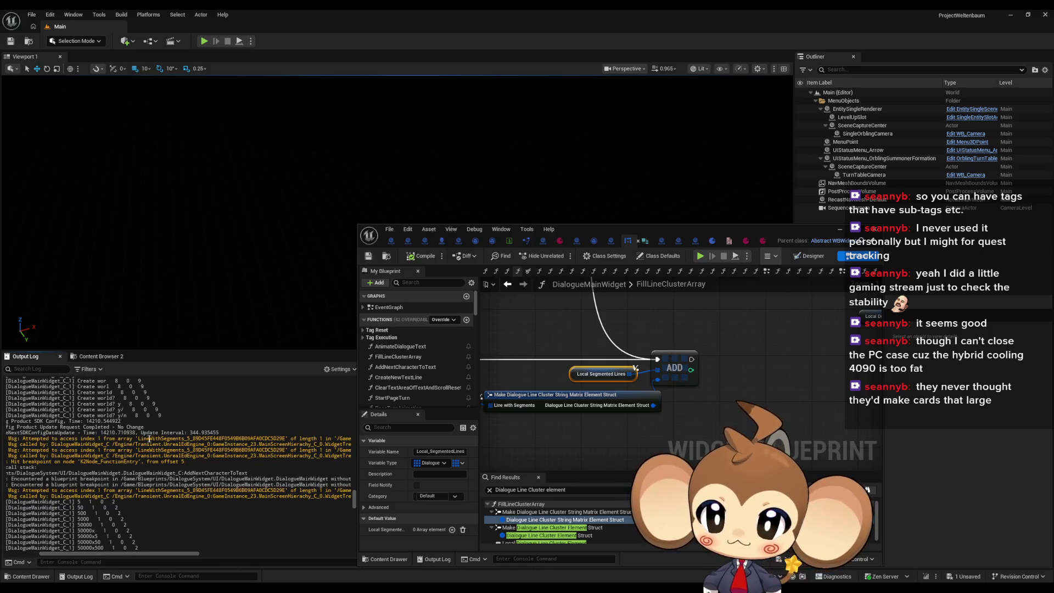
Search for 'line with segments', jump to its FillLineClusterArray match, and maximize the editor.
{"action": "left_click", "coordinate": [571, 491]}
{"action": "type", "text": "line with segments"}
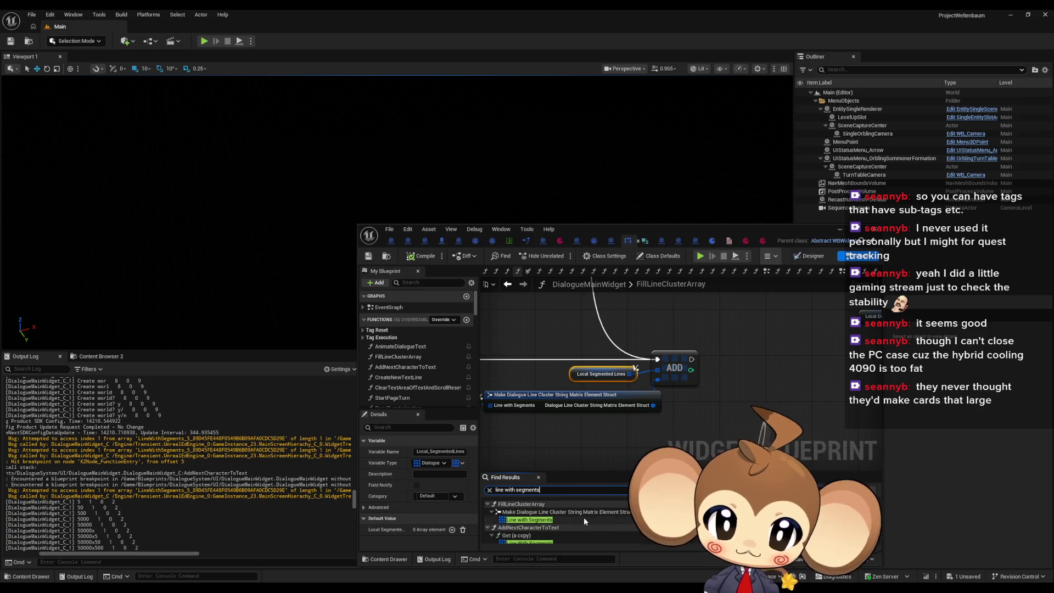
{"action": "left_click_drag", "start_coordinate": [176, 552], "coordinate": [336, 556]}
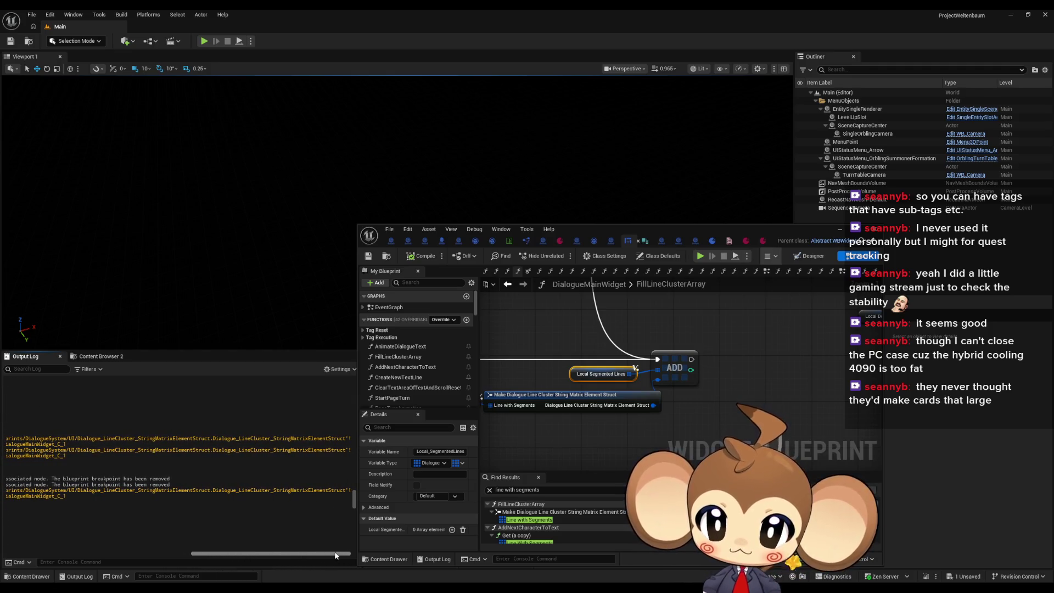
{"action": "left_click", "coordinate": [538, 521]}
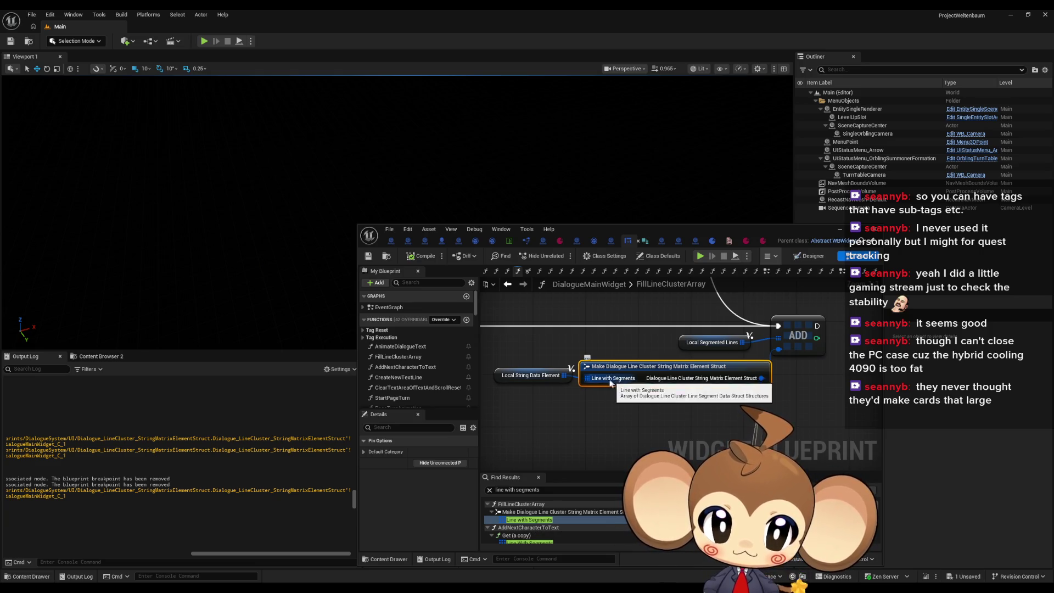
{"action": "scroll", "coordinate": [526, 534], "scroll_direction": "down", "scroll_amount": 1}
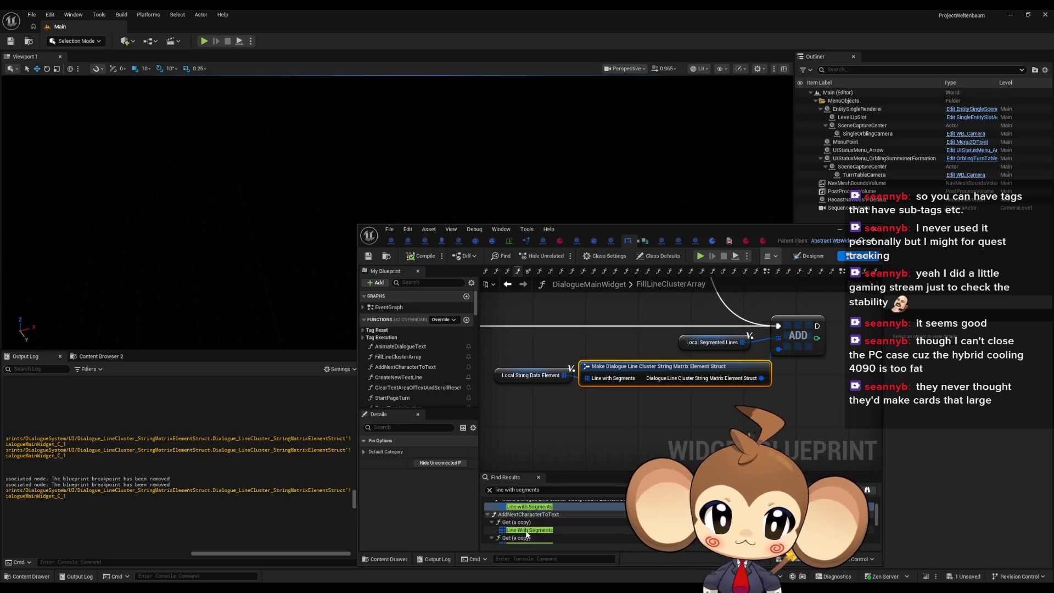
{"action": "key", "text": "super+Up"}
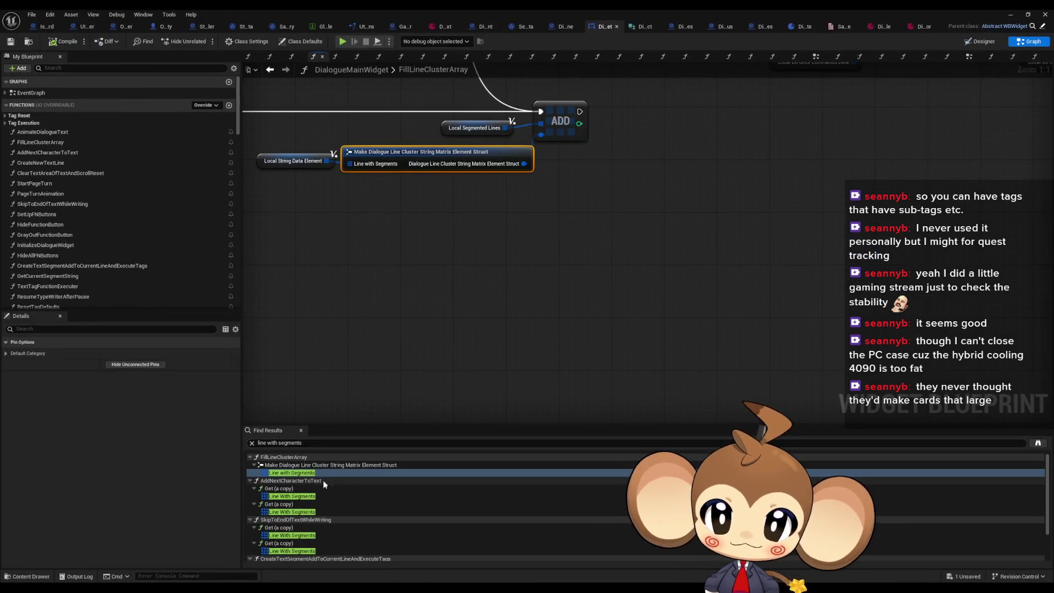
Jump to Line With Segments in AddNextCharacterToText and collapse the AddNextCharacterToText and SkipToEndOfTextWhileWriting result groups.
{"action": "left_click_drag", "start_coordinate": [397, 258], "coordinate": [558, 394]}
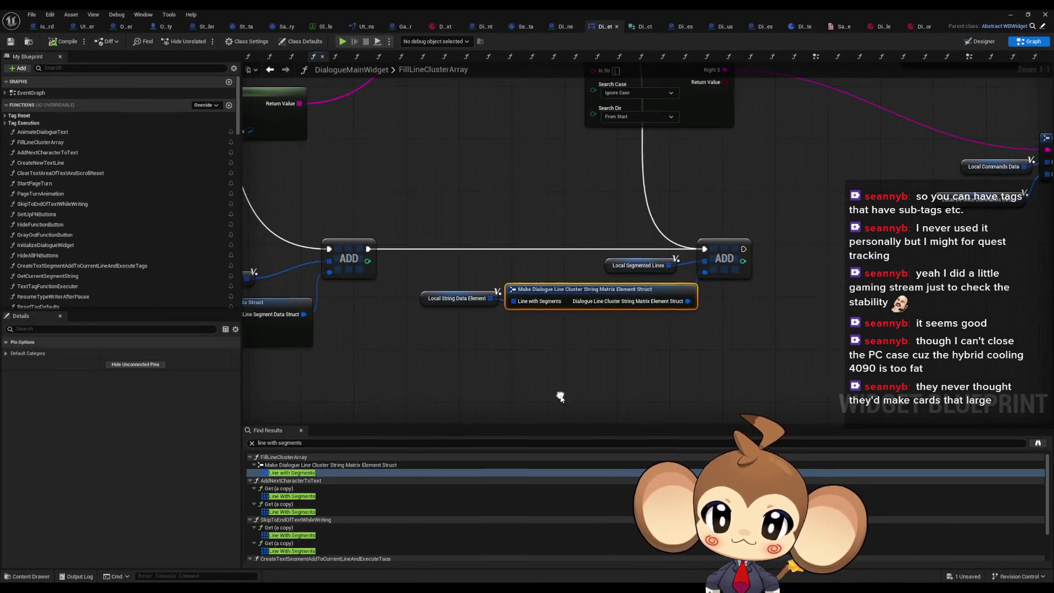
{"action": "left_click", "coordinate": [456, 297]}
{"action": "left_click_drag", "start_coordinate": [466, 337], "coordinate": [593, 344]}
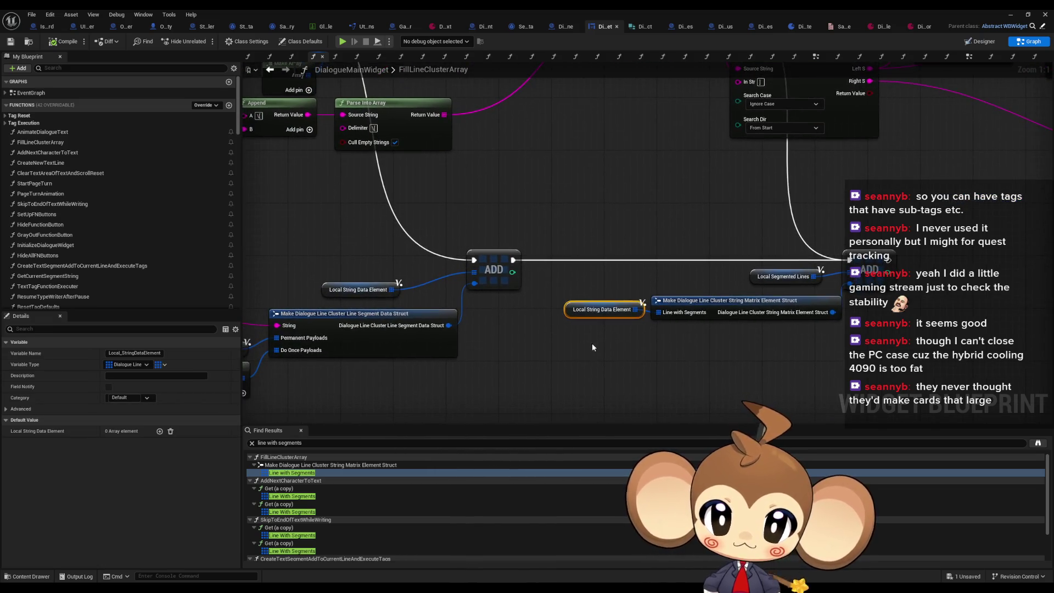
{"action": "double_click", "coordinate": [299, 496]}
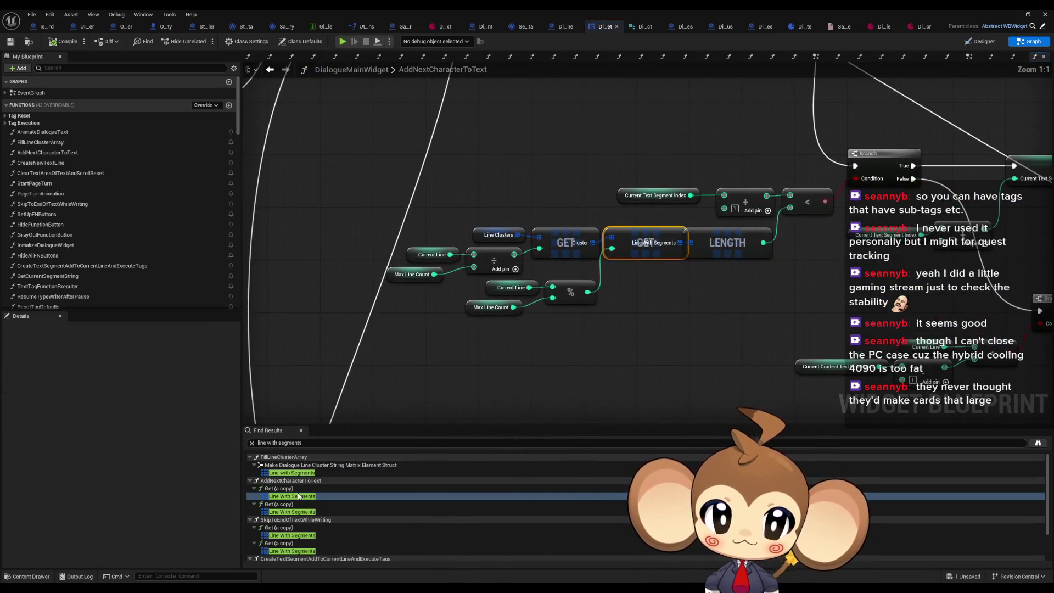
{"action": "scroll", "coordinate": [662, 289], "scroll_direction": "down", "scroll_amount": 8}
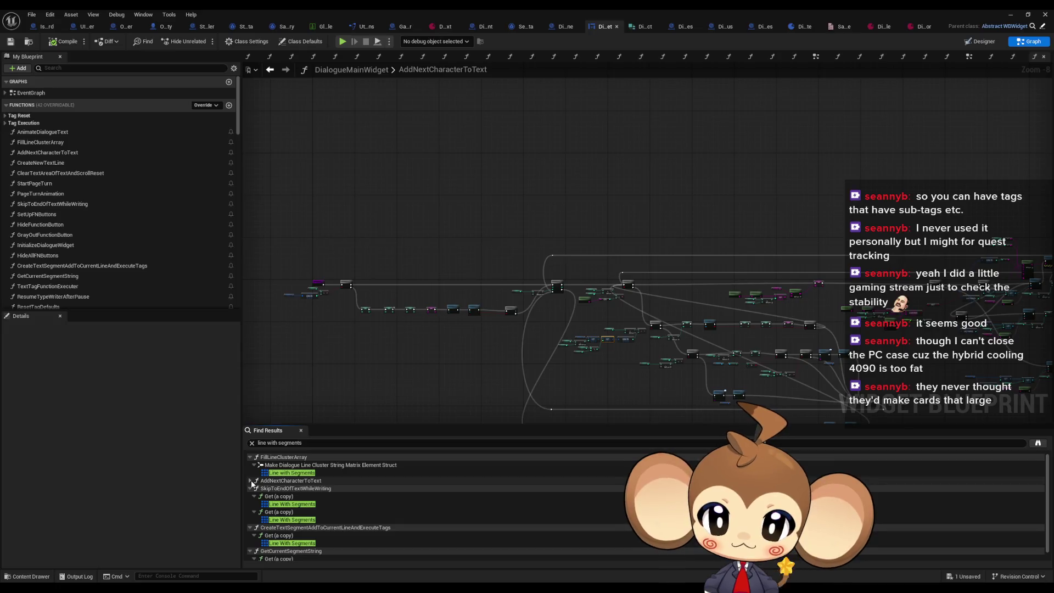
{"action": "left_click", "coordinate": [250, 480]}
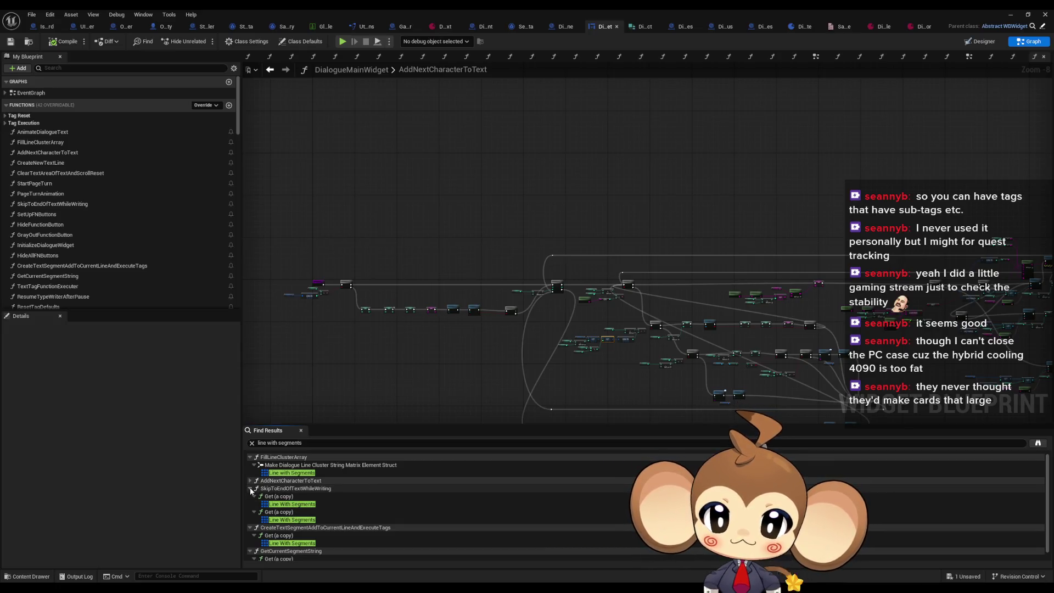
{"action": "left_click", "coordinate": [250, 489]}
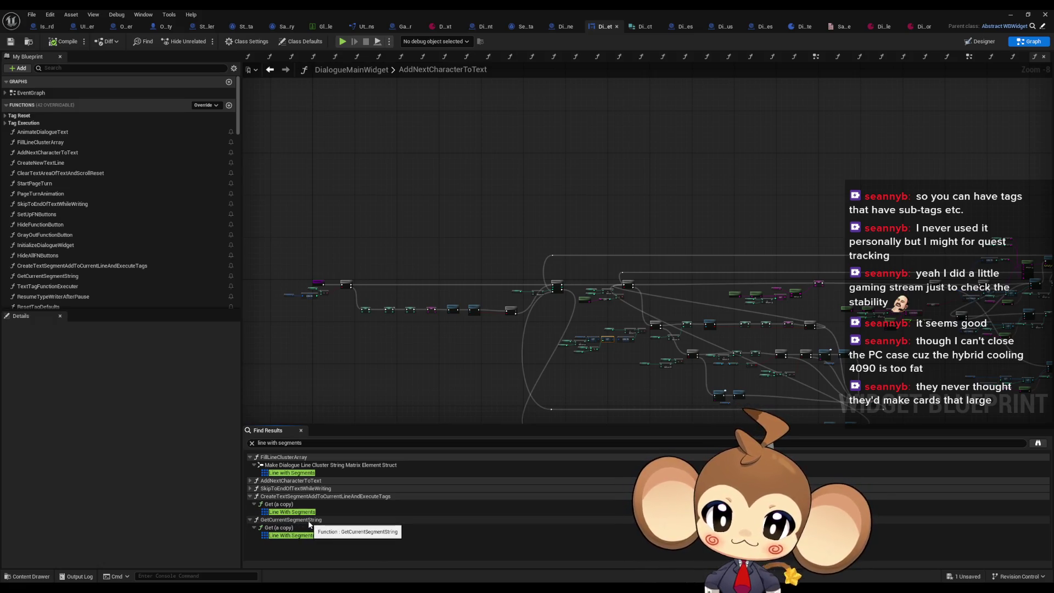
Check the GetCurrentSegmentString match, go back twice, and open the CreateTextSegmentAddToCurrentLineAndExecuteTags match.
{"action": "double_click", "coordinate": [300, 535]}
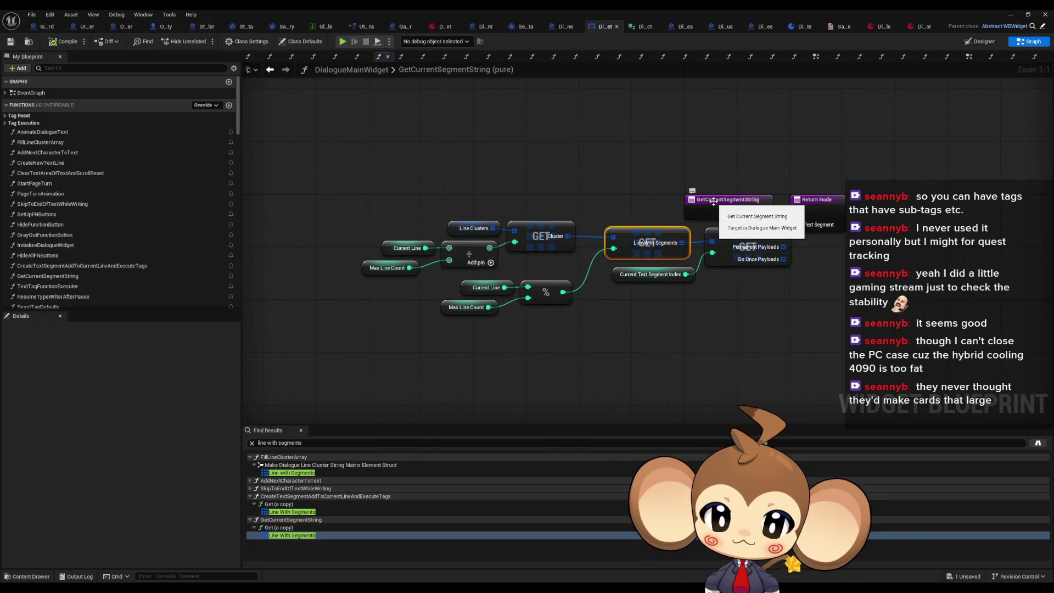
{"action": "right_click", "coordinate": [714, 202]}
{"action": "mouse_move", "coordinate": [789, 291]}
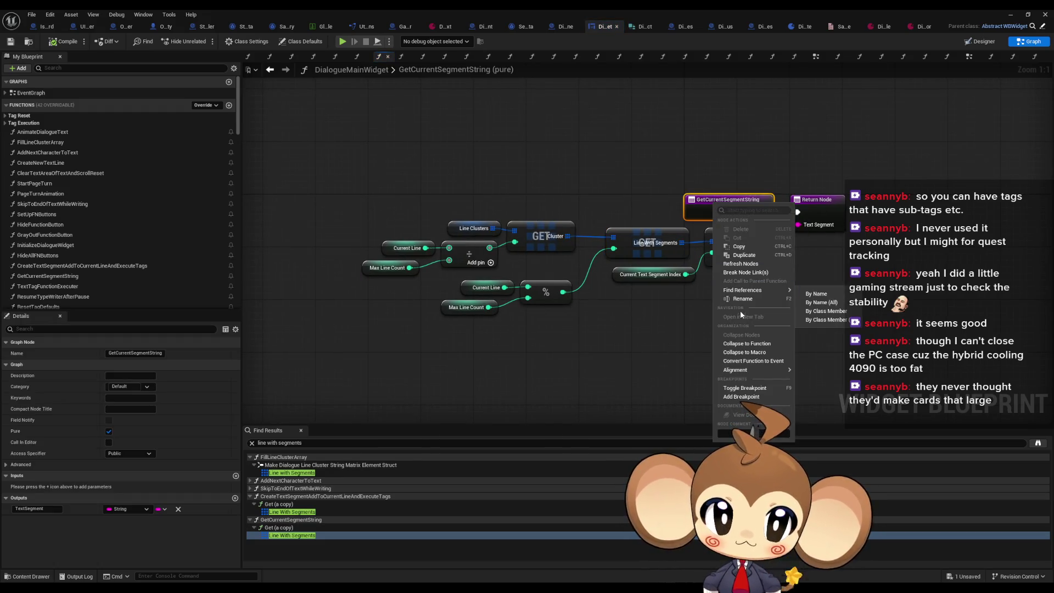
{"action": "left_click", "coordinate": [799, 337]}
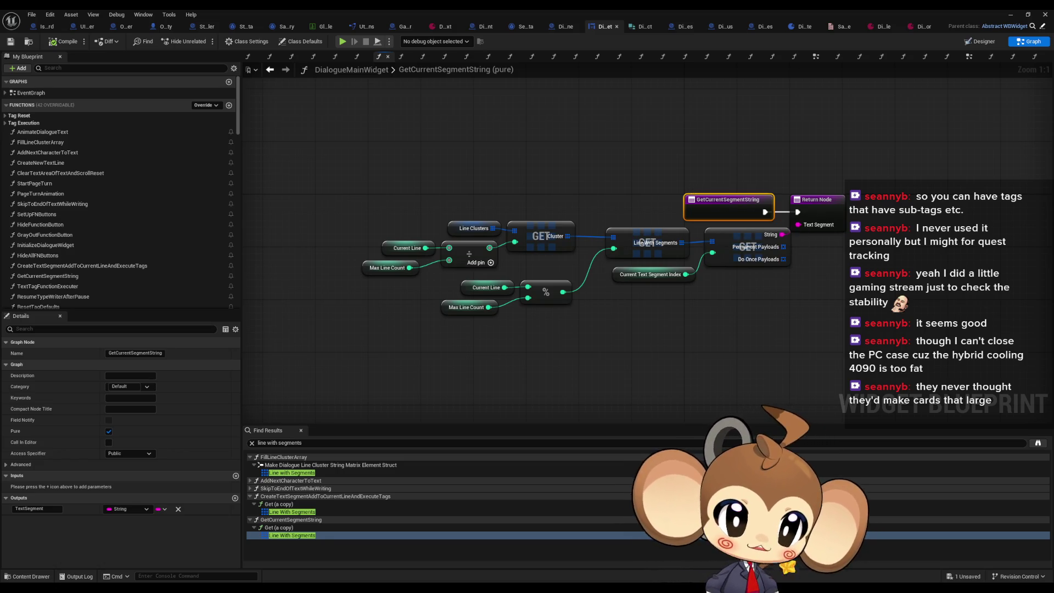
{"action": "key", "text": "alt+Left"}
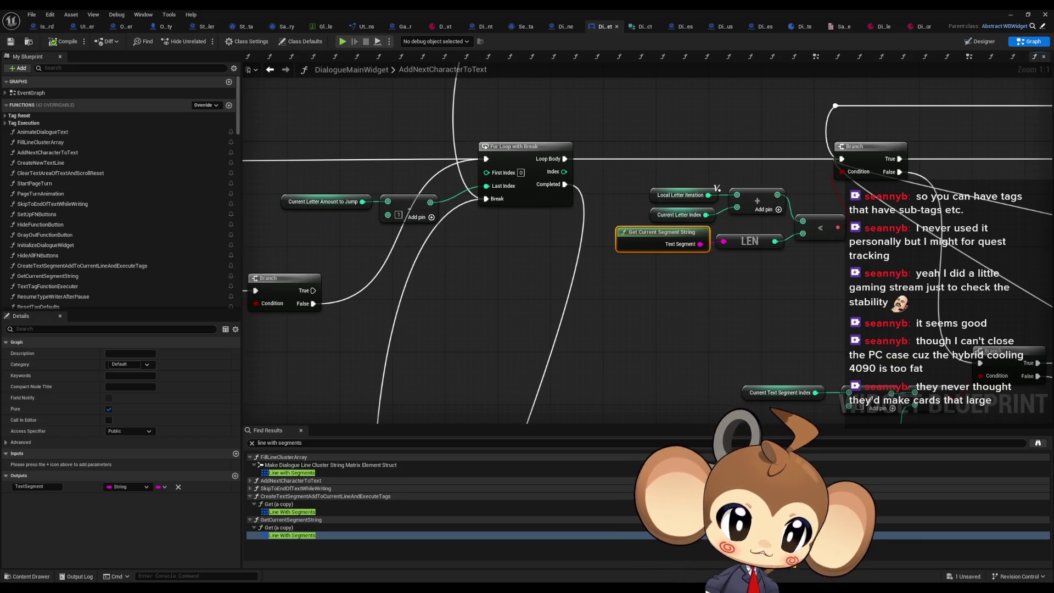
{"action": "key", "text": "alt+Left"}
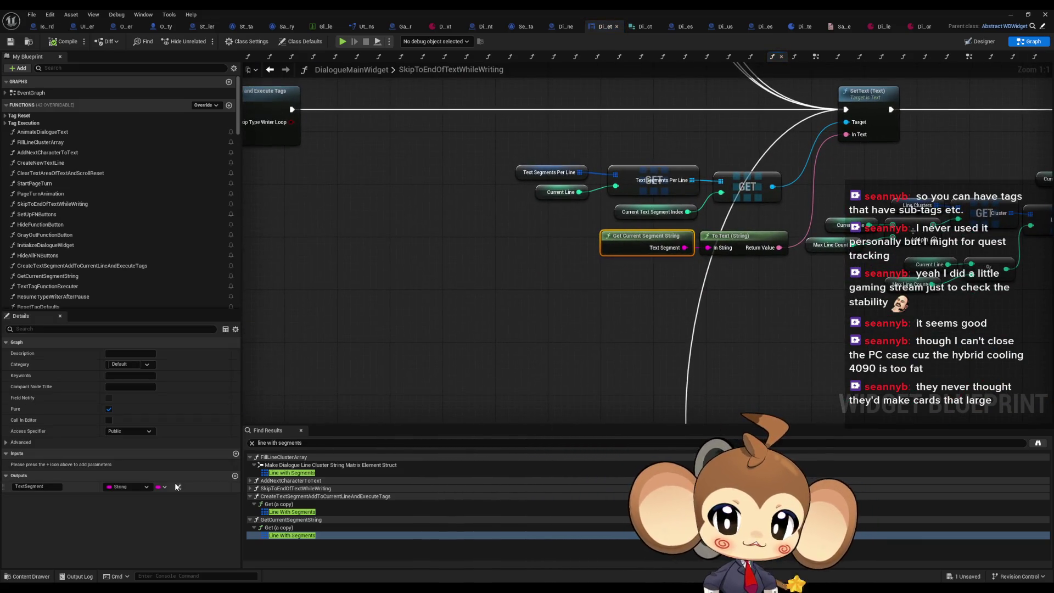
{"action": "left_click", "coordinate": [292, 512]}
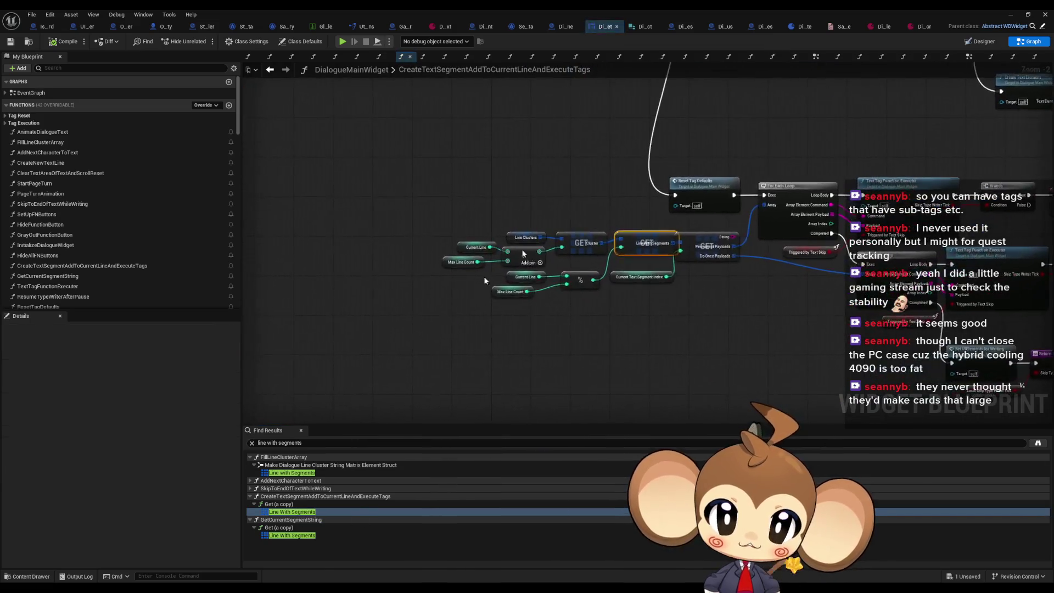
Inspect the function entry node, the Line With Segments GET node and the Current Line variable node.
{"action": "scroll", "coordinate": [467, 247], "scroll_direction": "down", "scroll_amount": 4}
{"action": "scroll", "coordinate": [457, 178], "scroll_direction": "up", "scroll_amount": 5}
{"action": "left_click", "coordinate": [459, 162]}
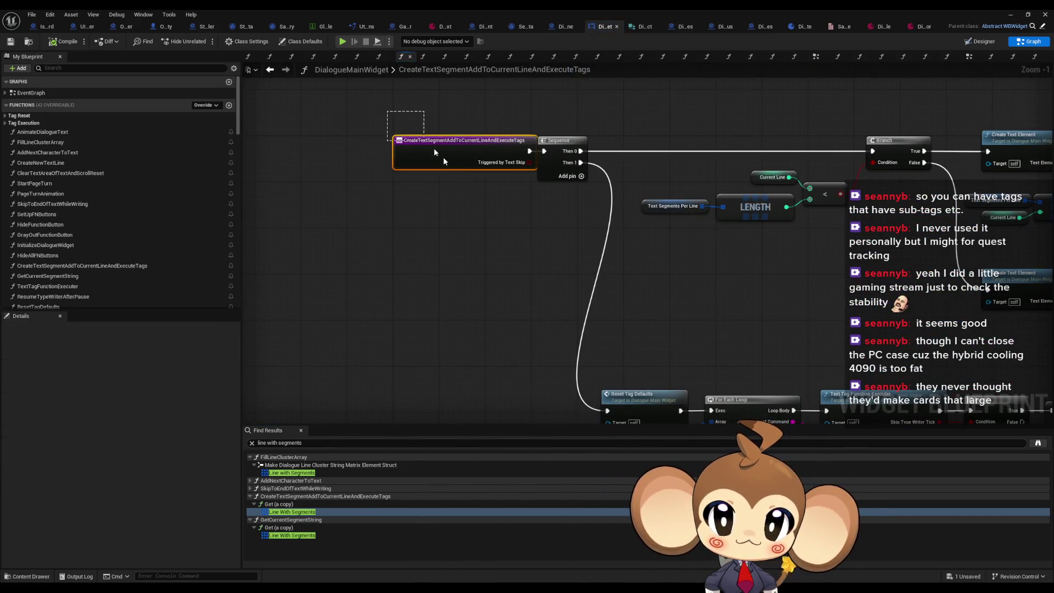
{"action": "mouse_move", "coordinate": [546, 307]}
{"action": "left_mouse_down"}
{"action": "mouse_move", "coordinate": [536, 223]}
{"action": "mouse_move", "coordinate": [613, 263]}
{"action": "left_mouse_up"}
{"action": "left_click_drag", "start_coordinate": [418, 360], "coordinate": [401, 327]}
{"action": "left_click", "coordinate": [536, 266]}
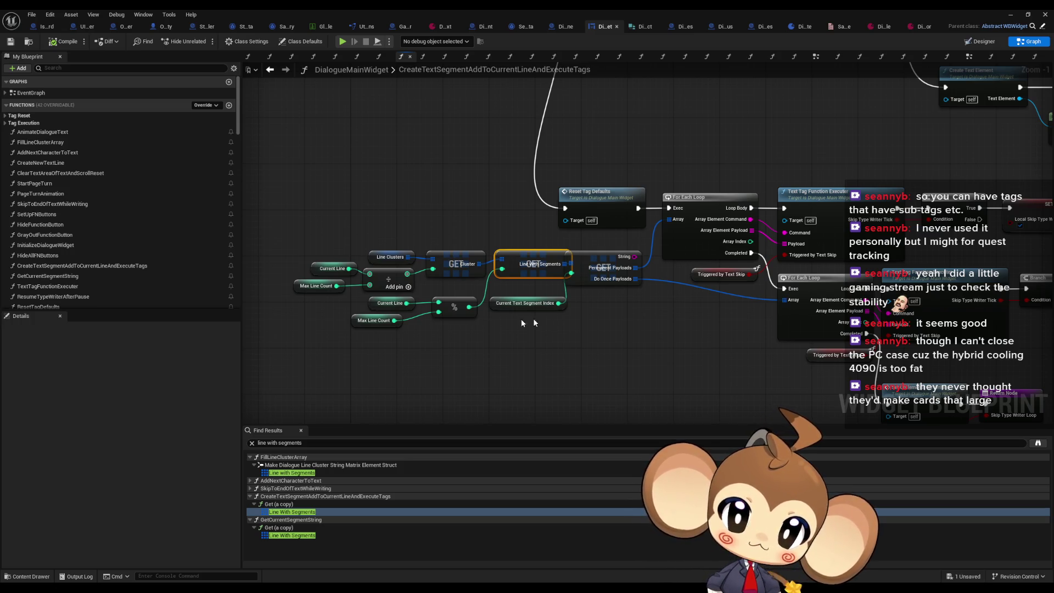
{"action": "left_click", "coordinate": [387, 303]}
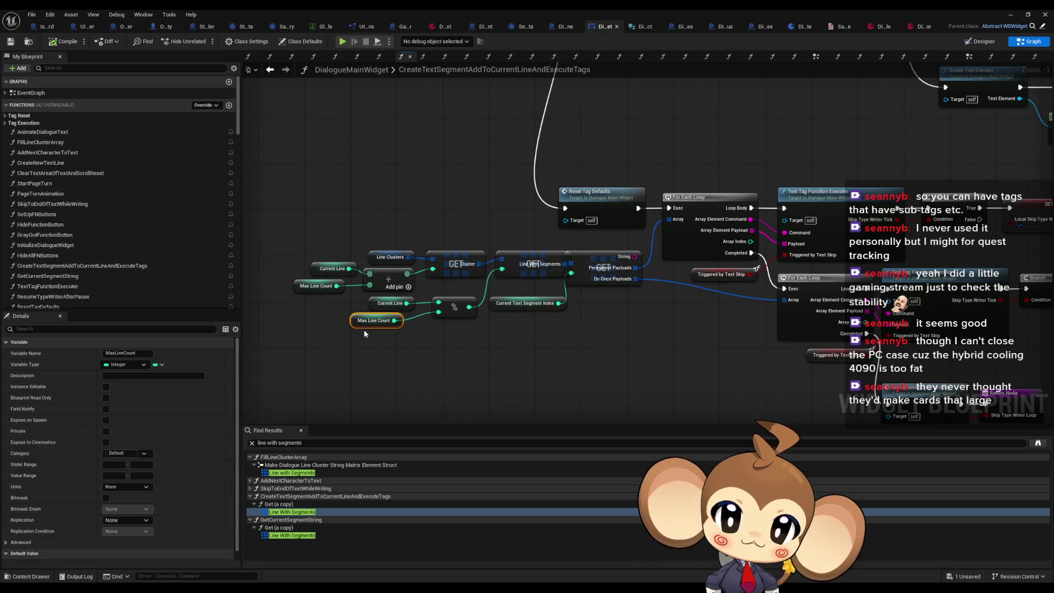
{"action": "left_click_drag", "start_coordinate": [383, 310], "coordinate": [384, 312]}
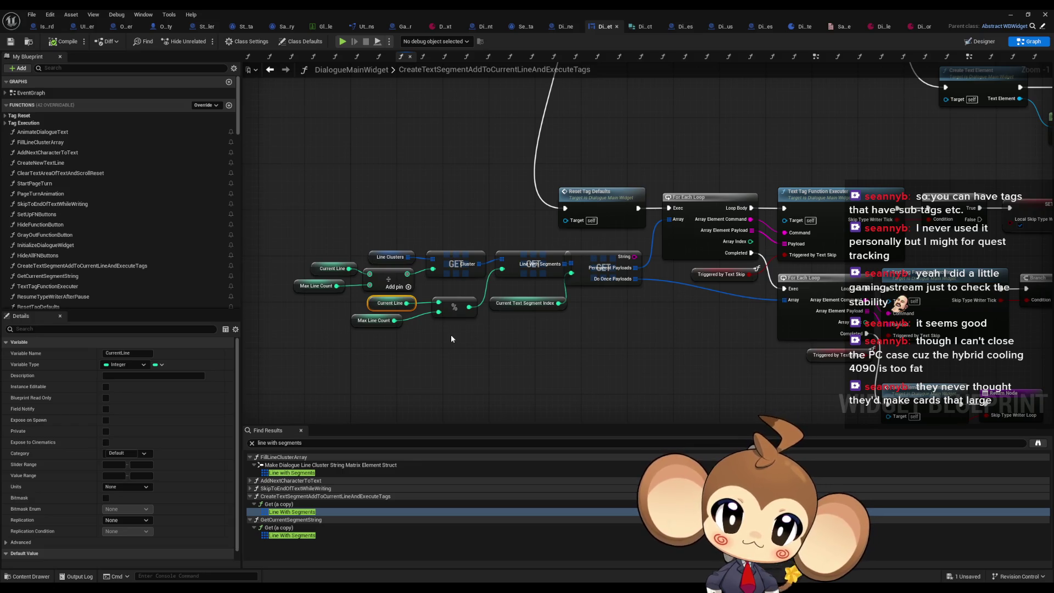
{"action": "left_click", "coordinate": [356, 306]}
{"action": "left_click_drag", "start_coordinate": [399, 313], "coordinate": [397, 310]}
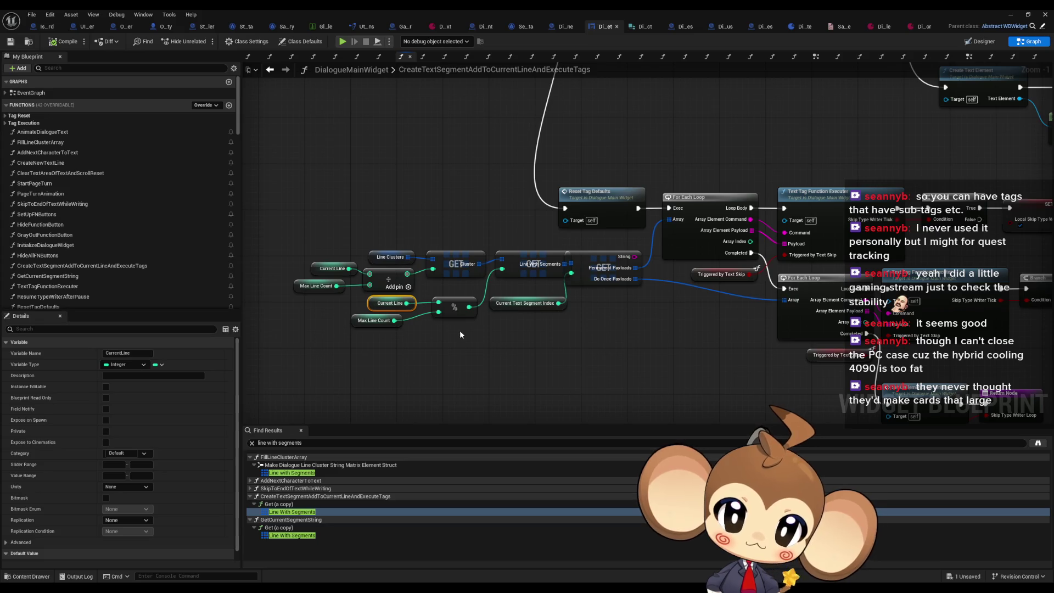
Review the Make Array, Branch, LENGTH and For Each Loop nodes, then minimize the blueprint editor.
{"action": "left_click_drag", "start_coordinate": [461, 334], "coordinate": [413, 298]}
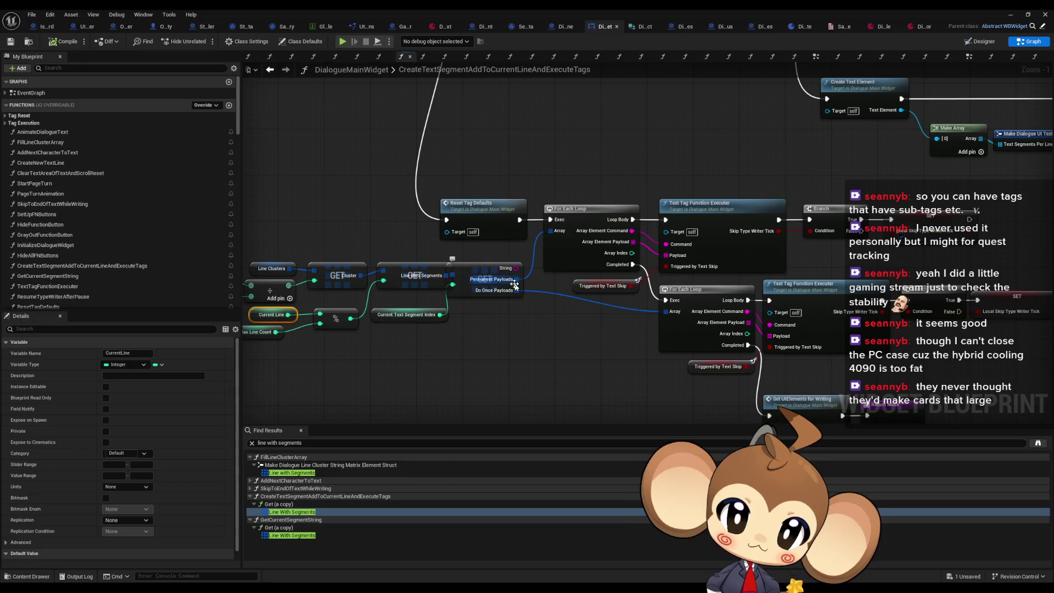
{"action": "scroll", "coordinate": [516, 286], "scroll_direction": "down", "scroll_amount": 2}
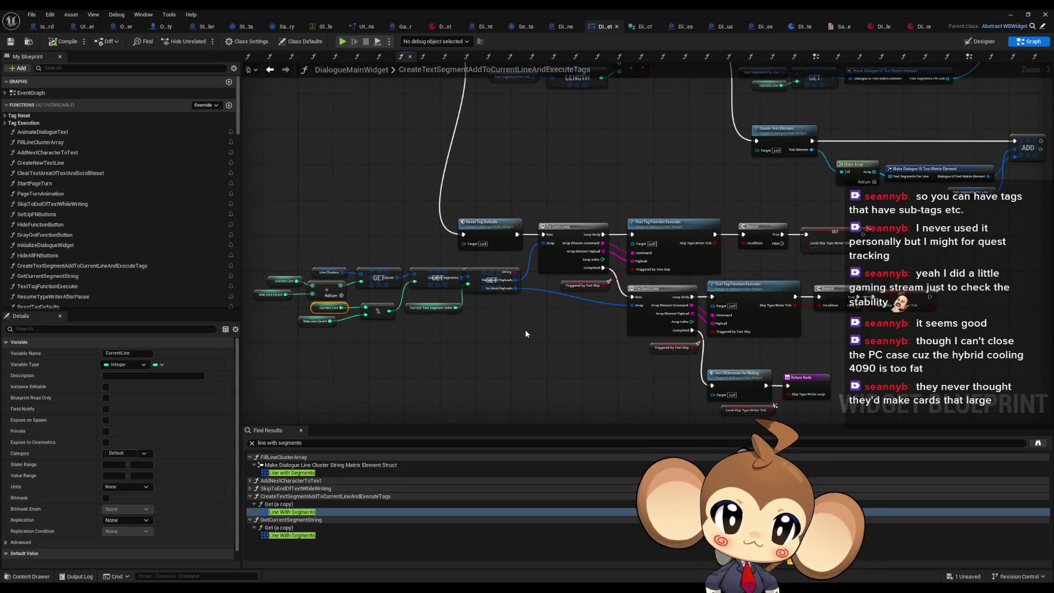
{"action": "scroll", "coordinate": [525, 334], "scroll_direction": "down", "scroll_amount": 1}
{"action": "scroll", "coordinate": [587, 204], "scroll_direction": "up", "scroll_amount": 3}
{"action": "left_click_drag", "start_coordinate": [587, 204], "coordinate": [365, 201]}
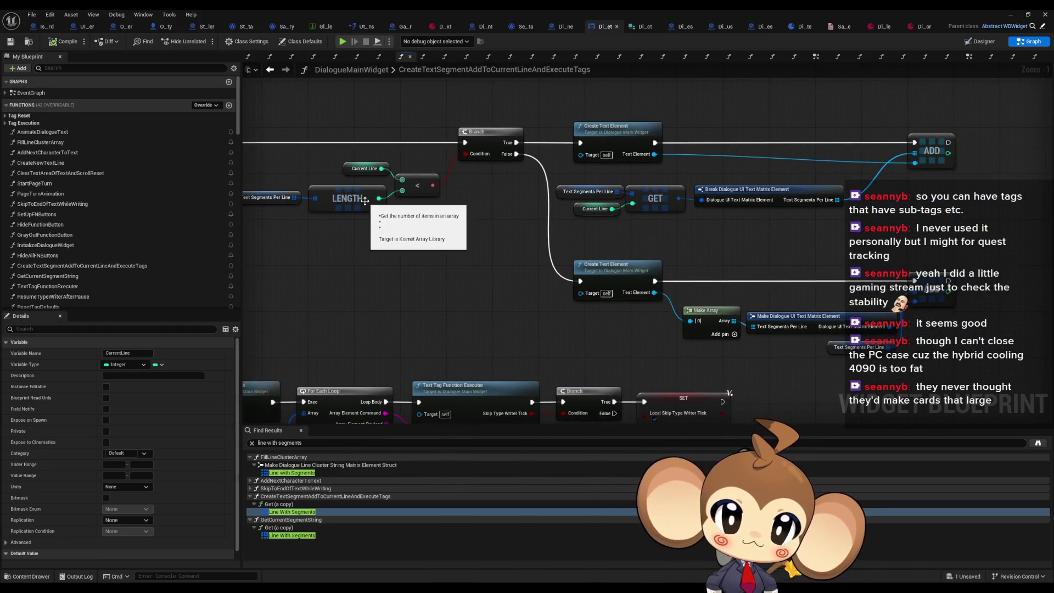
{"action": "scroll", "coordinate": [373, 232], "scroll_direction": "down", "scroll_amount": 4}
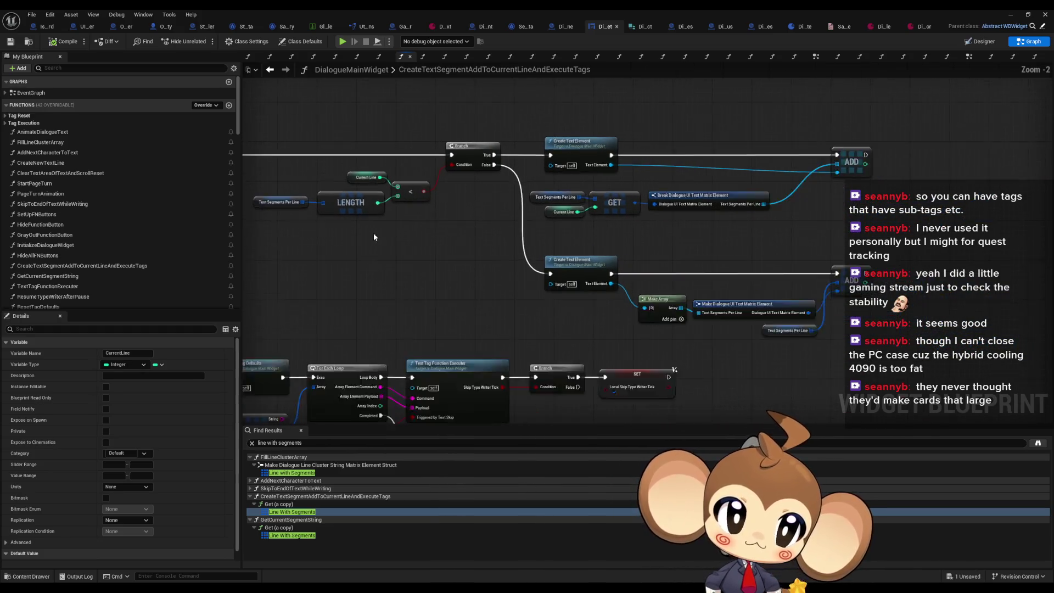
{"action": "mouse_move", "coordinate": [367, 299]}
{"action": "left_mouse_down"}
{"action": "mouse_move", "coordinate": [563, 206]}
{"action": "mouse_move", "coordinate": [506, 152]}
{"action": "left_mouse_up"}
{"action": "scroll", "coordinate": [562, 205], "scroll_direction": "up", "scroll_amount": 3}
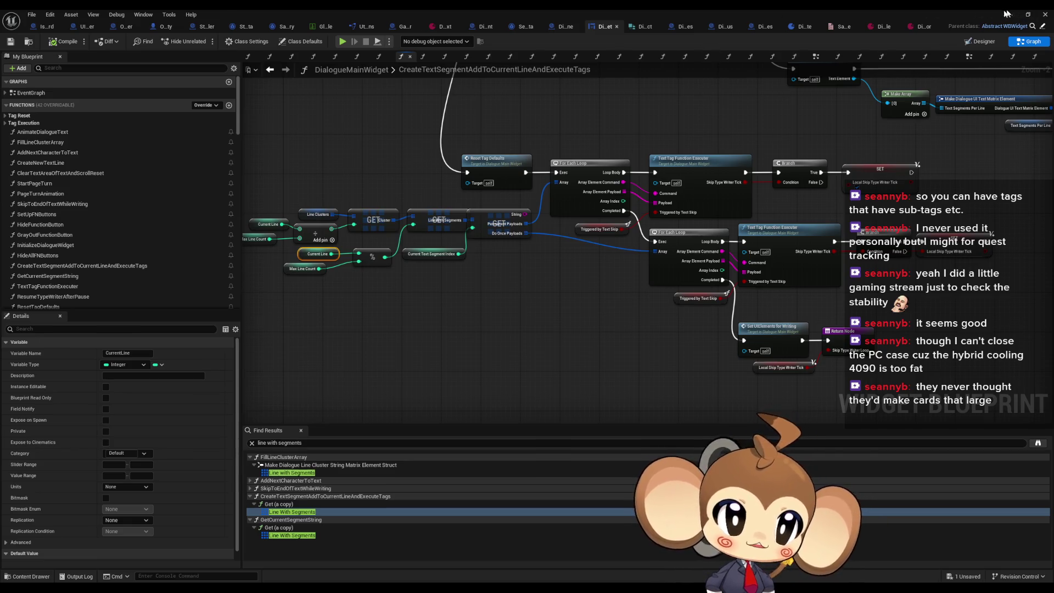
{"action": "left_click", "coordinate": [1009, 14]}
{"action": "right_click", "coordinate": [209, 431]}
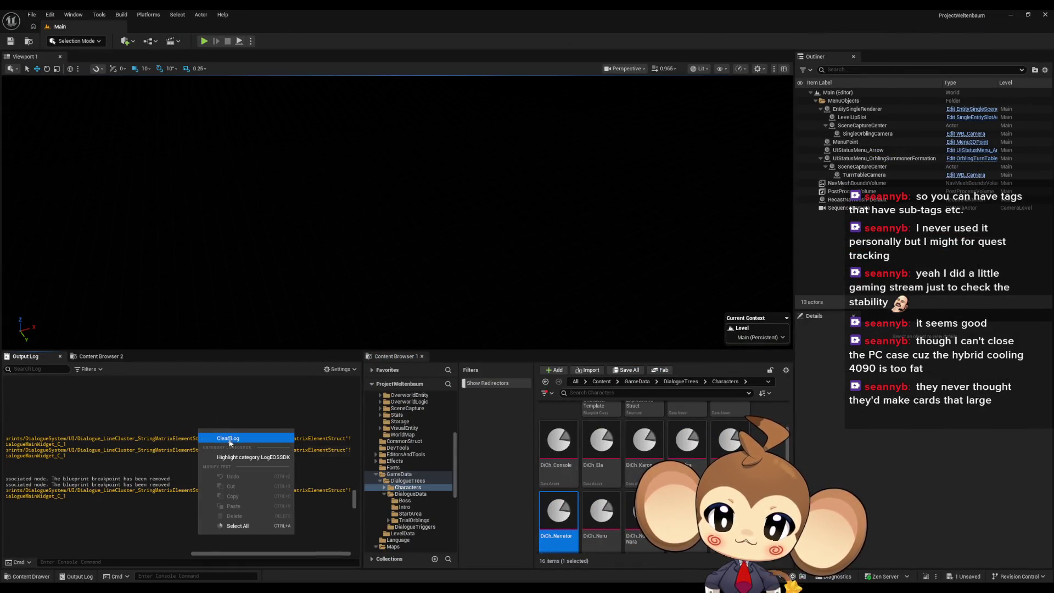
Clear the Output Log, play with the agreement accepted, and bring DialogueMainWidget back up.
{"action": "left_click", "coordinate": [228, 439]}
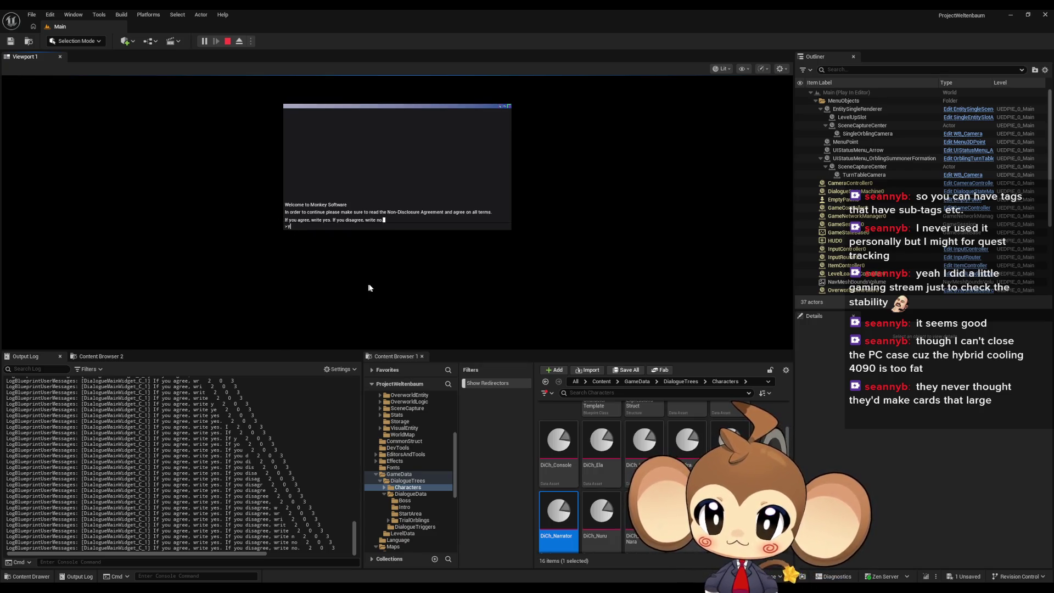
{"action": "type", "text": "yes"}
{"action": "key", "text": "Return"}
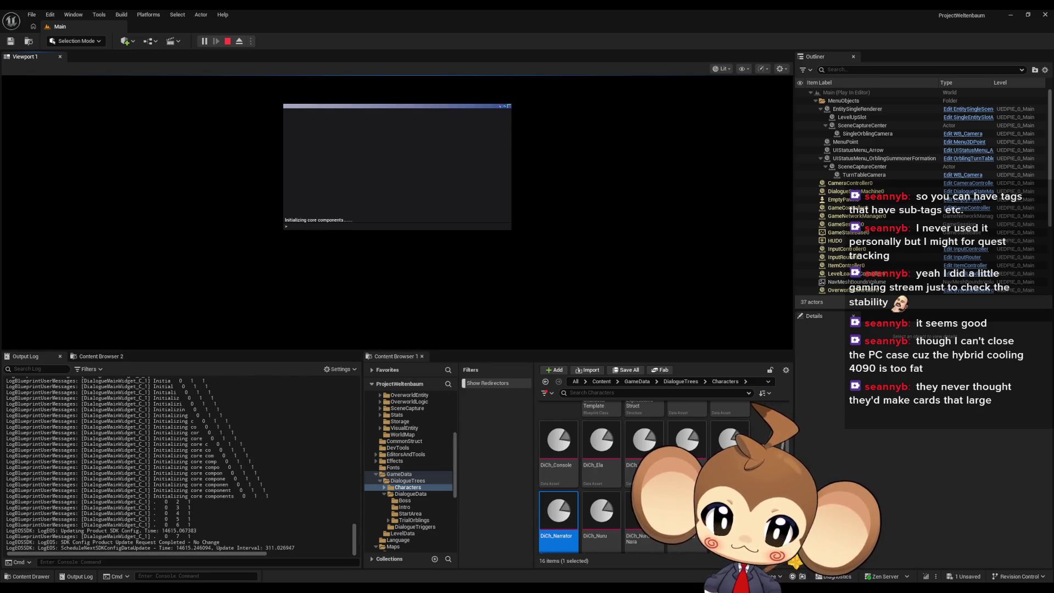
{"action": "mouse_move", "coordinate": [433, 590]}
{"action": "left_click", "coordinate": [358, 541]}
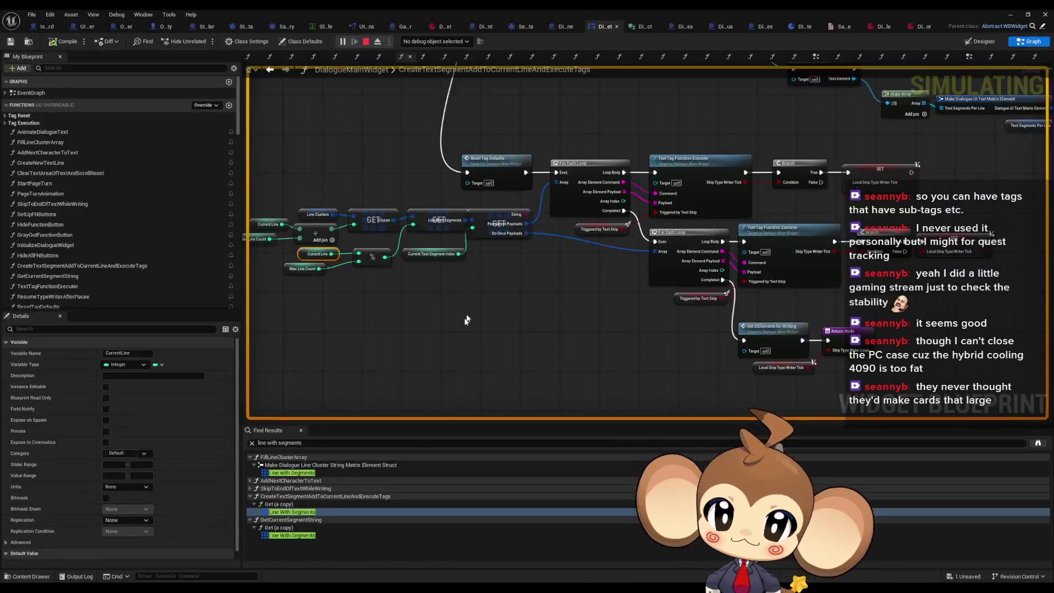
Add a breakpoint on Reset Tag Defaults, clear the Output Log, and confirm world creation in the console.
{"action": "right_click", "coordinate": [482, 252]}
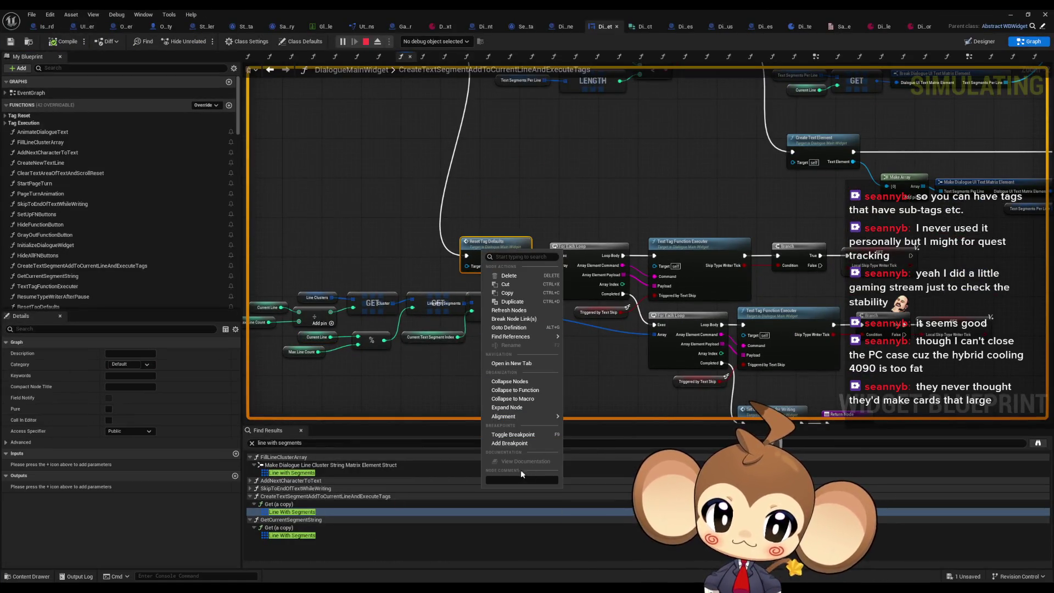
{"action": "left_click", "coordinate": [513, 445]}
{"action": "double_click", "coordinate": [492, 9]}
{"action": "right_click", "coordinate": [199, 469]}
{"action": "left_click", "coordinate": [227, 475]}
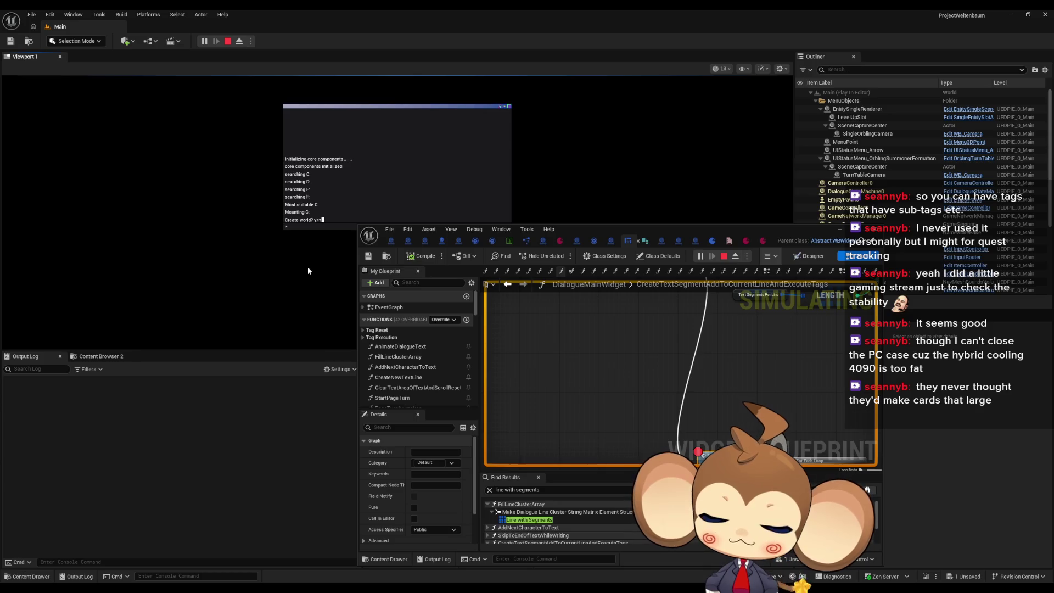
{"action": "key", "text": "Return"}
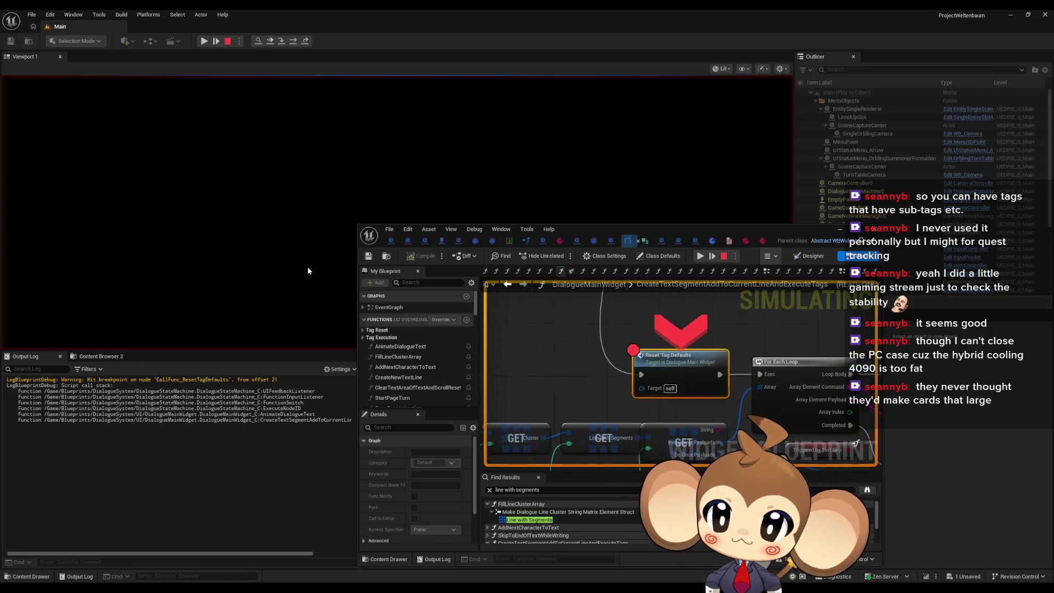
Maximize the blueprint editor and read the paused debug values on the GET node and Current Line pins.
{"action": "left_click_drag", "start_coordinate": [680, 227], "coordinate": [677, 197]}
{"action": "double_click", "coordinate": [676, 198]}
{"action": "scroll", "coordinate": [534, 255], "scroll_direction": "down", "scroll_amount": 2}
{"action": "mouse_move", "coordinate": [542, 307]}
{"action": "left_mouse_down"}
{"action": "mouse_move", "coordinate": [446, 306]}
{"action": "mouse_move", "coordinate": [571, 305]}
{"action": "left_mouse_up"}
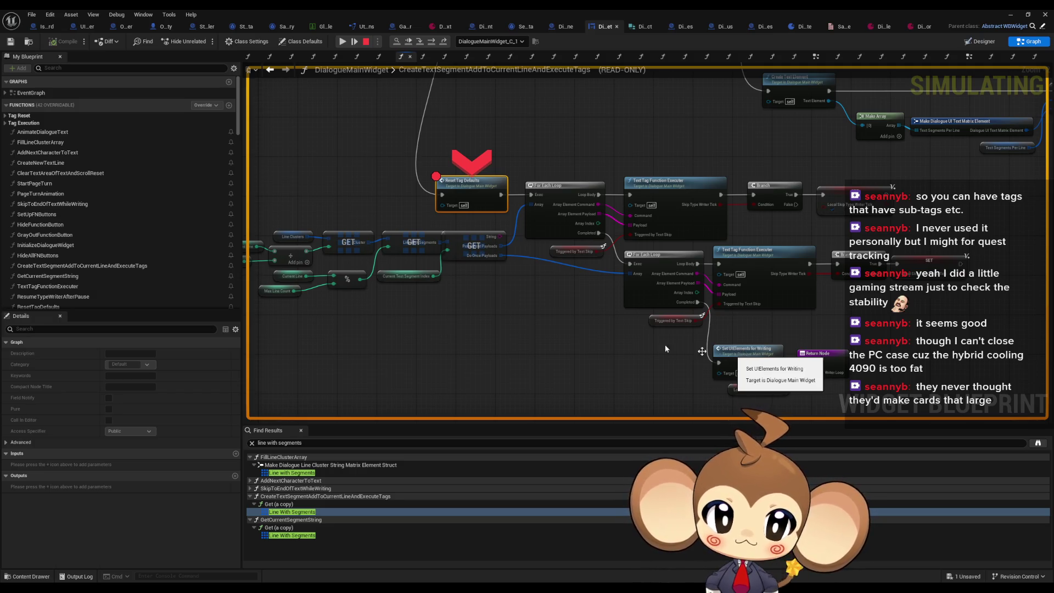
{"action": "mouse_move", "coordinate": [420, 269]}
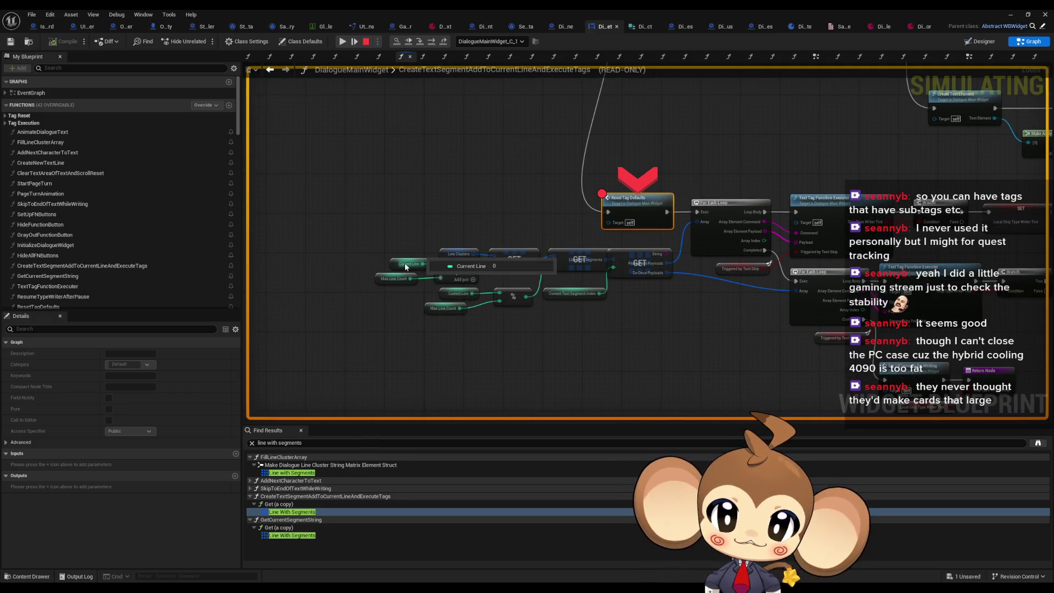
{"action": "scroll", "coordinate": [404, 262], "scroll_direction": "up", "scroll_amount": 2}
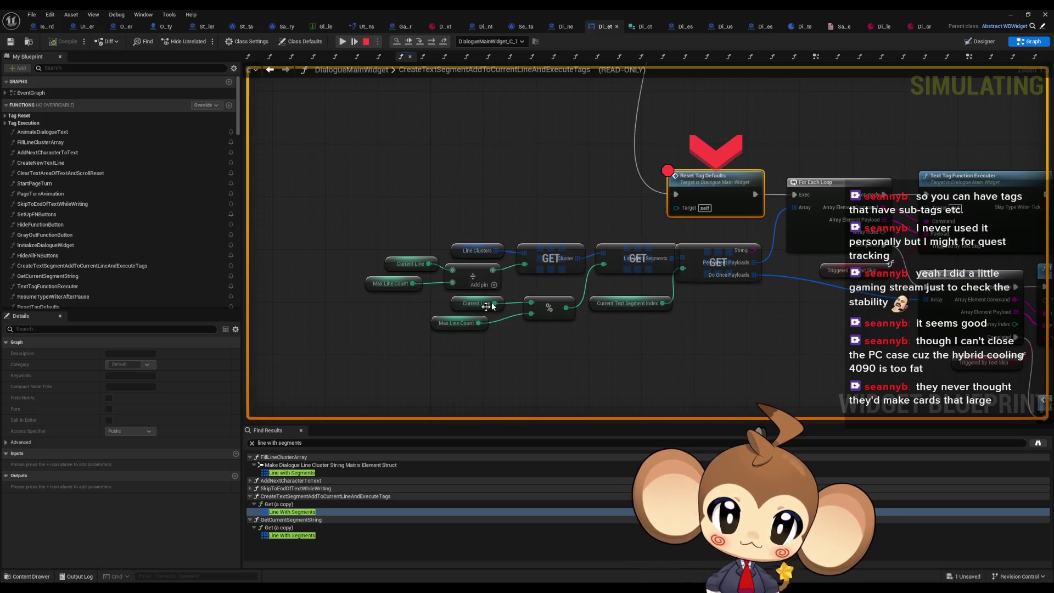
{"action": "mouse_move", "coordinate": [462, 325]}
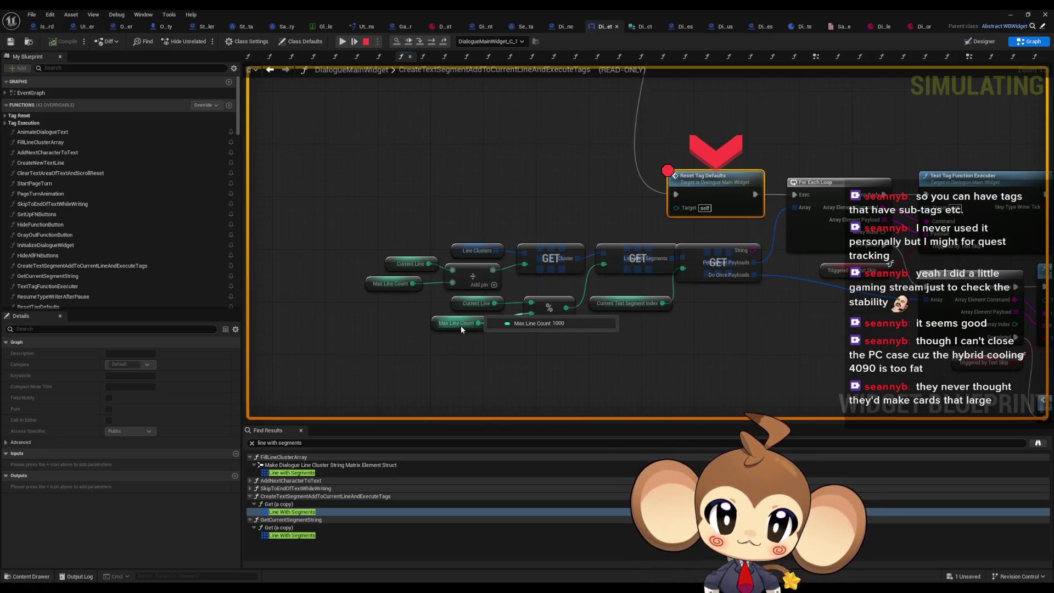
{"action": "left_click_drag", "start_coordinate": [618, 257], "coordinate": [468, 277]}
{"action": "mouse_move", "coordinate": [512, 275]}
{"action": "mouse_move", "coordinate": [344, 313]}
{"action": "mouse_move", "coordinate": [332, 333]}
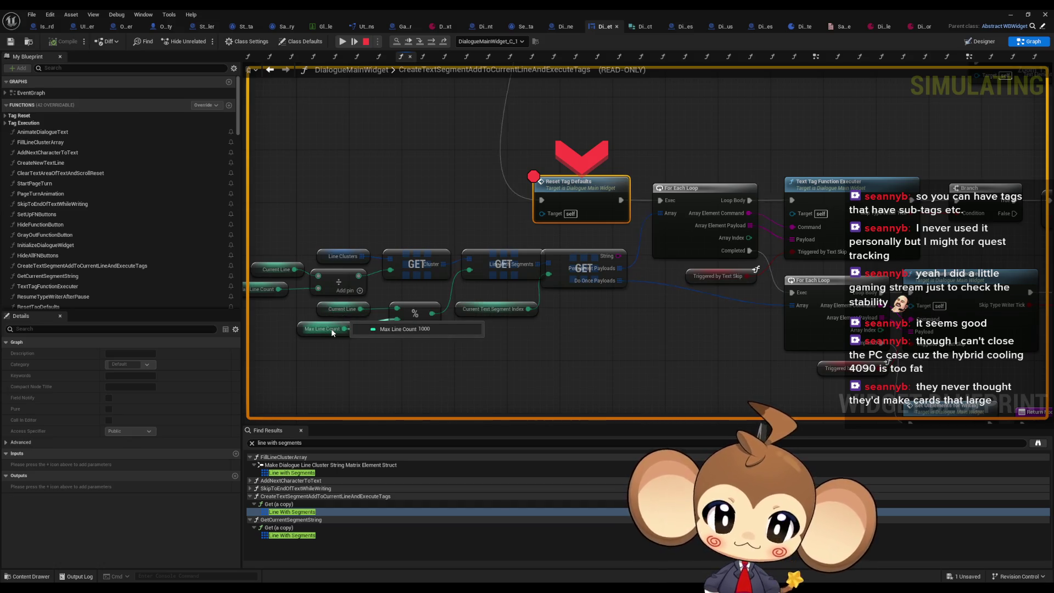
{"action": "mouse_move", "coordinate": [504, 313]}
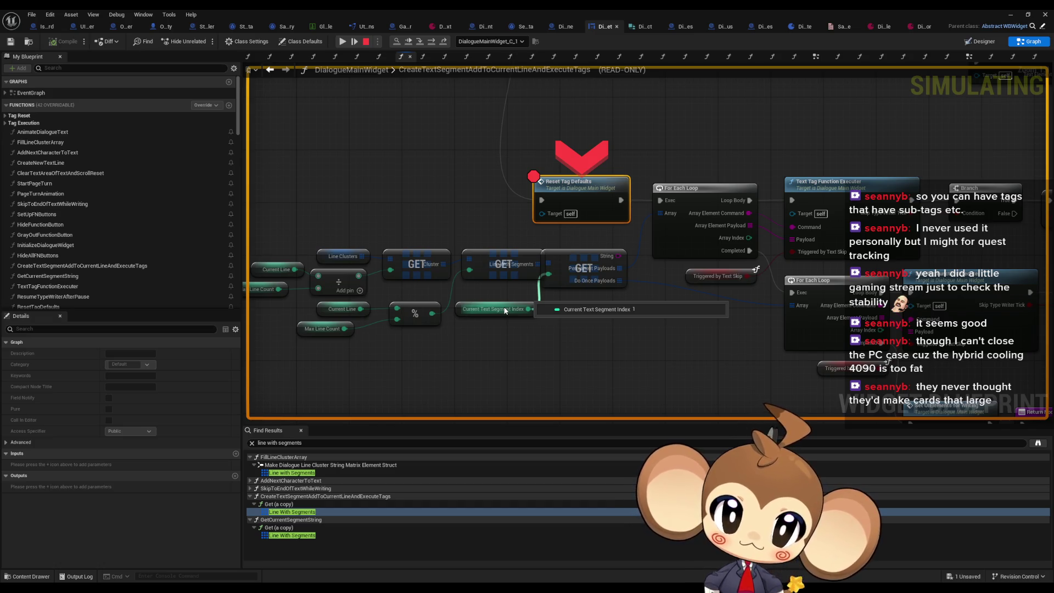
Pan across the right side of the paused graph, confirming Current Text Segment Index reads 1.
{"action": "scroll", "coordinate": [504, 311], "scroll_direction": "down", "scroll_amount": 2}
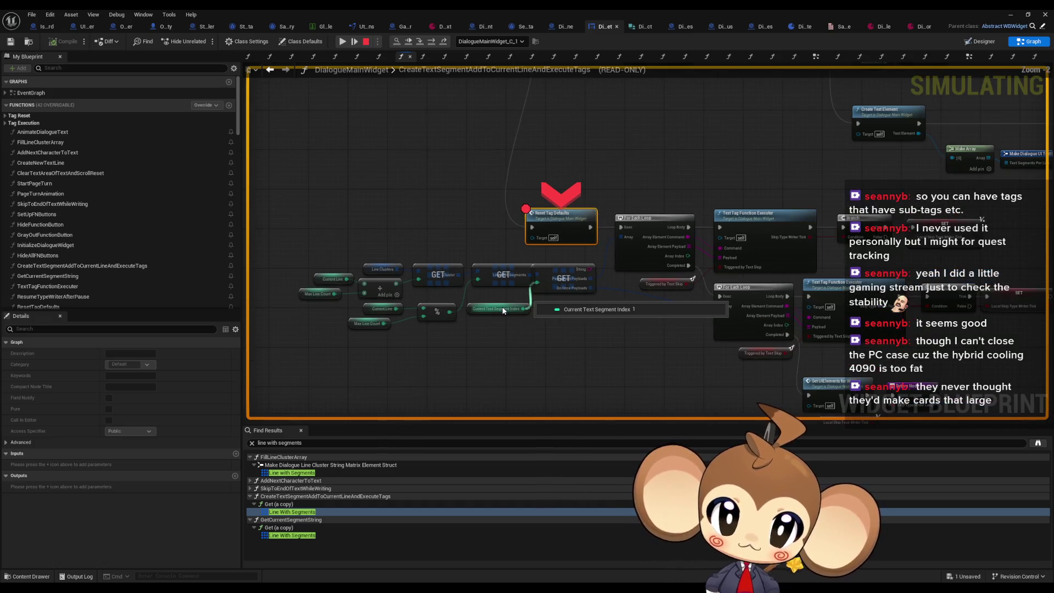
{"action": "scroll", "coordinate": [504, 311], "scroll_direction": "down", "scroll_amount": 3}
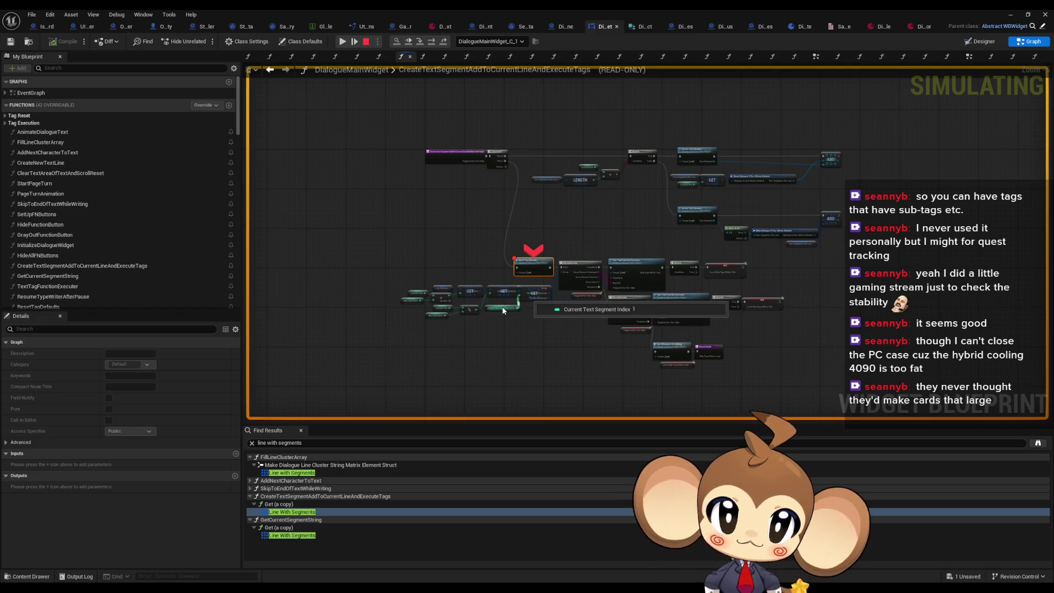
{"action": "scroll", "coordinate": [503, 311], "scroll_direction": "up", "scroll_amount": 2}
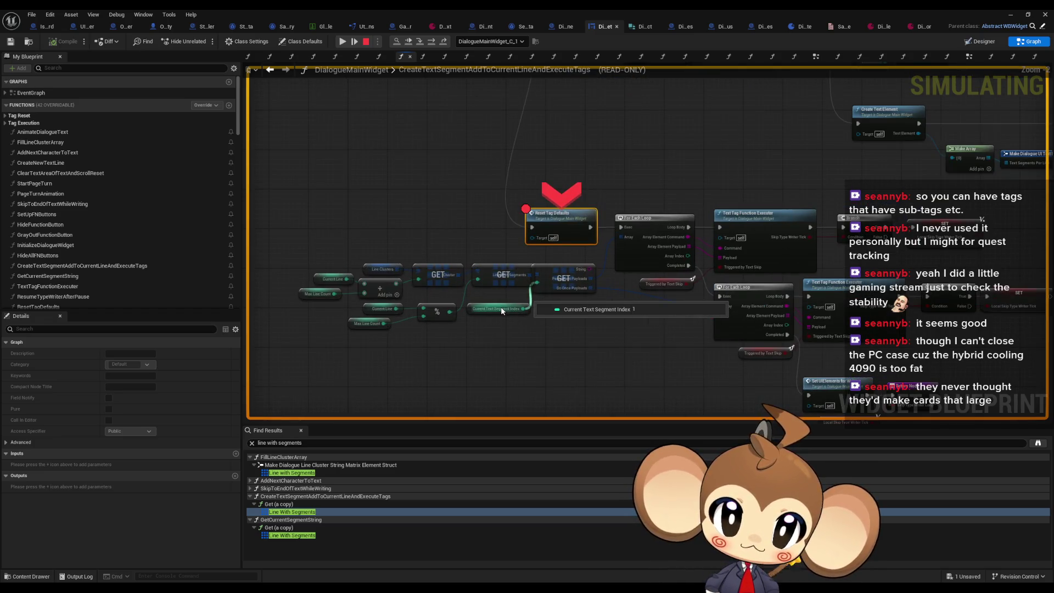
{"action": "scroll", "coordinate": [502, 308], "scroll_direction": "up", "scroll_amount": 2}
{"action": "left_click_drag", "start_coordinate": [499, 308], "coordinate": [427, 309]}
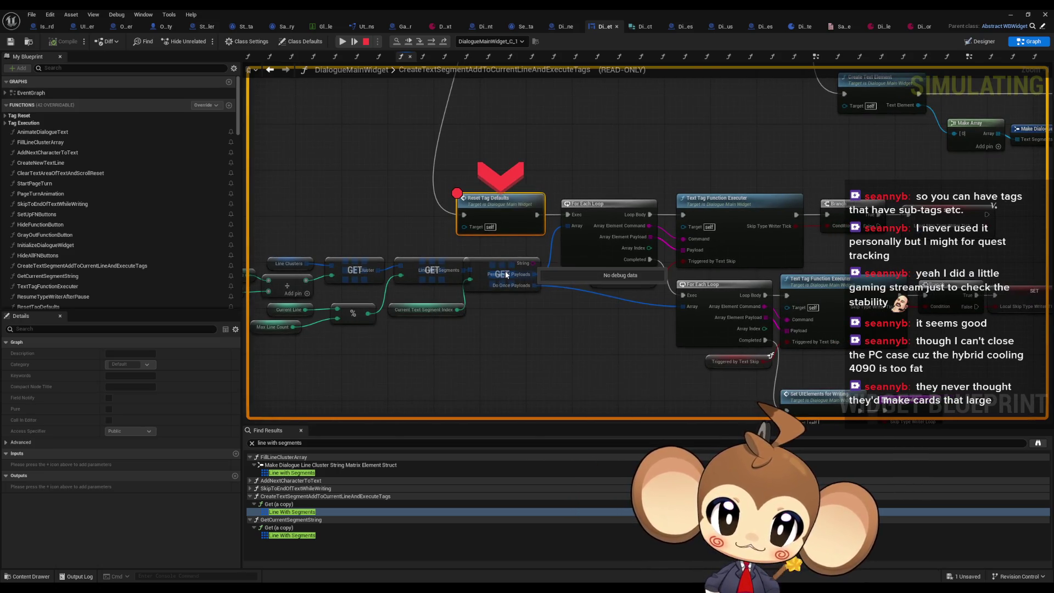
{"action": "scroll", "coordinate": [499, 264], "scroll_direction": "up", "scroll_amount": 1}
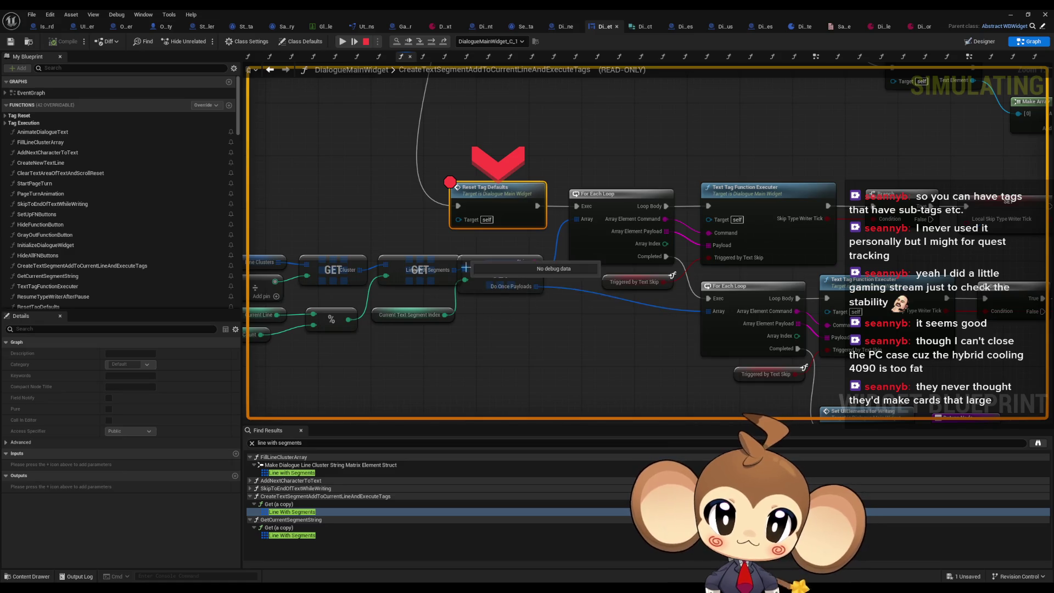
{"action": "scroll", "coordinate": [542, 302], "scroll_direction": "down", "scroll_amount": 4}
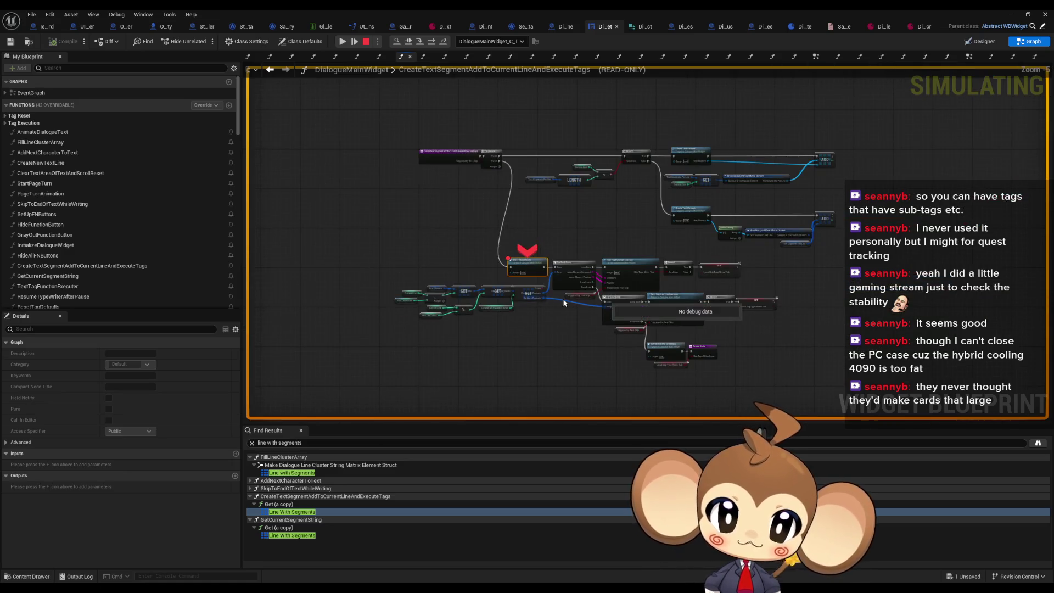
{"action": "double_click", "coordinate": [486, 9]}
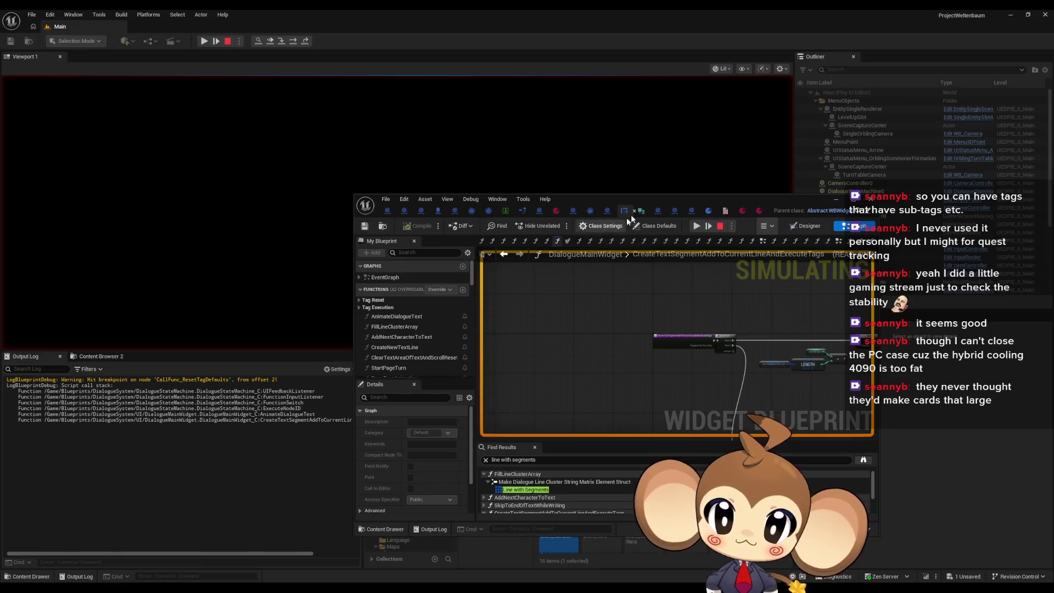
{"action": "double_click", "coordinate": [636, 197]}
{"action": "scroll", "coordinate": [466, 315], "scroll_direction": "up", "scroll_amount": 4}
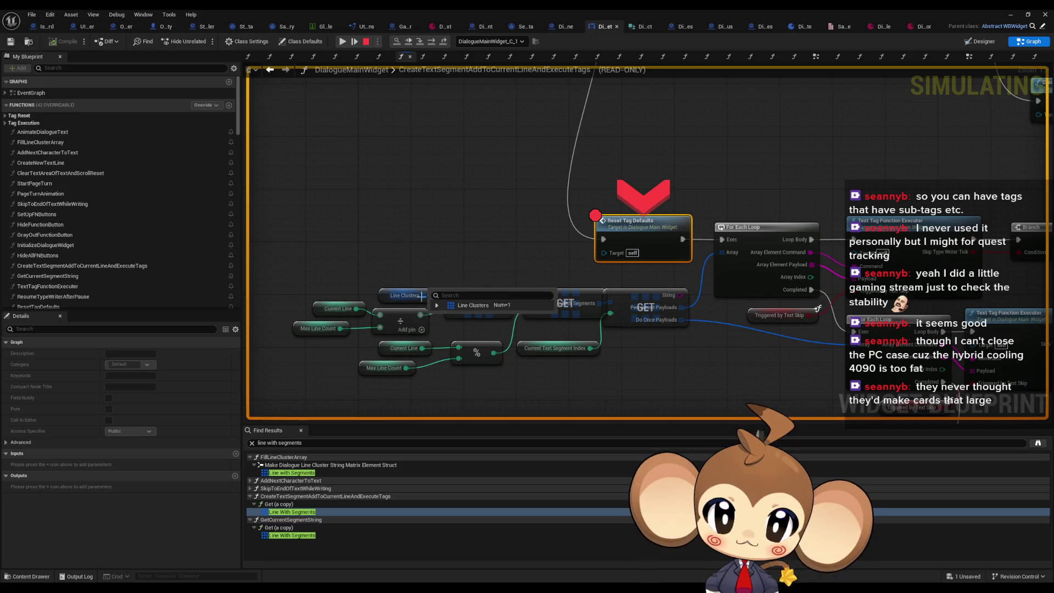
Expand the Line Clusters debug value down to the first segment's String and payloads.
{"action": "left_click", "coordinate": [438, 305]}
{"action": "left_click", "coordinate": [443, 317]}
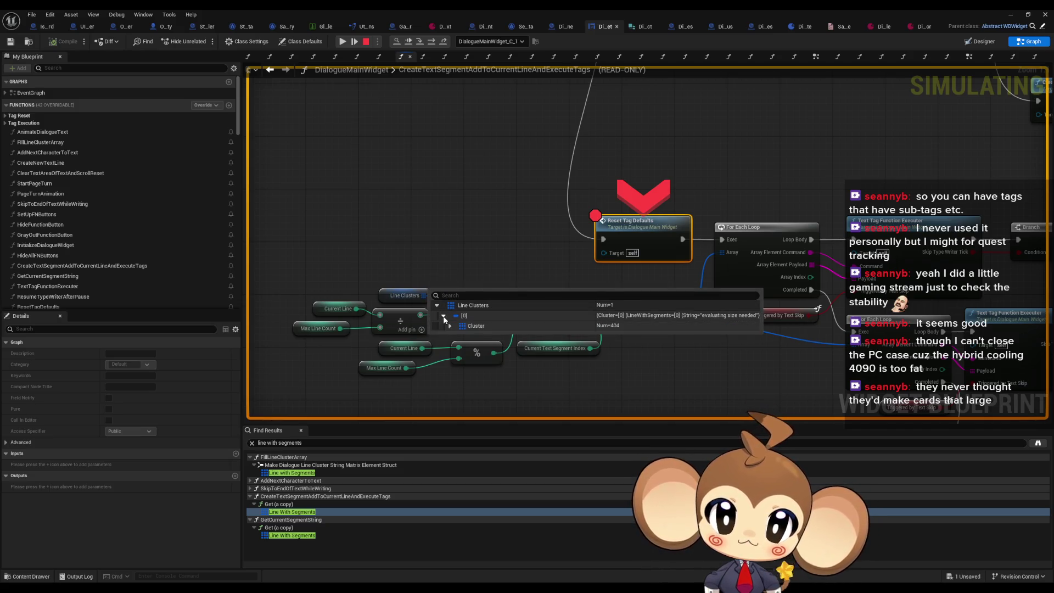
{"action": "left_click", "coordinate": [450, 326]}
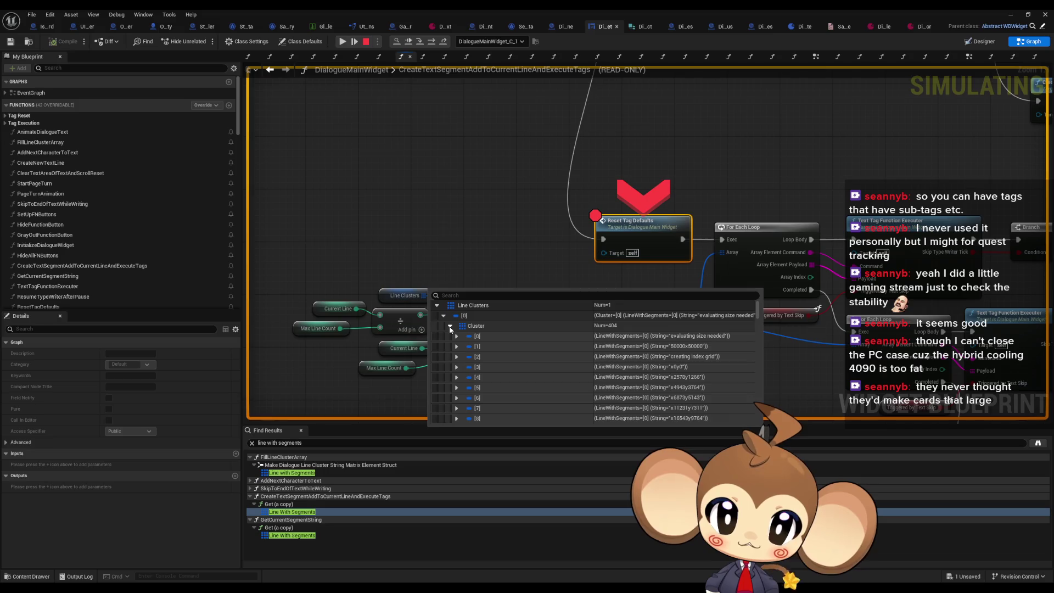
{"action": "left_click", "coordinate": [457, 336]}
{"action": "left_click", "coordinate": [464, 347]}
{"action": "left_click", "coordinate": [470, 357]}
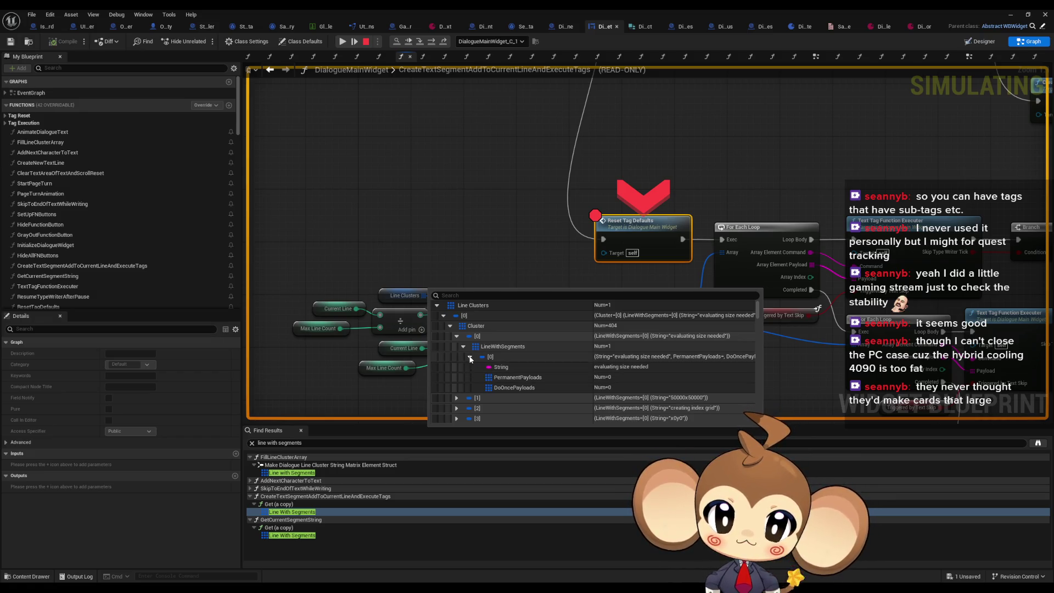
{"action": "left_click", "coordinate": [471, 357]}
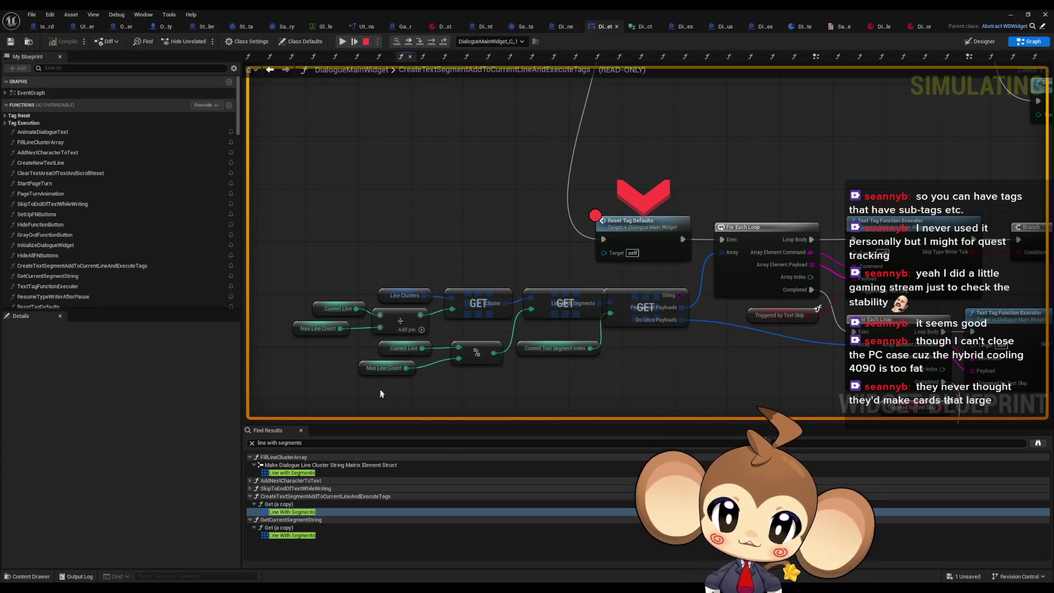
Remove the breakpoint from Reset Tag Defaults and end the play session.
{"action": "mouse_move", "coordinate": [648, 320]}
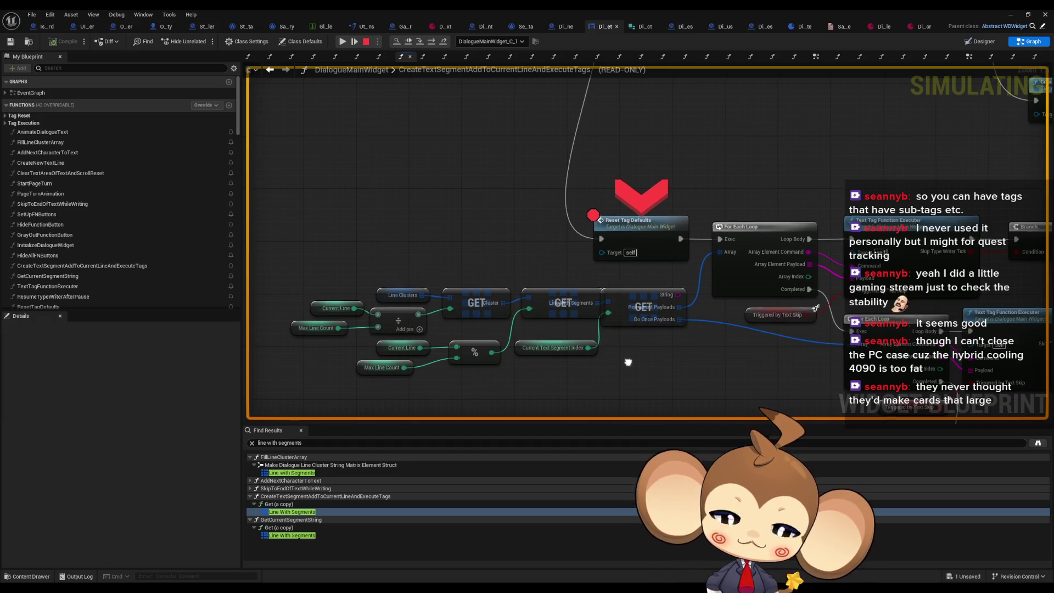
{"action": "left_click_drag", "start_coordinate": [545, 352], "coordinate": [425, 338]}
{"action": "mouse_move", "coordinate": [424, 337]}
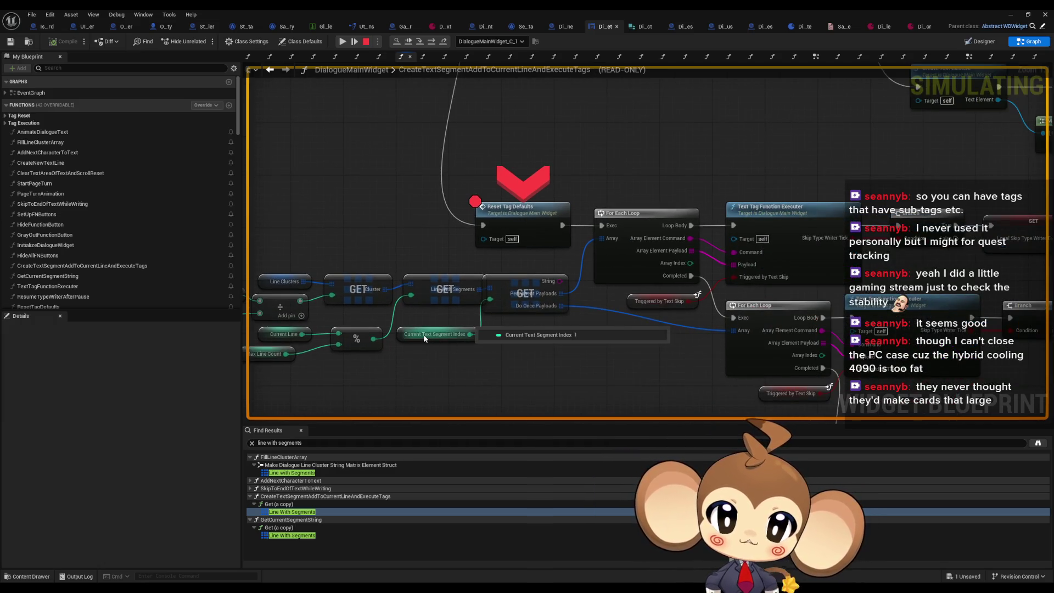
{"action": "right_click", "coordinate": [511, 216]}
{"action": "left_click", "coordinate": [519, 297]}
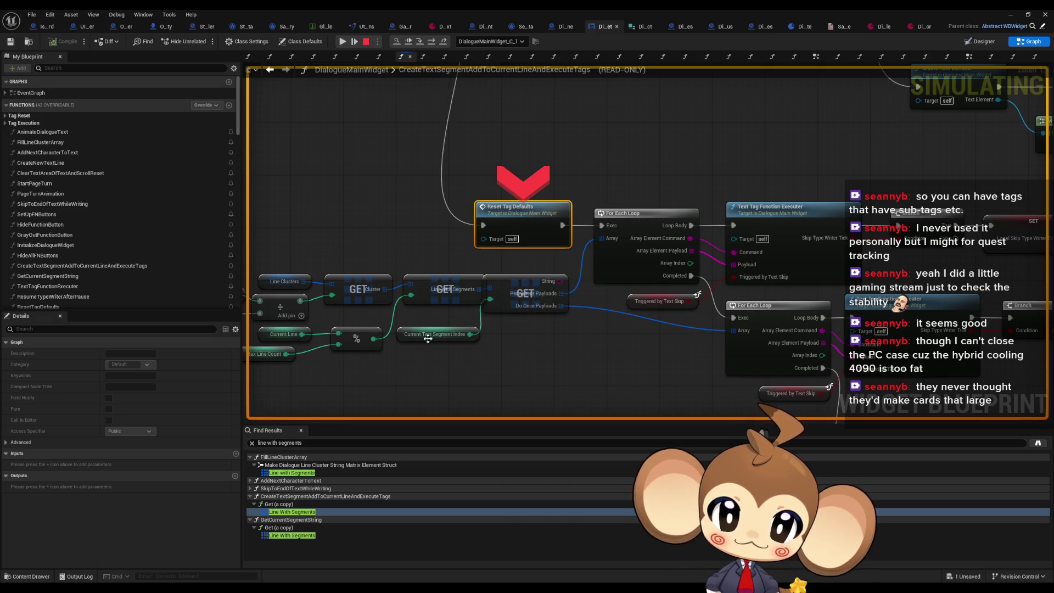
{"action": "left_click", "coordinate": [365, 41]}
{"action": "left_click", "coordinate": [462, 336]}
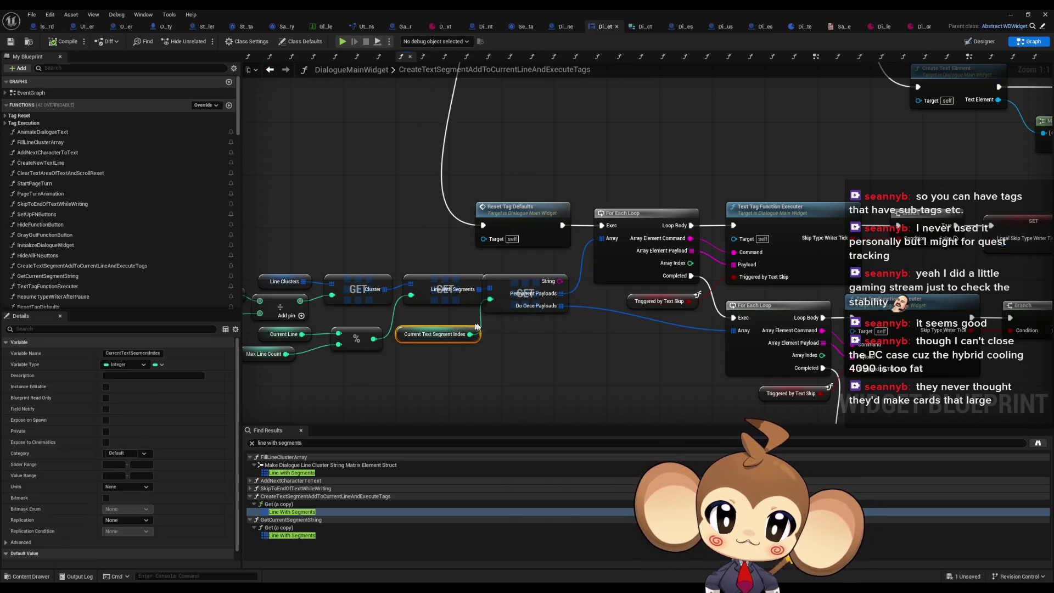
Play the level with the blueprint editor minimized and advance the dialogue to its next line.
{"action": "scroll", "coordinate": [546, 329], "scroll_direction": "down", "scroll_amount": 5}
{"action": "scroll", "coordinate": [569, 181], "scroll_direction": "up", "scroll_amount": 2}
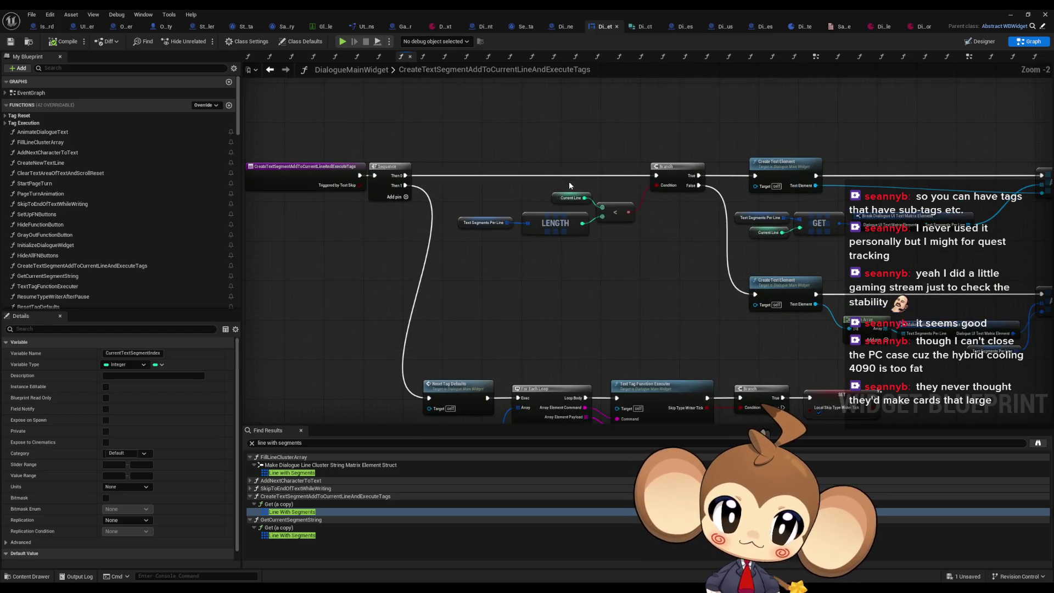
{"action": "scroll", "coordinate": [558, 192], "scroll_direction": "down", "scroll_amount": 2}
{"action": "left_click_drag", "start_coordinate": [507, 239], "coordinate": [505, 210]}
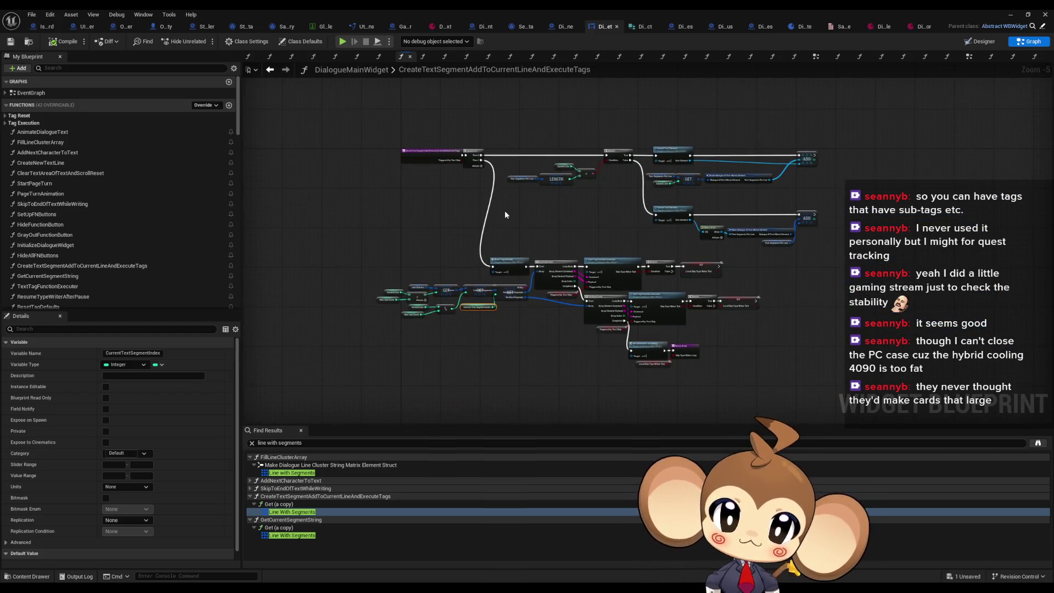
{"action": "left_click", "coordinate": [341, 44]}
{"action": "left_click", "coordinate": [1006, 16]}
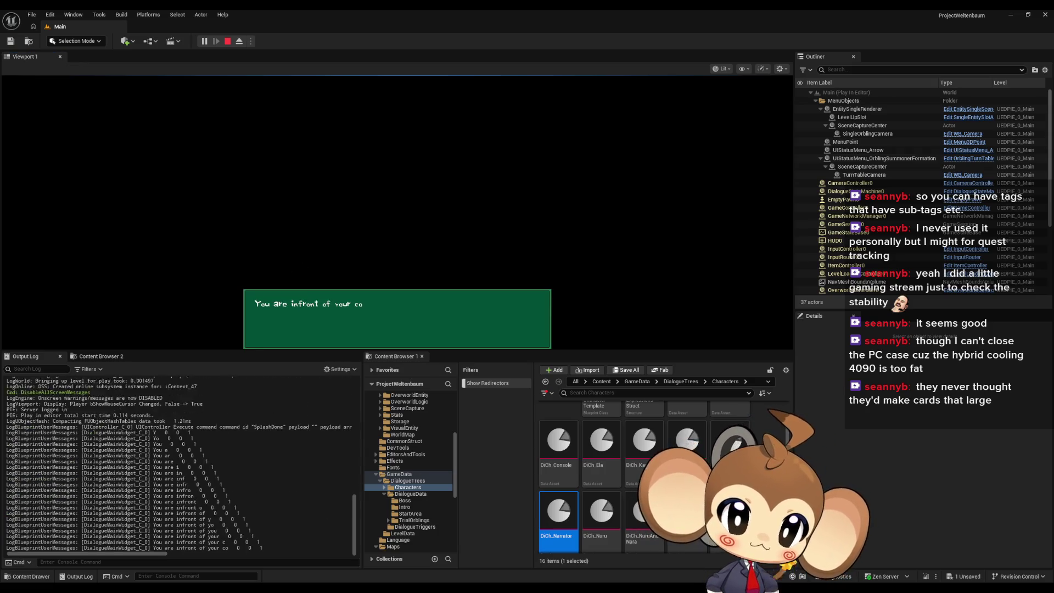
{"action": "left_click", "coordinate": [466, 269]}
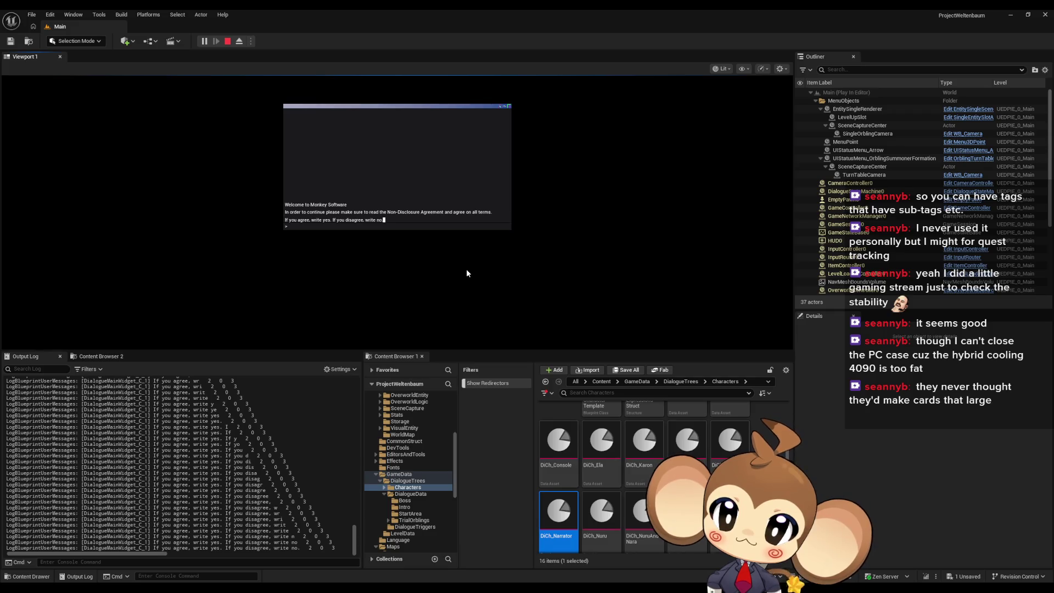
Answer yes to the agreement prompt, then open the widget's Blueprint Debugger with Self expanded.
{"action": "left_click", "coordinate": [290, 225]}
{"action": "type", "text": "yre"}
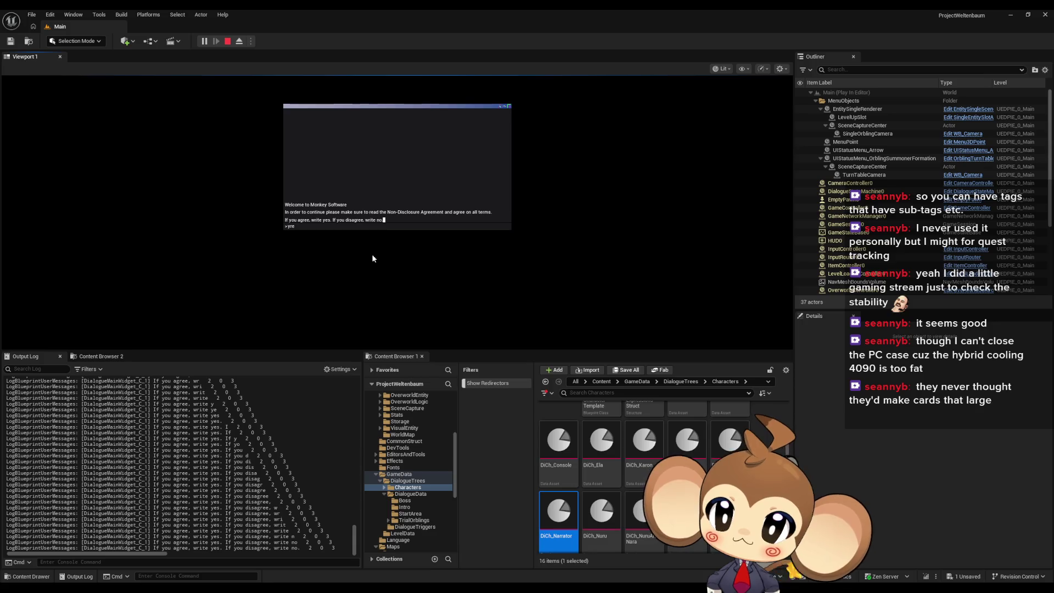
{"action": "type", "text": "es"}
{"action": "key", "text": "Return"}
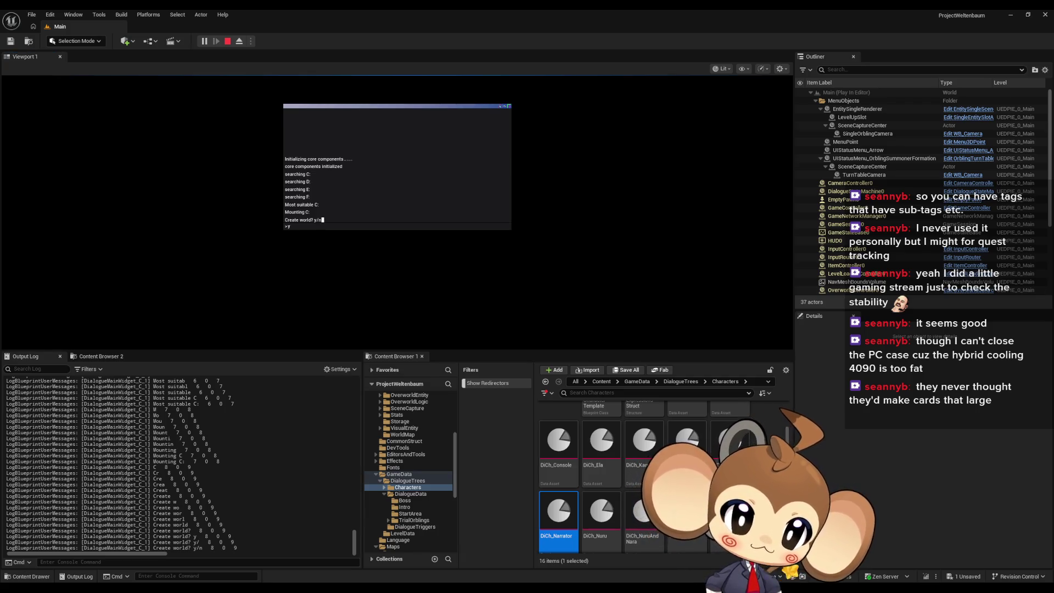
{"action": "left_click", "coordinate": [488, 225]}
{"action": "left_click", "coordinate": [496, 235]}
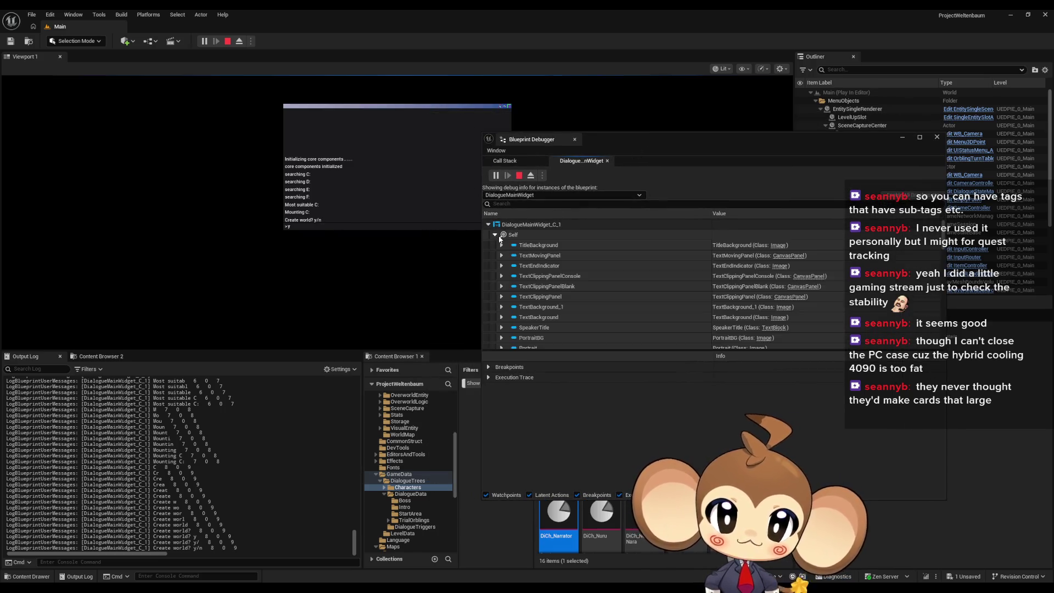
Scroll the debugger to confirm Current Text Segment Index is 1, then stop the play session.
{"action": "scroll", "coordinate": [637, 275], "scroll_direction": "down", "scroll_amount": 10}
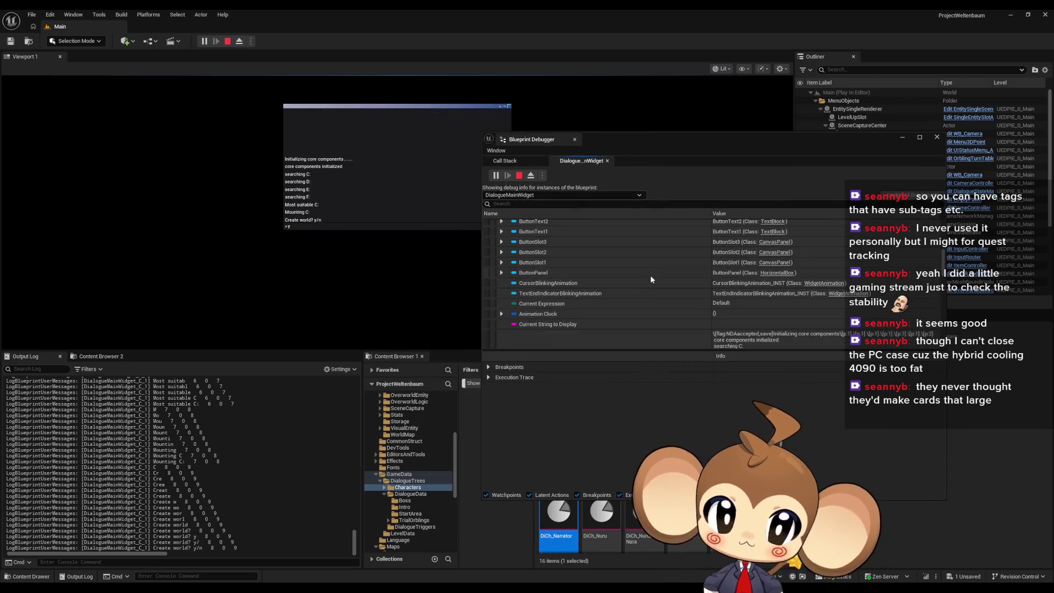
{"action": "scroll", "coordinate": [651, 295], "scroll_direction": "down", "scroll_amount": 6}
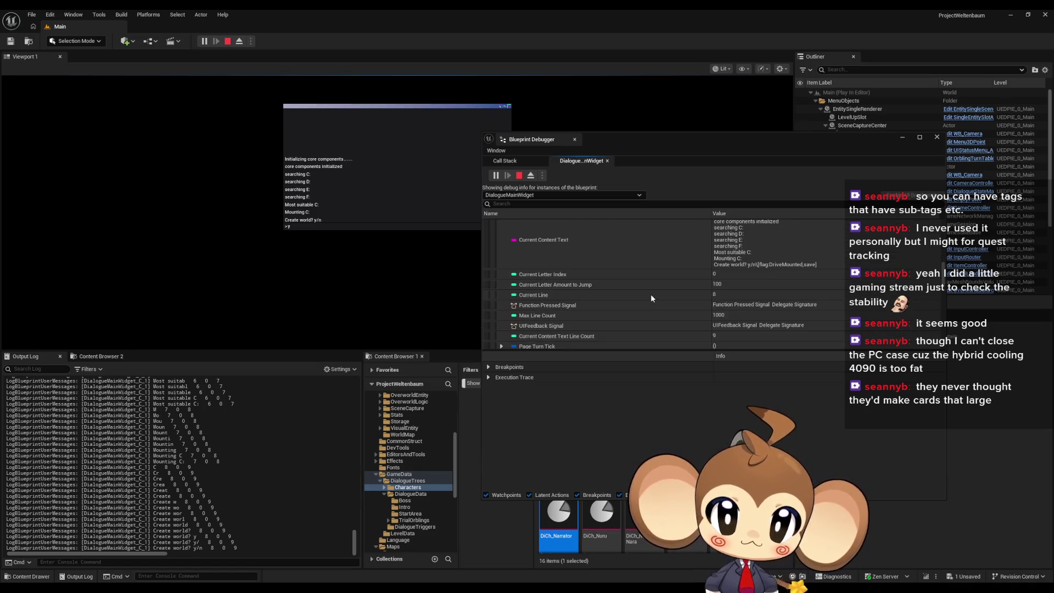
{"action": "scroll", "coordinate": [586, 301], "scroll_direction": "down", "scroll_amount": 1}
{"action": "scroll", "coordinate": [568, 297], "scroll_direction": "down", "scroll_amount": 5}
{"action": "scroll", "coordinate": [574, 299], "scroll_direction": "down", "scroll_amount": 2}
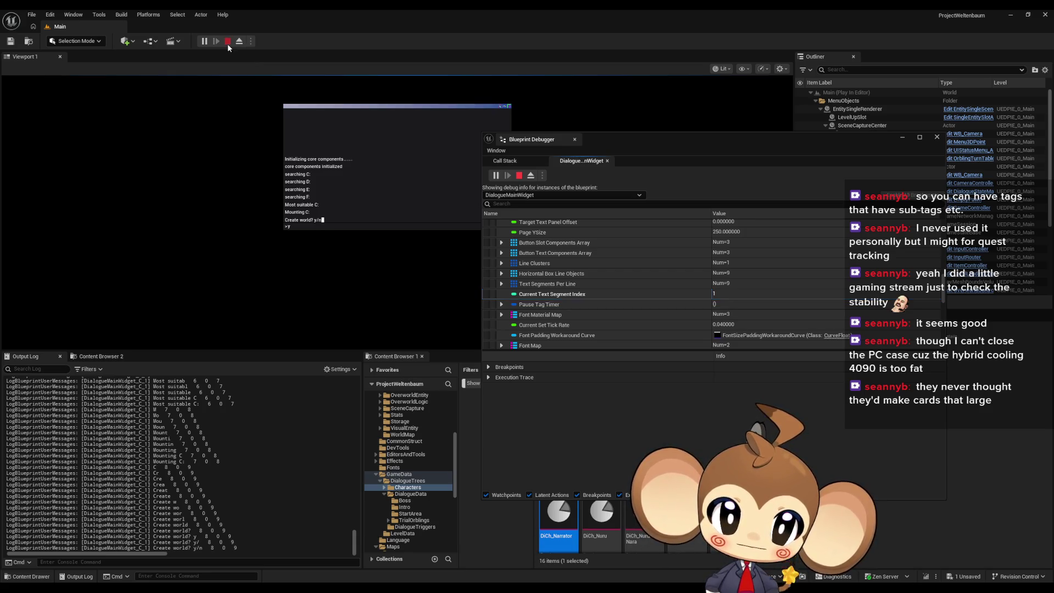
{"action": "left_click", "coordinate": [228, 43]}
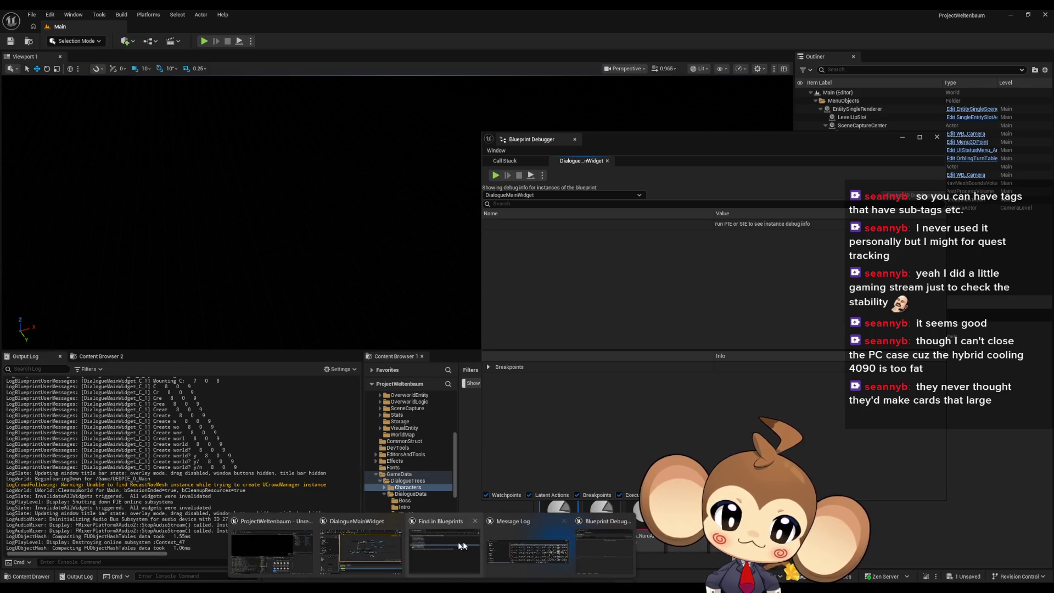
{"action": "left_click", "coordinate": [370, 549]}
{"action": "scroll", "coordinate": [464, 336], "scroll_direction": "up", "scroll_amount": 3}
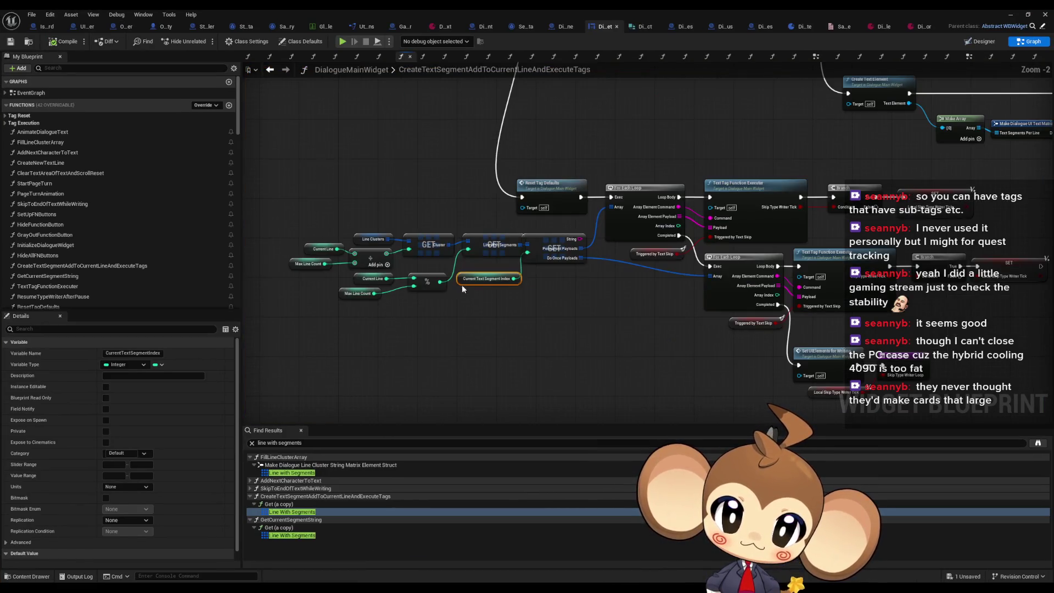
{"action": "right_click", "coordinate": [462, 281]}
{"action": "mouse_move", "coordinate": [548, 362]}
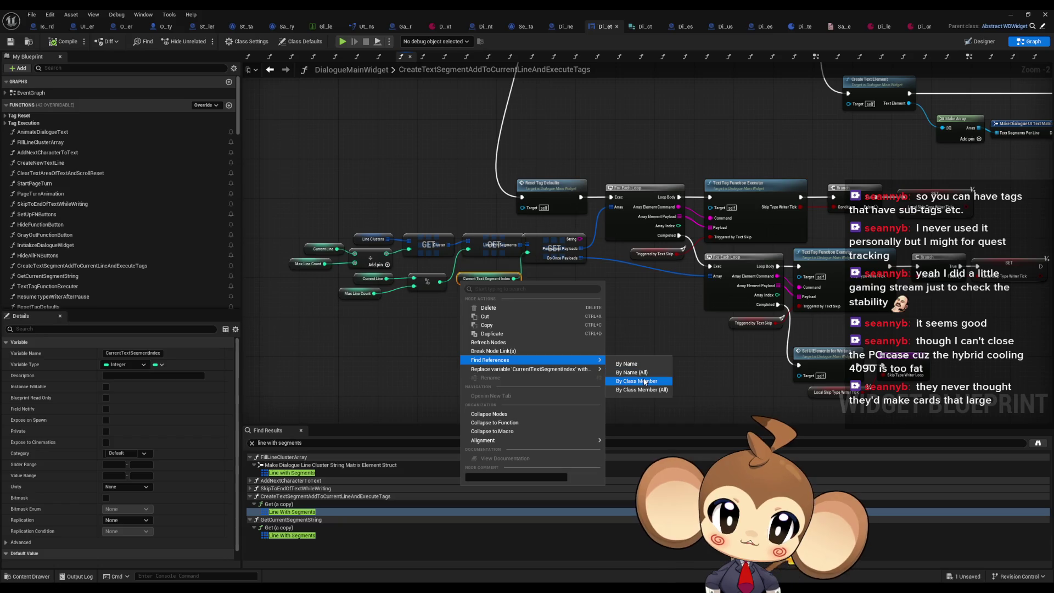
{"action": "left_click", "coordinate": [639, 381]}
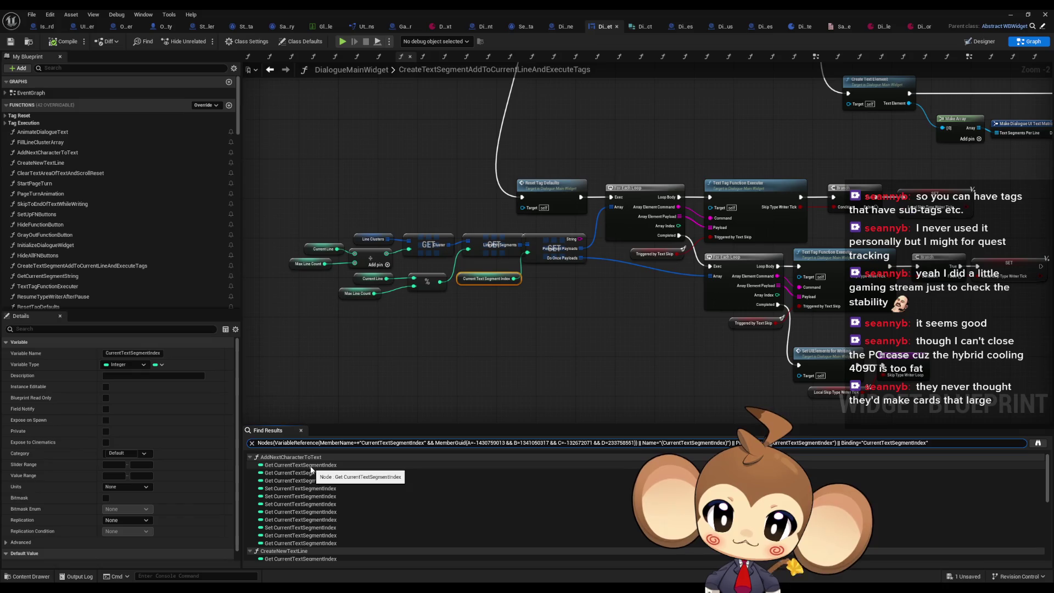
{"action": "scroll", "coordinate": [335, 502], "scroll_direction": "down", "scroll_amount": 5}
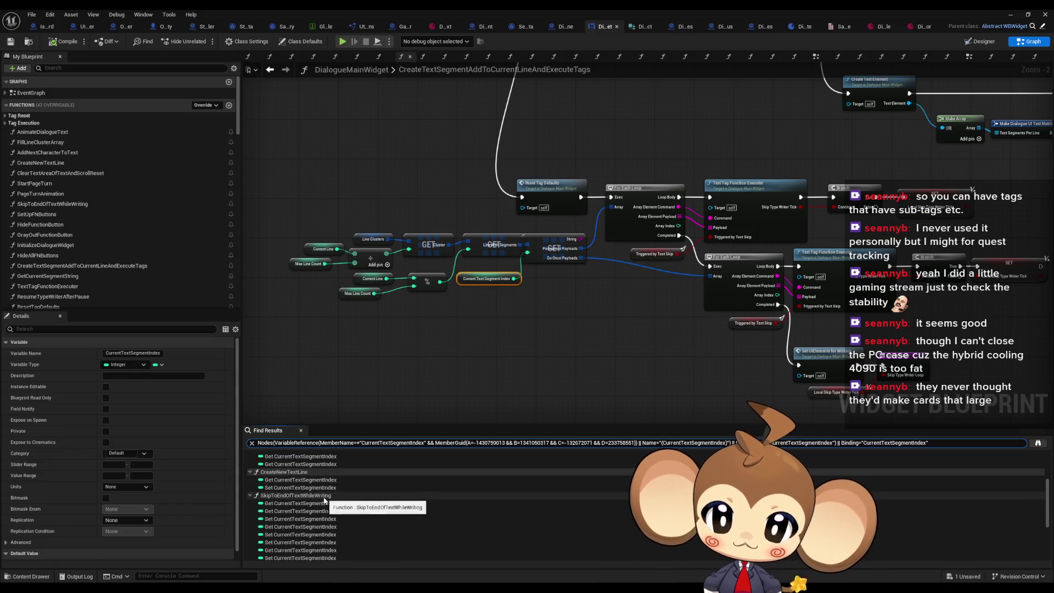
{"action": "scroll", "coordinate": [344, 508], "scroll_direction": "down", "scroll_amount": 5}
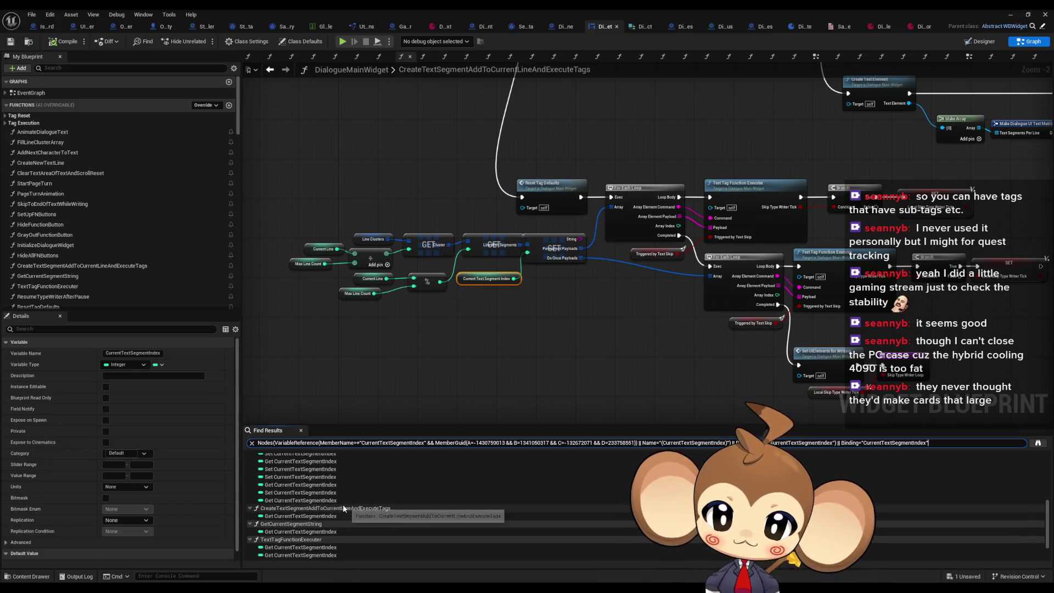
{"action": "scroll", "coordinate": [343, 508], "scroll_direction": "down", "scroll_amount": 2}
{"action": "scroll", "coordinate": [343, 508], "scroll_direction": "up", "scroll_amount": 10}
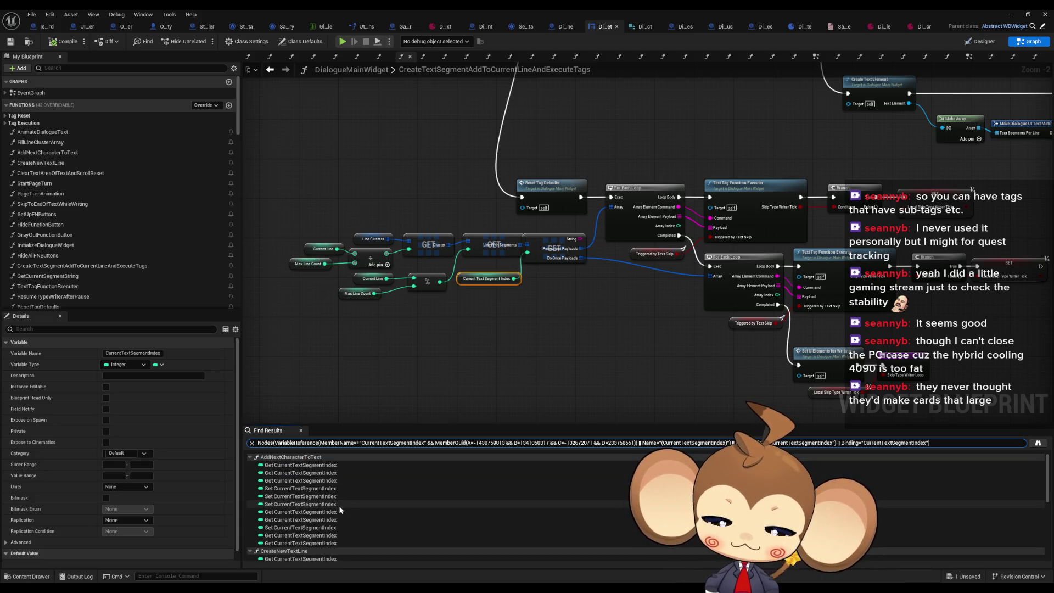
{"action": "scroll", "coordinate": [526, 278], "scroll_direction": "up", "scroll_amount": 2}
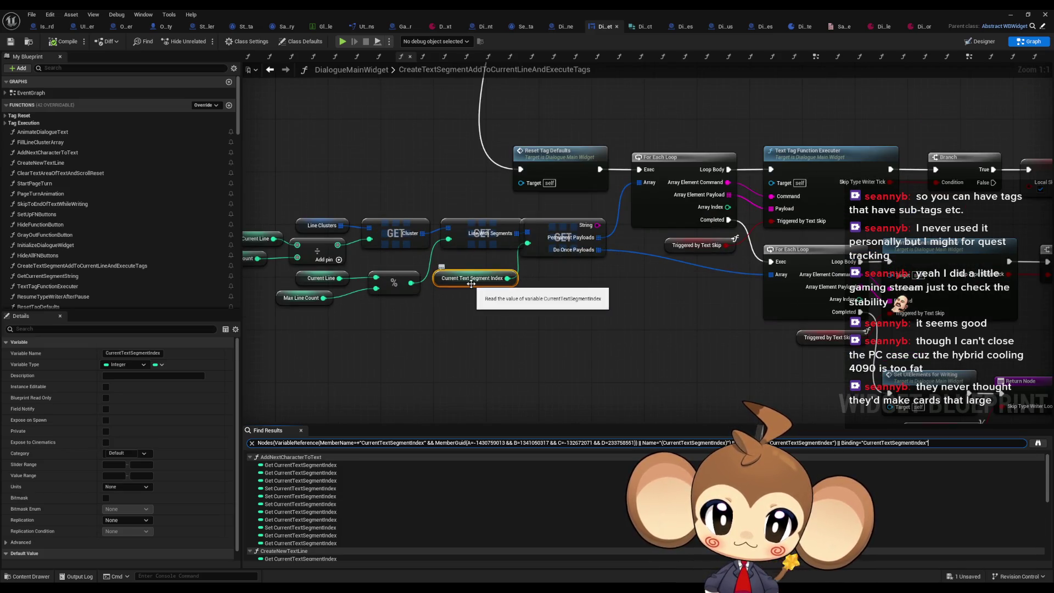
{"action": "scroll", "coordinate": [471, 284], "scroll_direction": "down", "scroll_amount": 3}
{"action": "mouse_move", "coordinate": [536, 269]}
{"action": "left_mouse_down"}
{"action": "mouse_move", "coordinate": [460, 339]}
{"action": "mouse_move", "coordinate": [422, 354]}
{"action": "left_mouse_up"}
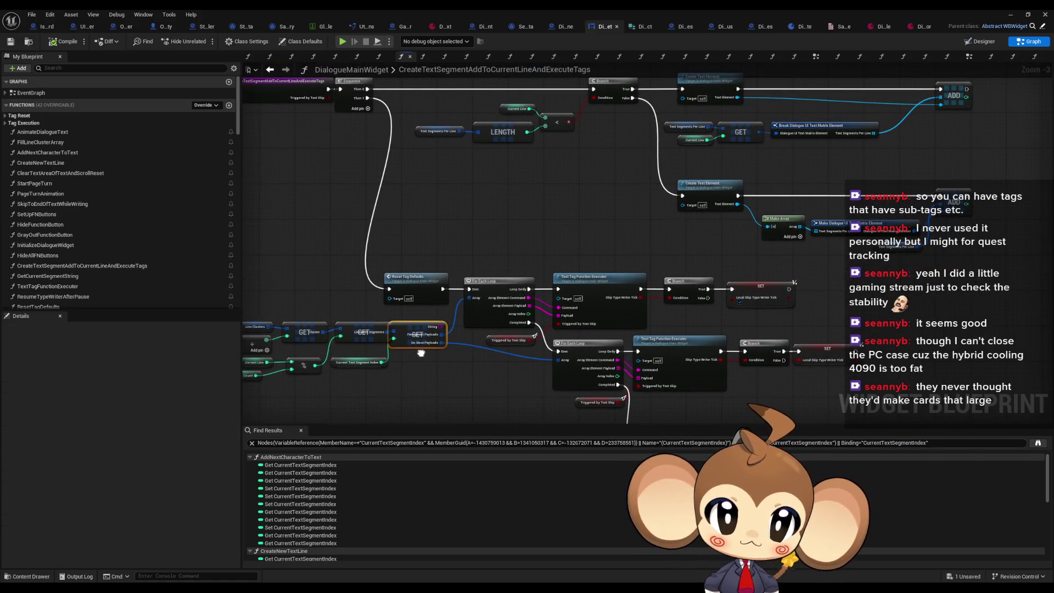
{"action": "scroll", "coordinate": [421, 353], "scroll_direction": "up", "scroll_amount": 3}
{"action": "left_click", "coordinate": [449, 331]}
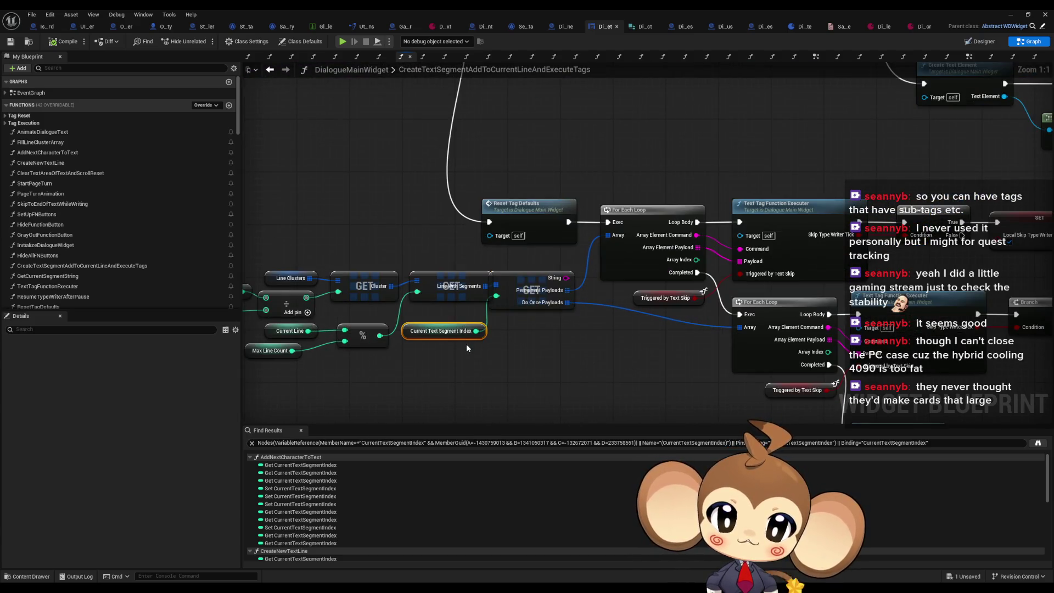
{"action": "left_click_drag", "start_coordinate": [465, 350], "coordinate": [631, 573]}
{"action": "left_click_drag", "start_coordinate": [483, 71], "coordinate": [484, 200]}
{"action": "left_click", "coordinate": [481, 199]}
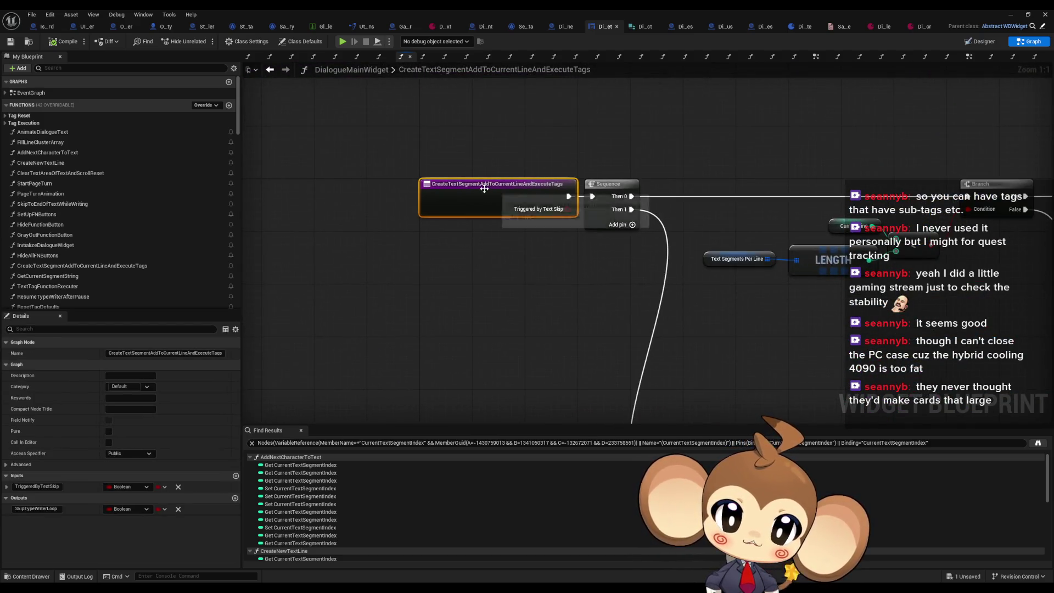
{"action": "right_click", "coordinate": [482, 199]}
Find all references to CreateTextSegmentAddToCurrentLineAndExecuteTags and view its call in AnimateDialogueText.
{"action": "mouse_move", "coordinate": [517, 295]}
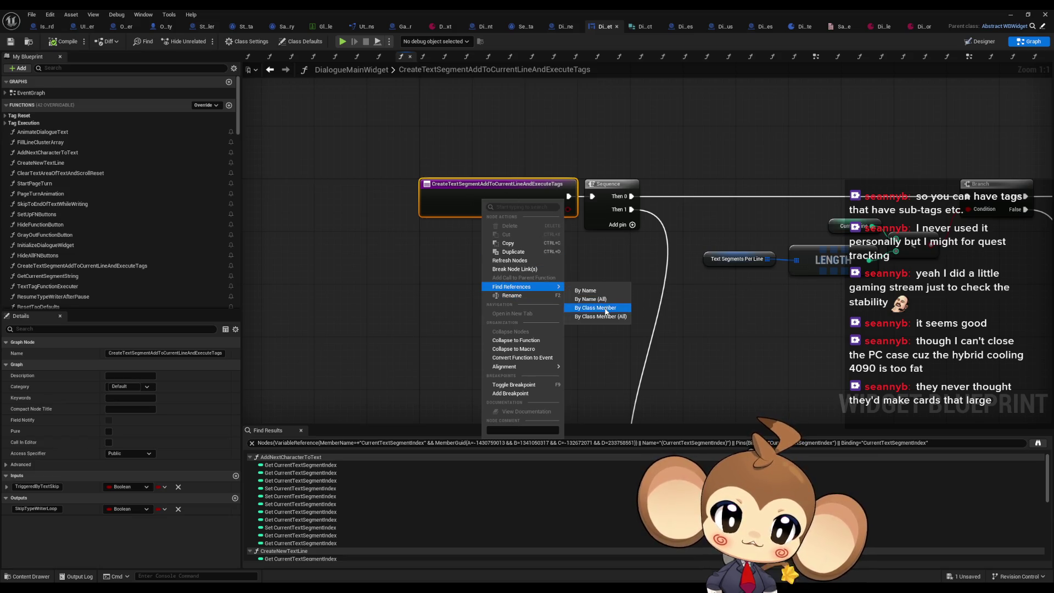
{"action": "left_click", "coordinate": [607, 310]}
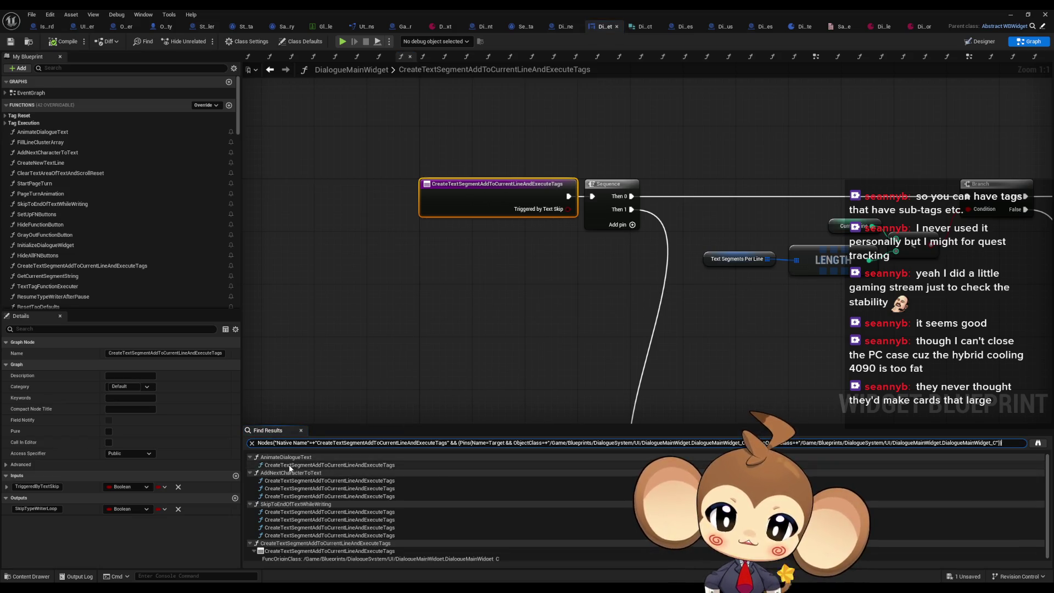
{"action": "double_click", "coordinate": [290, 466]}
{"action": "scroll", "coordinate": [539, 271], "scroll_direction": "down", "scroll_amount": 6}
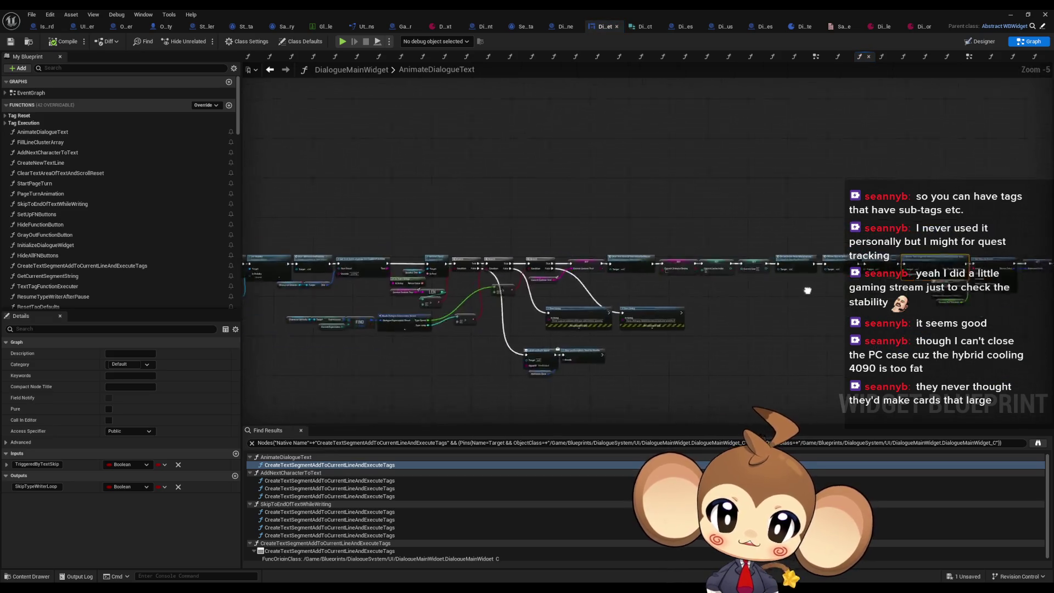
{"action": "scroll", "coordinate": [525, 357], "scroll_direction": "up", "scroll_amount": 3}
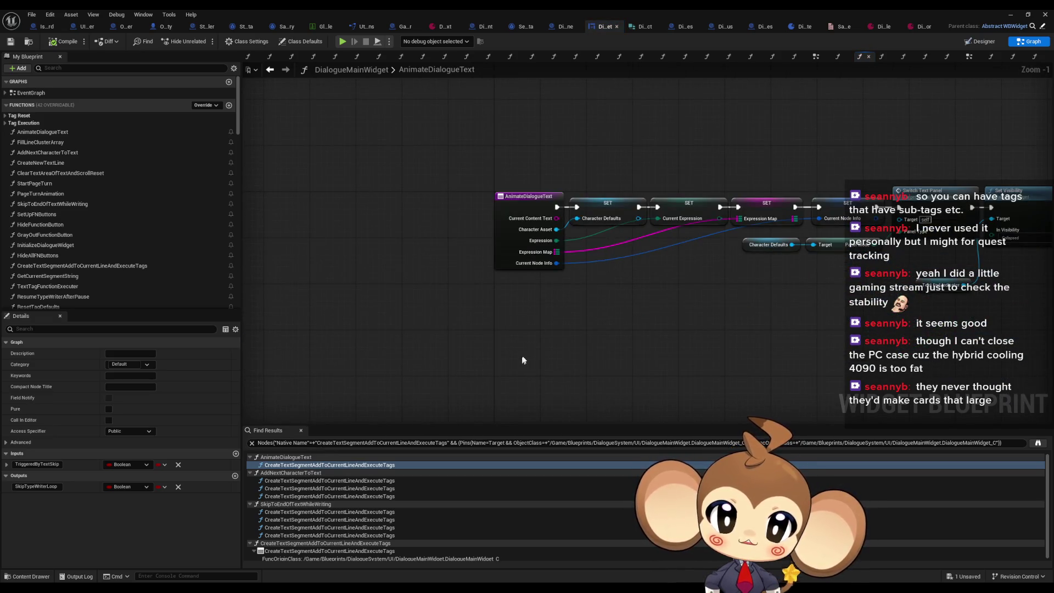
{"action": "scroll", "coordinate": [522, 356], "scroll_direction": "down", "scroll_amount": 4}
{"action": "scroll", "coordinate": [558, 302], "scroll_direction": "up", "scroll_amount": 6}
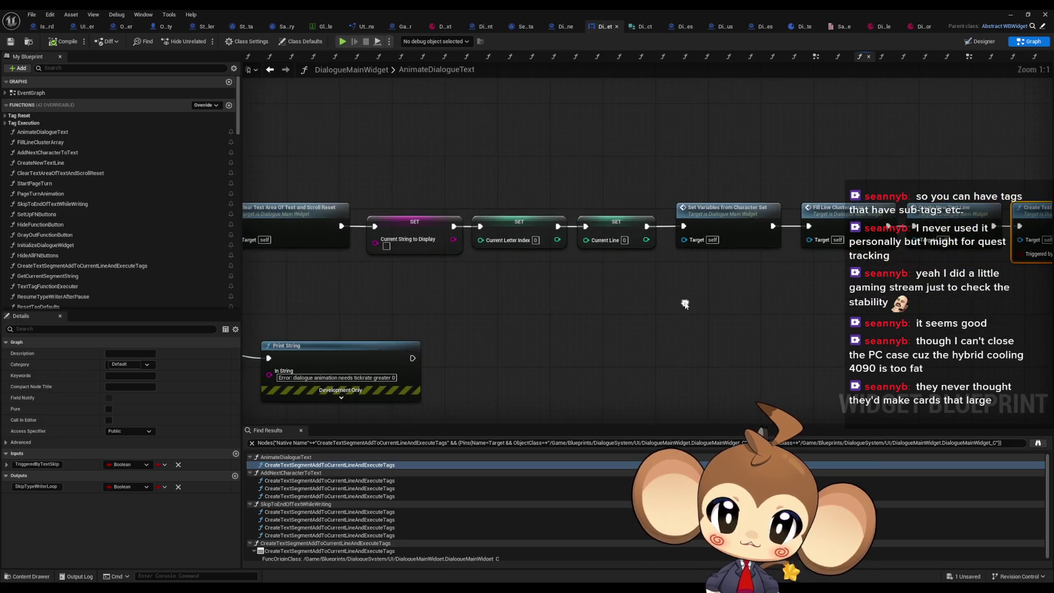
{"action": "scroll", "coordinate": [612, 252], "scroll_direction": "down", "scroll_amount": 3}
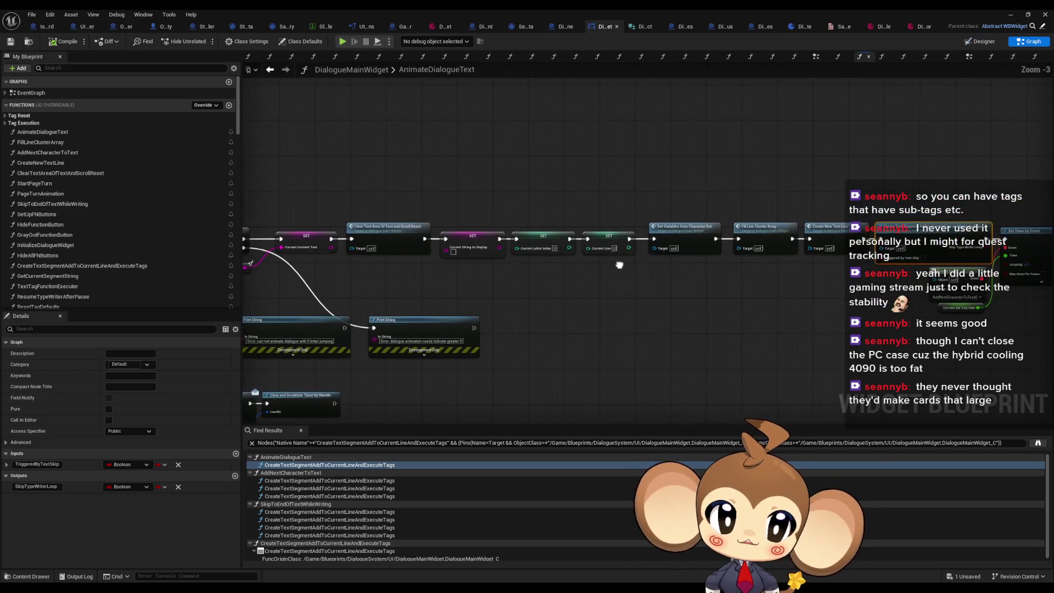
{"action": "left_click_drag", "start_coordinate": [659, 274], "coordinate": [297, 256]}
{"action": "left_click_drag", "start_coordinate": [590, 379], "coordinate": [315, 413]}
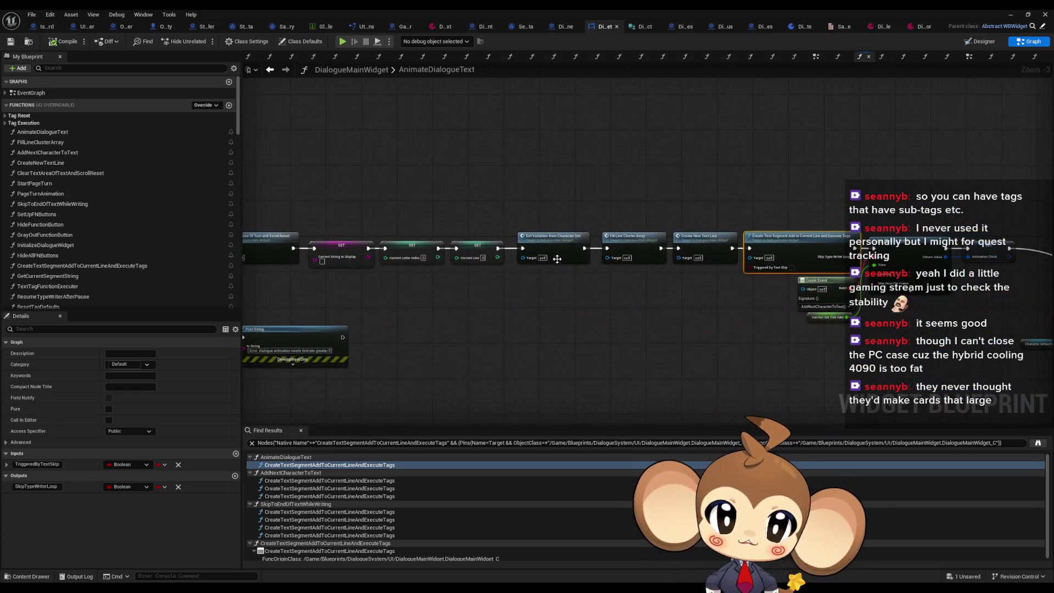
{"action": "scroll", "coordinate": [543, 265], "scroll_direction": "up", "scroll_amount": 2}
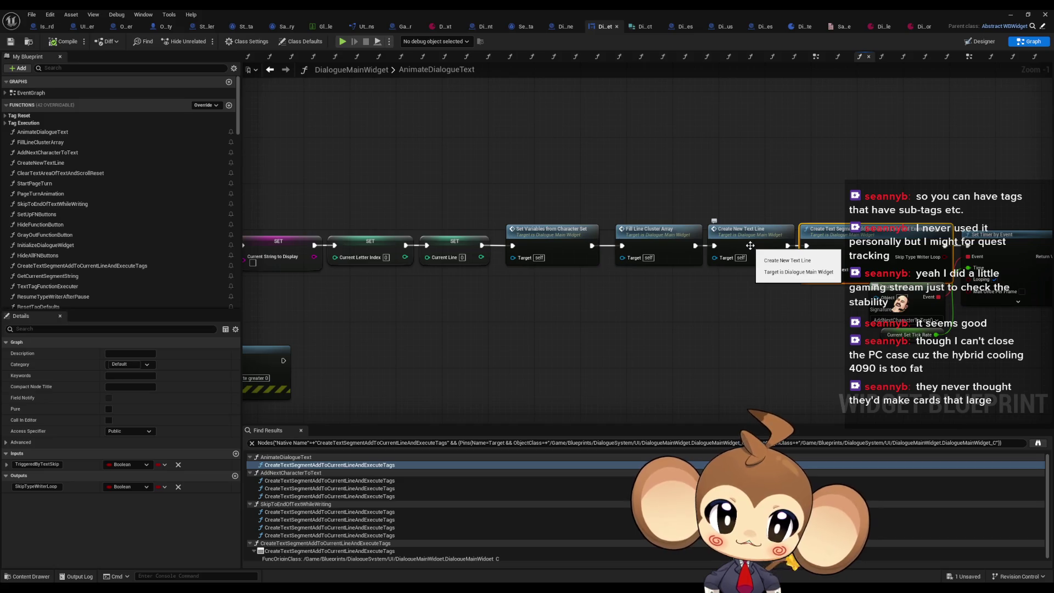
Check the Current Text Segment Index reset in CreateNewTextLine, then jump to the AddNextCharacterToText call.
{"action": "double_click", "coordinate": [750, 245]}
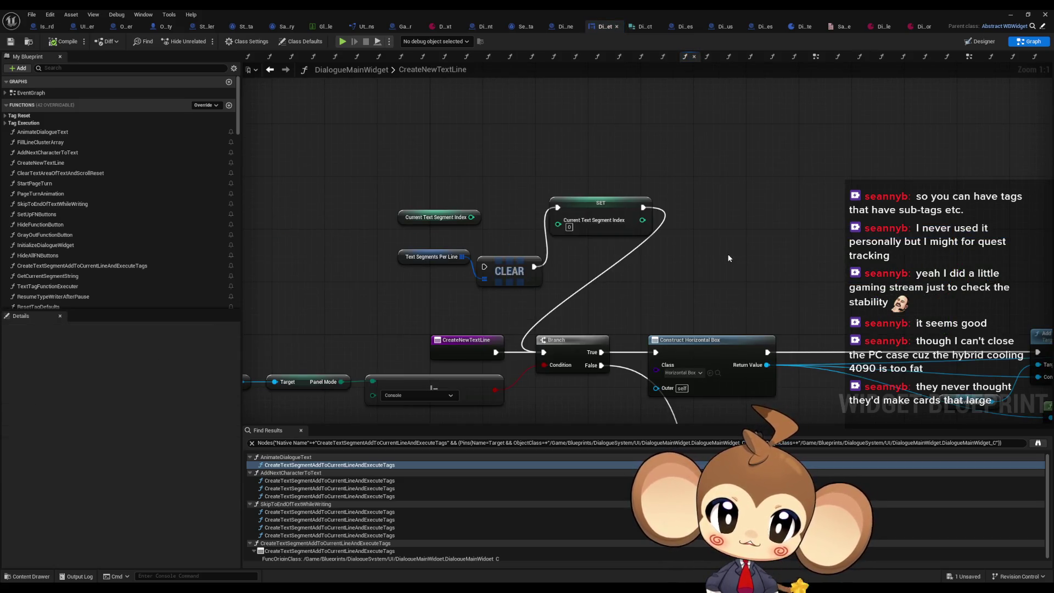
{"action": "scroll", "coordinate": [732, 260], "scroll_direction": "down", "scroll_amount": 1}
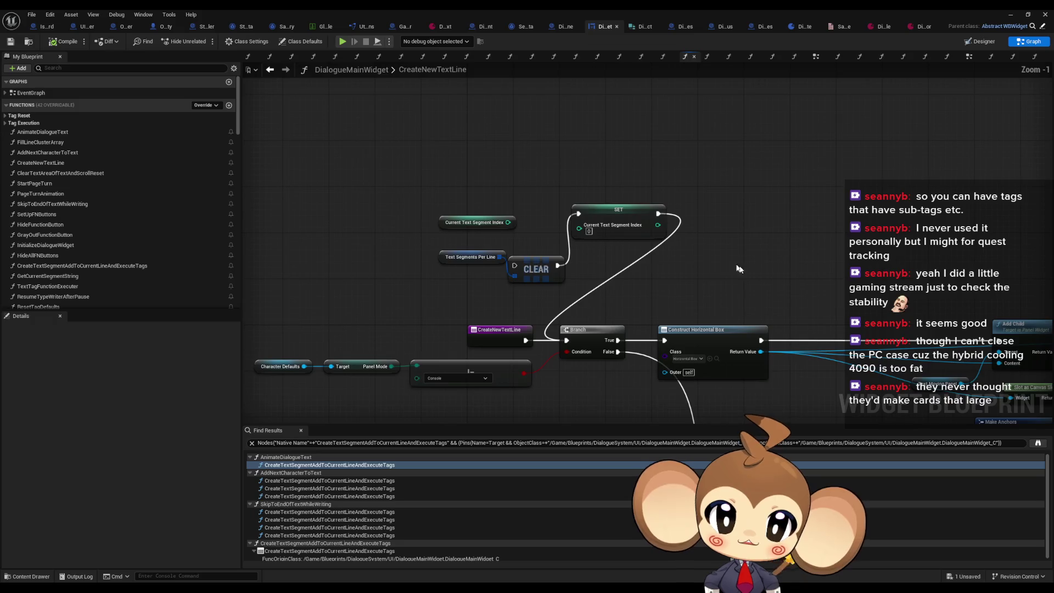
{"action": "scroll", "coordinate": [429, 271], "scroll_direction": "down", "scroll_amount": 4}
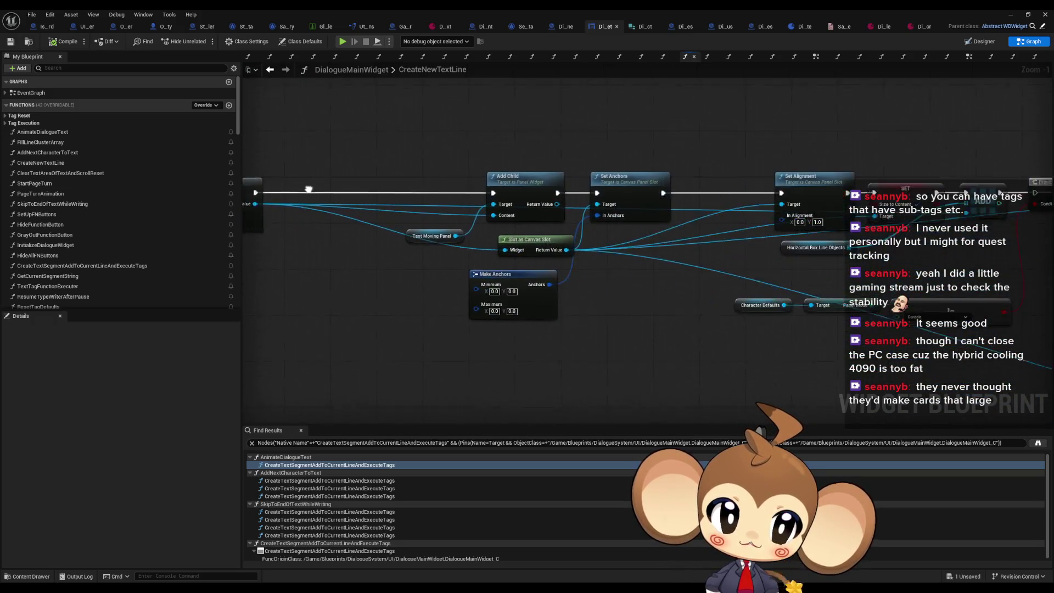
{"action": "mouse_move", "coordinate": [429, 271]}
{"action": "left_mouse_down"}
{"action": "mouse_move", "coordinate": [412, 134]}
{"action": "mouse_move", "coordinate": [423, 137]}
{"action": "mouse_move", "coordinate": [434, 193]}
{"action": "left_mouse_up"}
{"action": "scroll", "coordinate": [433, 193], "scroll_direction": "up", "scroll_amount": 3}
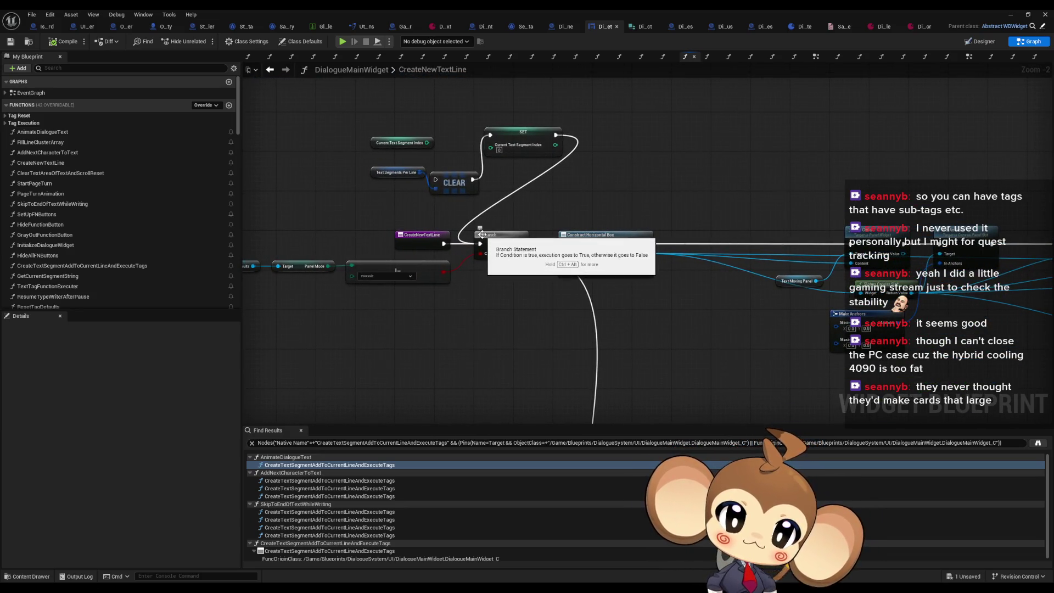
{"action": "left_click", "coordinate": [270, 70]}
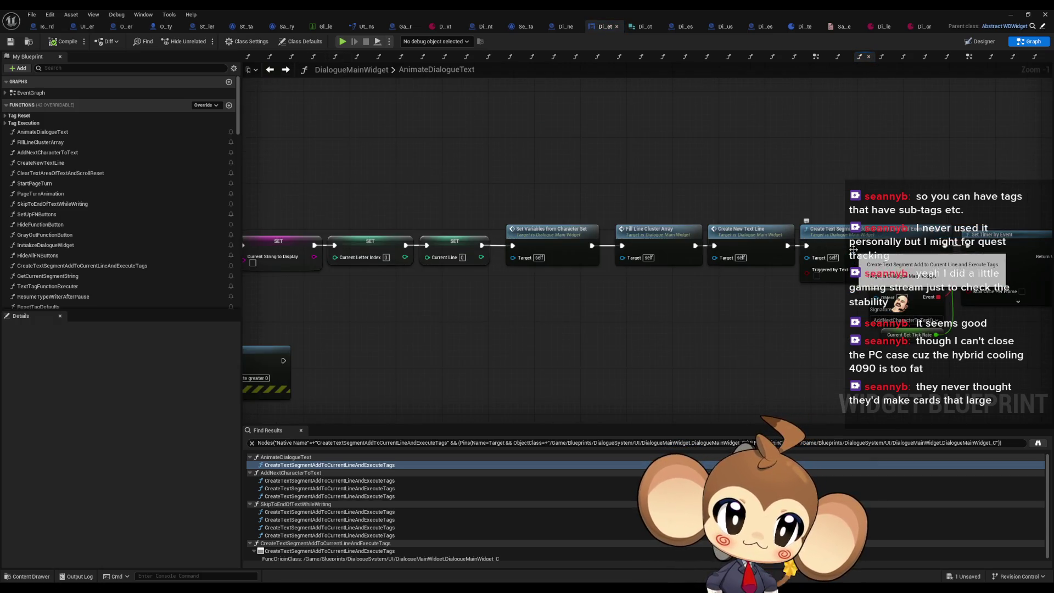
{"action": "mouse_move", "coordinate": [854, 249]}
{"action": "left_mouse_down"}
{"action": "mouse_move", "coordinate": [598, 247]}
{"action": "mouse_move", "coordinate": [635, 247]}
{"action": "mouse_move", "coordinate": [616, 247]}
{"action": "left_mouse_up"}
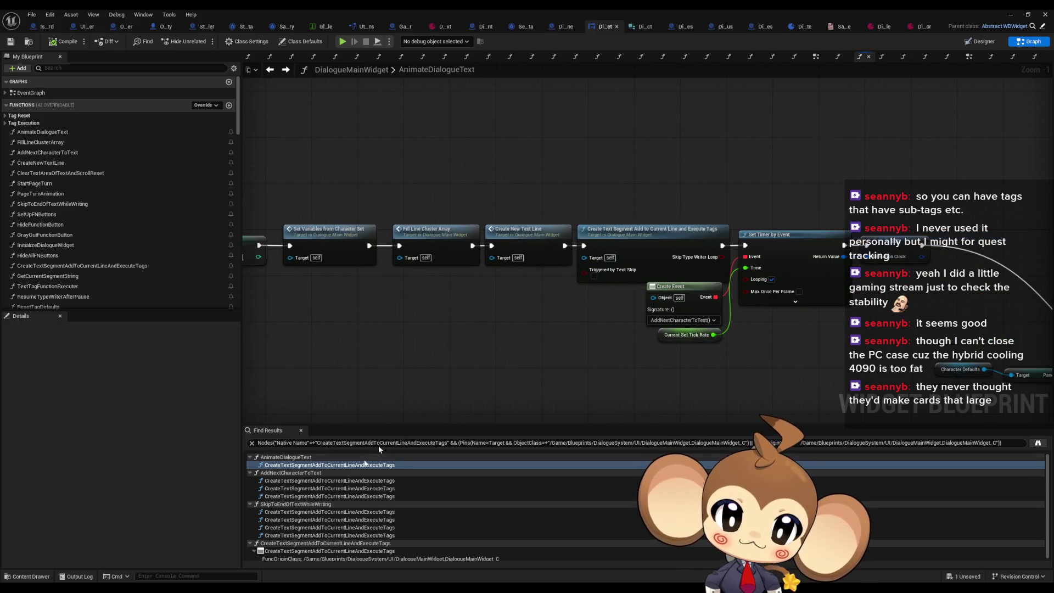
{"action": "double_click", "coordinate": [293, 481]}
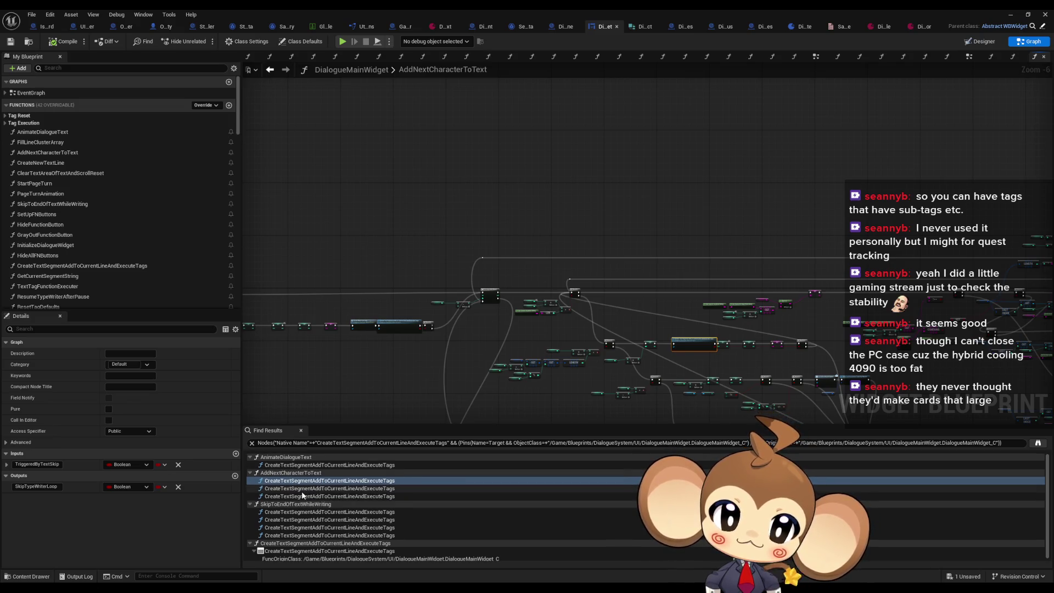
{"action": "scroll", "coordinate": [368, 337], "scroll_direction": "up", "scroll_amount": 4}
{"action": "scroll", "coordinate": [593, 330], "scroll_direction": "up", "scroll_amount": 2}
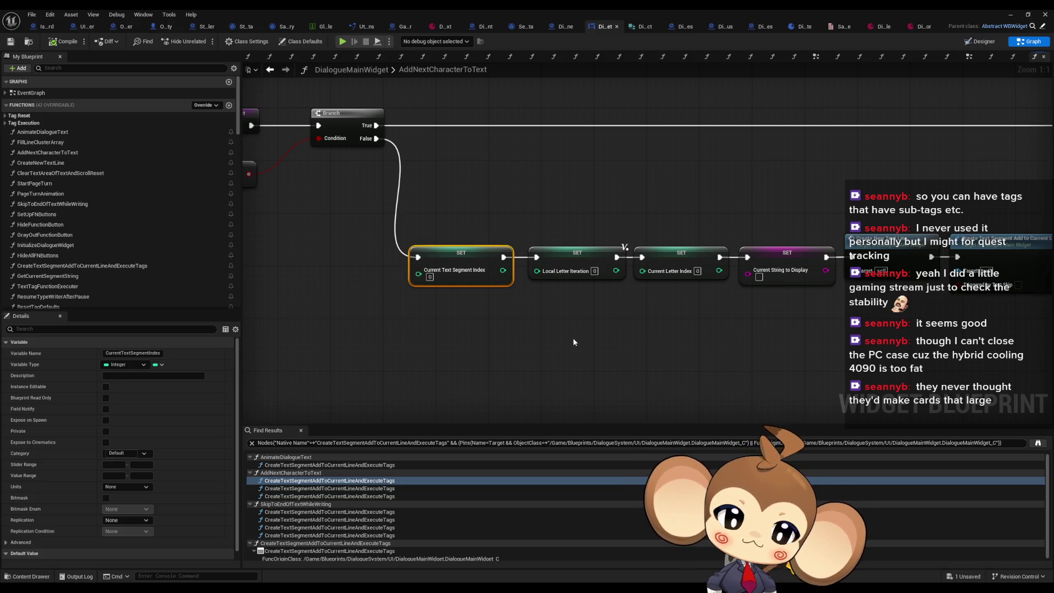
{"action": "scroll", "coordinate": [572, 341], "scroll_direction": "down", "scroll_amount": 6}
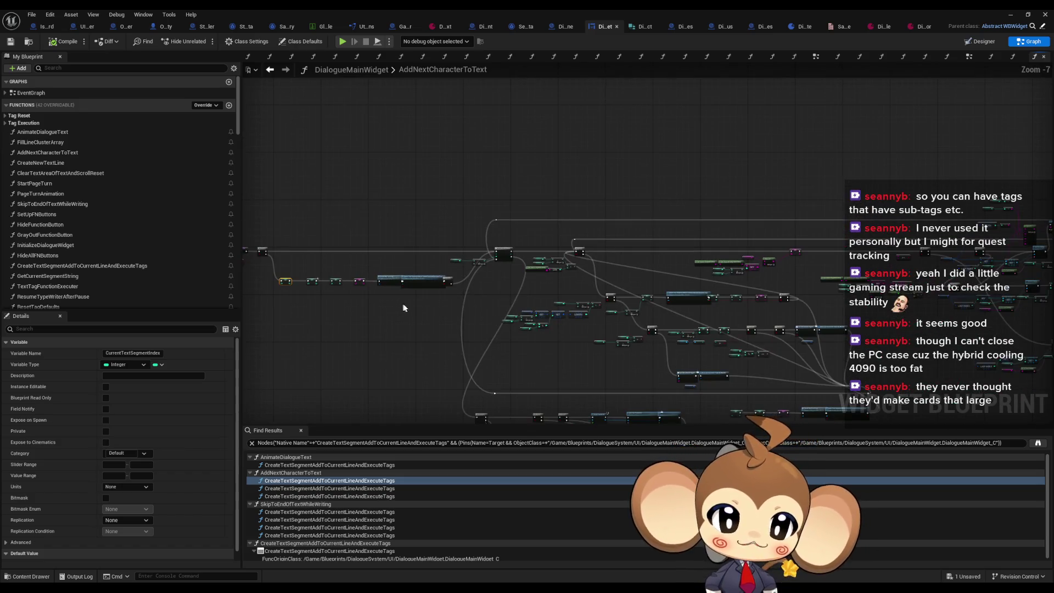
{"action": "scroll", "coordinate": [423, 307], "scroll_direction": "down", "scroll_amount": 1}
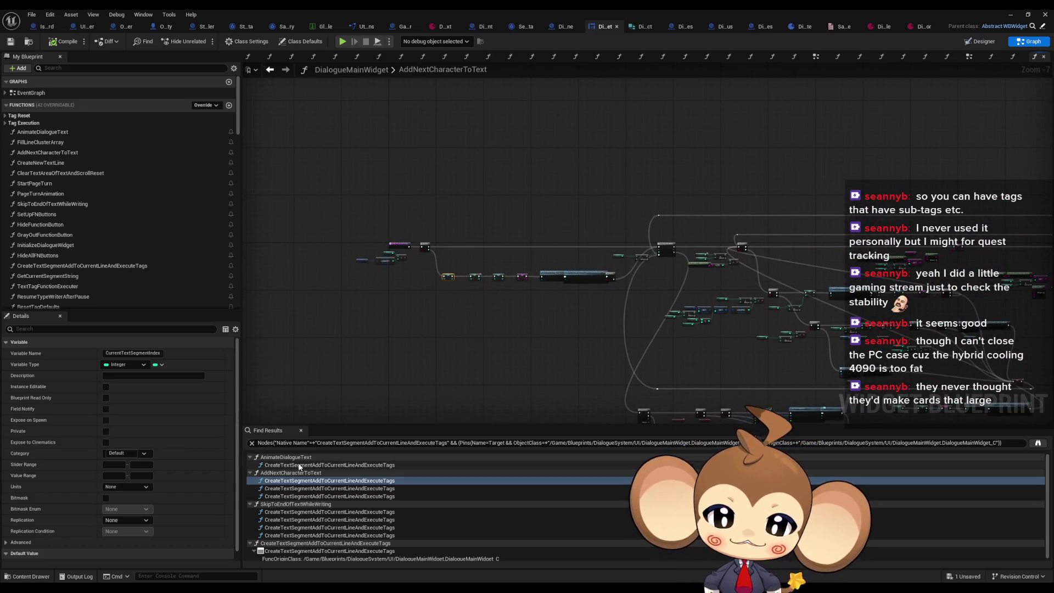
{"action": "double_click", "coordinate": [329, 465]}
{"action": "mouse_move", "coordinate": [527, 306]}
{"action": "left_mouse_down"}
{"action": "mouse_move", "coordinate": [501, 306]}
{"action": "mouse_move", "coordinate": [713, 294]}
{"action": "mouse_move", "coordinate": [703, 294]}
{"action": "mouse_move", "coordinate": [778, 279]}
{"action": "left_mouse_up"}
{"action": "scroll", "coordinate": [777, 278], "scroll_direction": "up", "scroll_amount": 4}
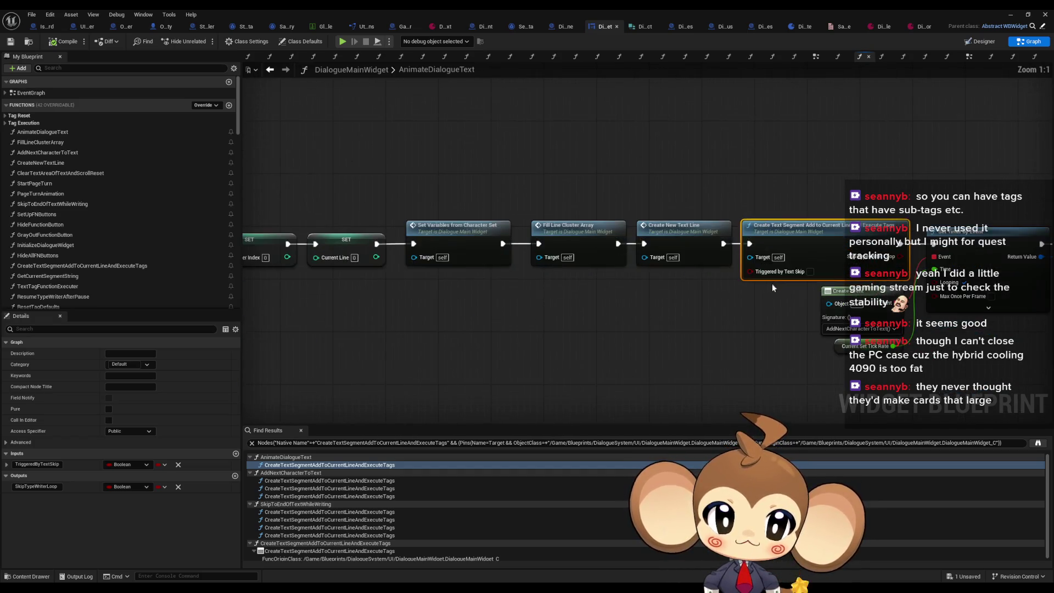
Open CreateTextSegmentAddToCurrentLineAndExecuteTags and inspect its Reset Tag Defaults loop and Current Text Segment Index variable.
{"action": "double_click", "coordinate": [713, 253]}
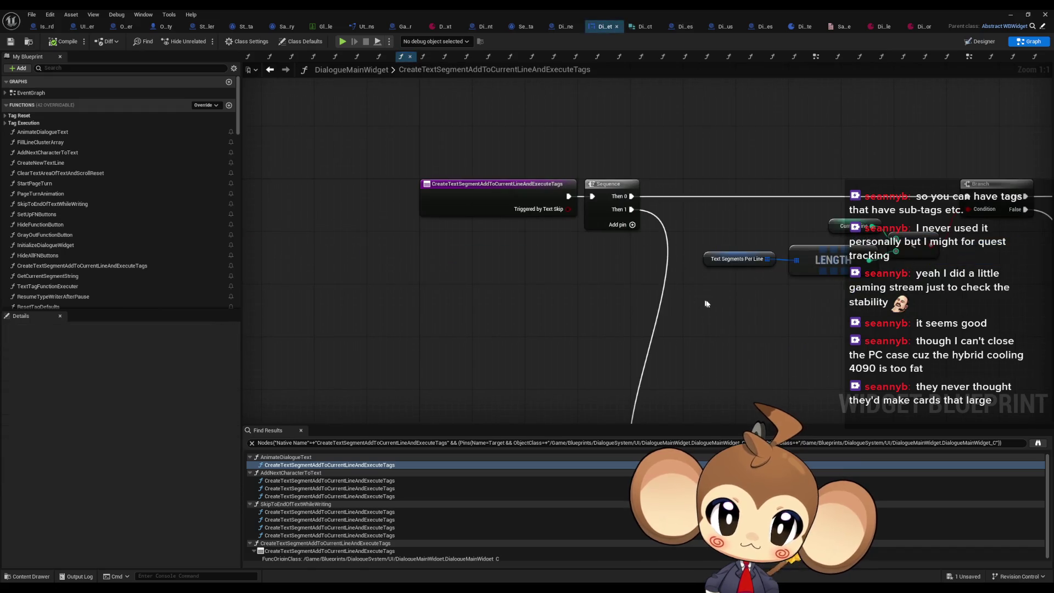
{"action": "scroll", "coordinate": [466, 295], "scroll_direction": "down", "scroll_amount": 4}
{"action": "left_click_drag", "start_coordinate": [467, 295], "coordinate": [453, 275]}
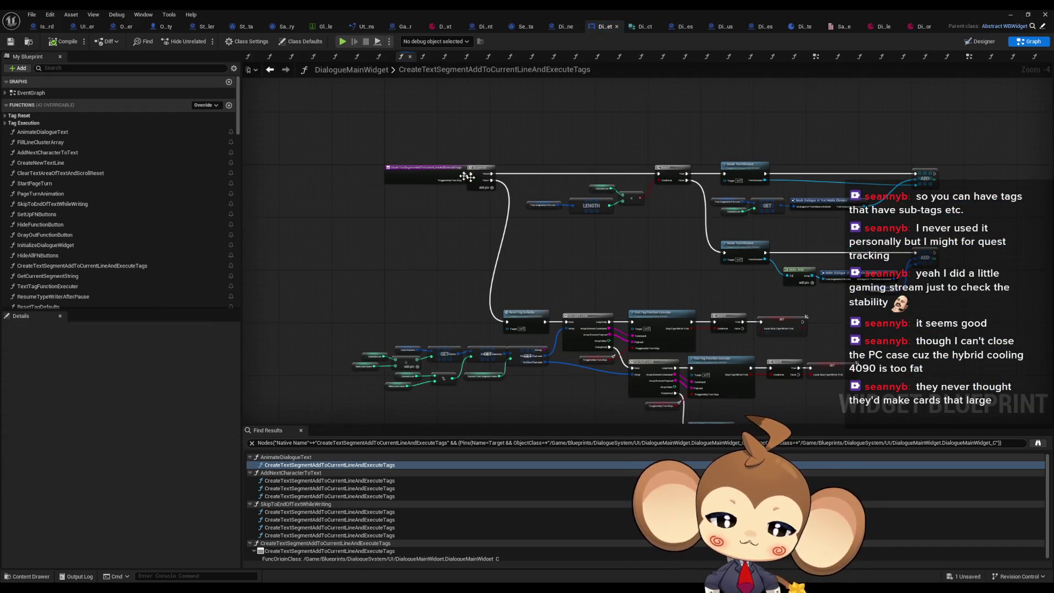
{"action": "scroll", "coordinate": [433, 249], "scroll_direction": "up", "scroll_amount": 2}
{"action": "left_click_drag", "start_coordinate": [532, 219], "coordinate": [485, 179]}
{"action": "scroll", "coordinate": [533, 218], "scroll_direction": "up", "scroll_amount": 2}
{"action": "left_click_drag", "start_coordinate": [439, 340], "coordinate": [429, 214]}
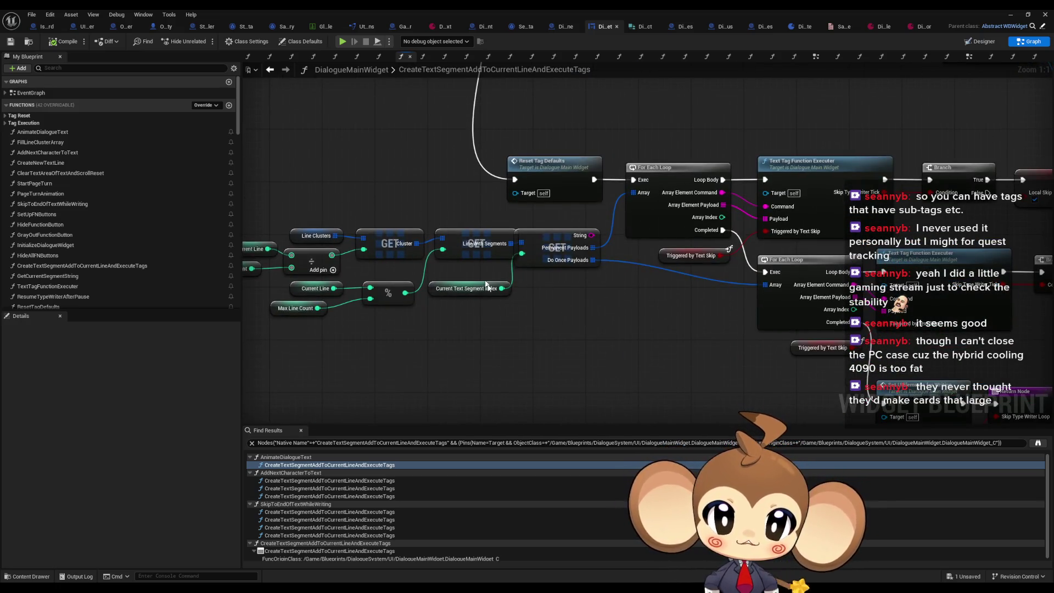
{"action": "left_click", "coordinate": [465, 289]}
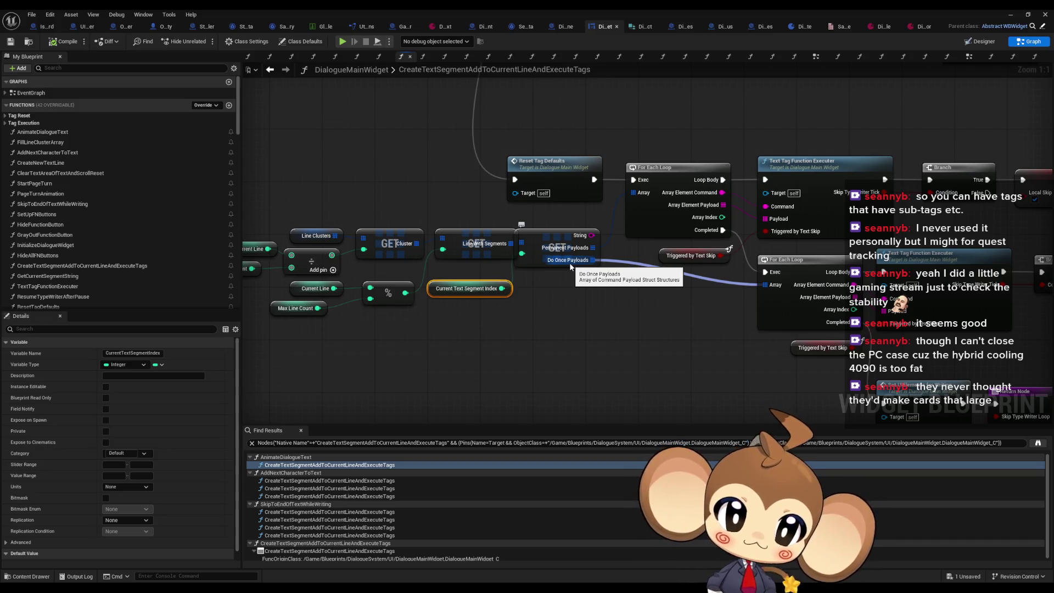
{"action": "scroll", "coordinate": [582, 340], "scroll_direction": "down", "scroll_amount": 2}
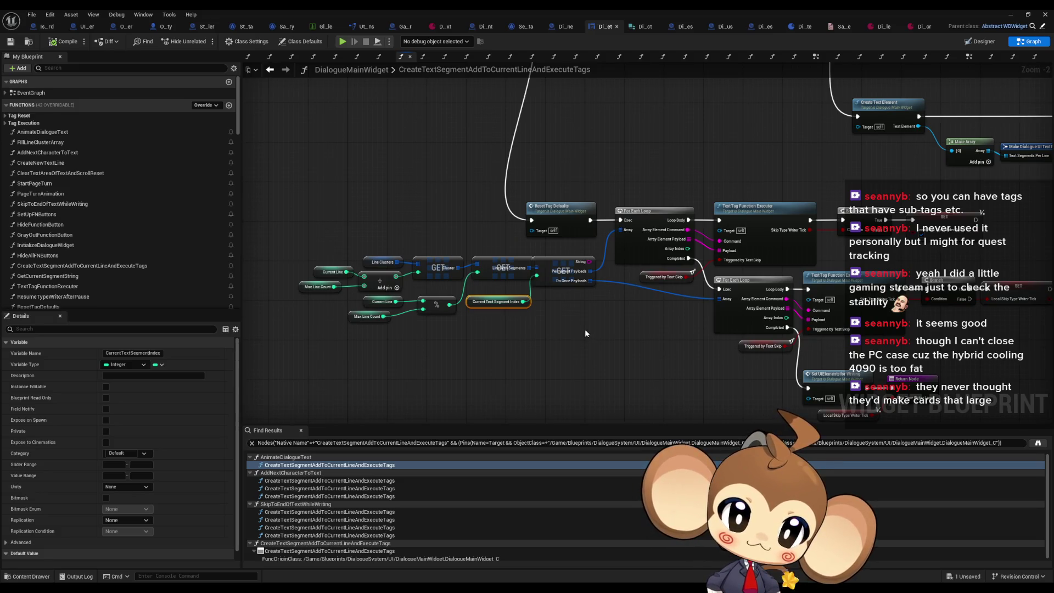
{"action": "scroll", "coordinate": [559, 297], "scroll_direction": "up", "scroll_amount": 1}
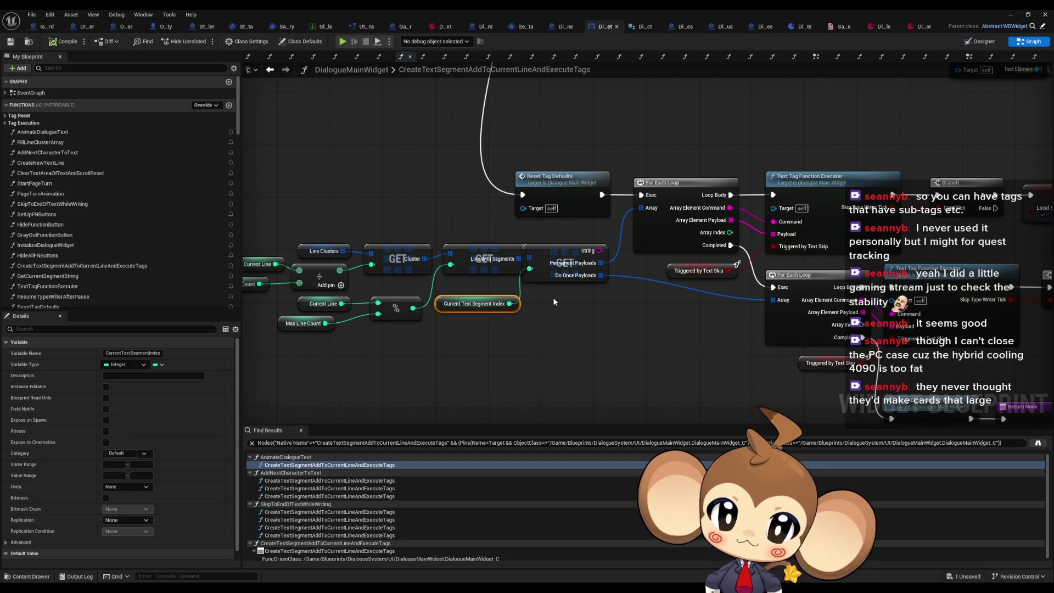
Review the nodes before the loops and the Sequence and Branch start, then return to AnimateDialogueText.
{"action": "left_click_drag", "start_coordinate": [552, 298], "coordinate": [652, 303]}
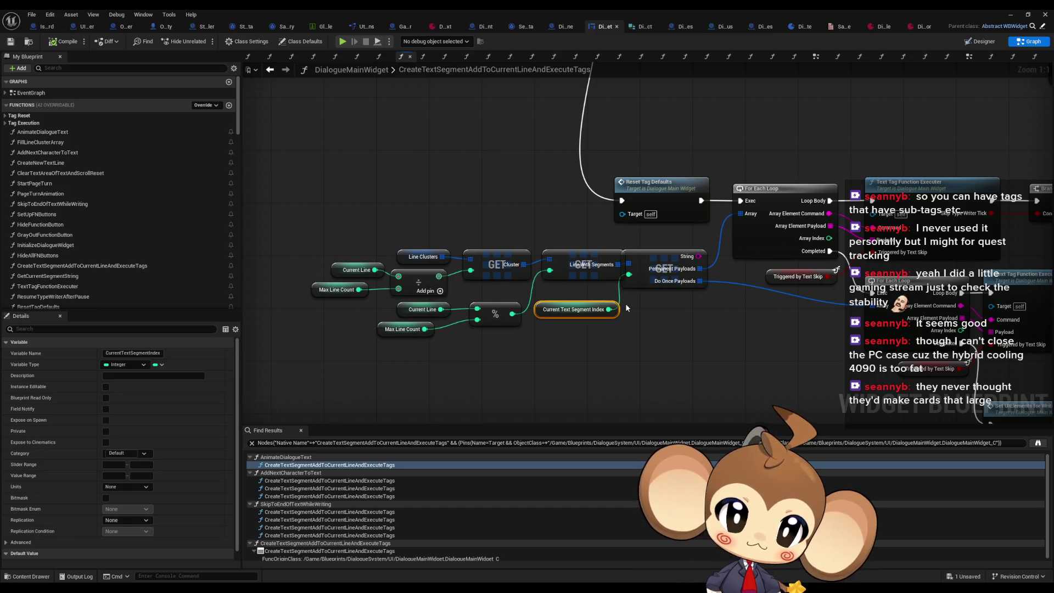
{"action": "scroll", "coordinate": [625, 303], "scroll_direction": "down", "scroll_amount": 2}
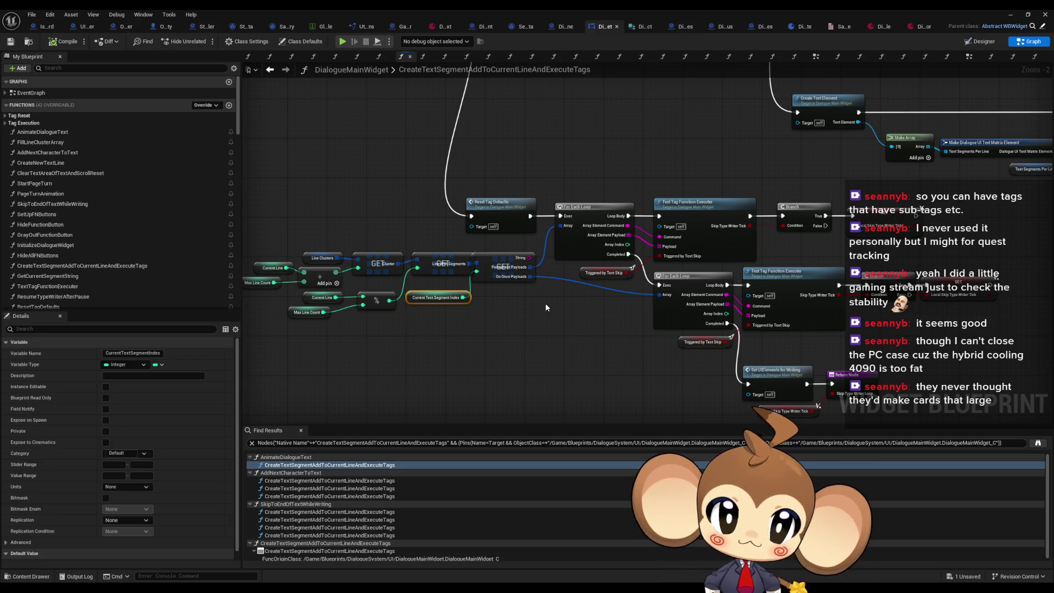
{"action": "key", "text": "Home"}
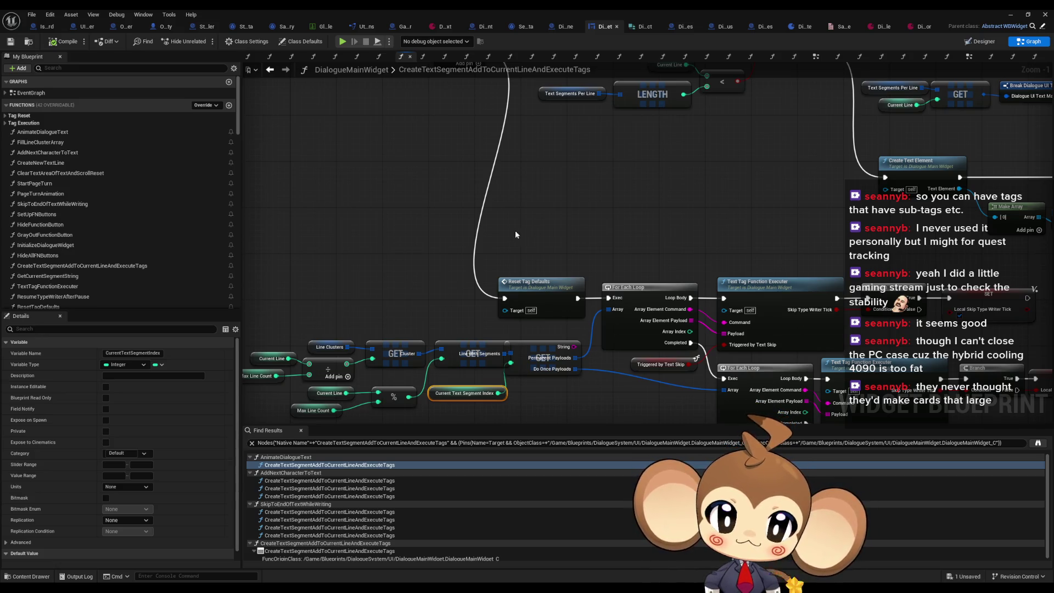
{"action": "scroll", "coordinate": [519, 235], "scroll_direction": "down", "scroll_amount": 3}
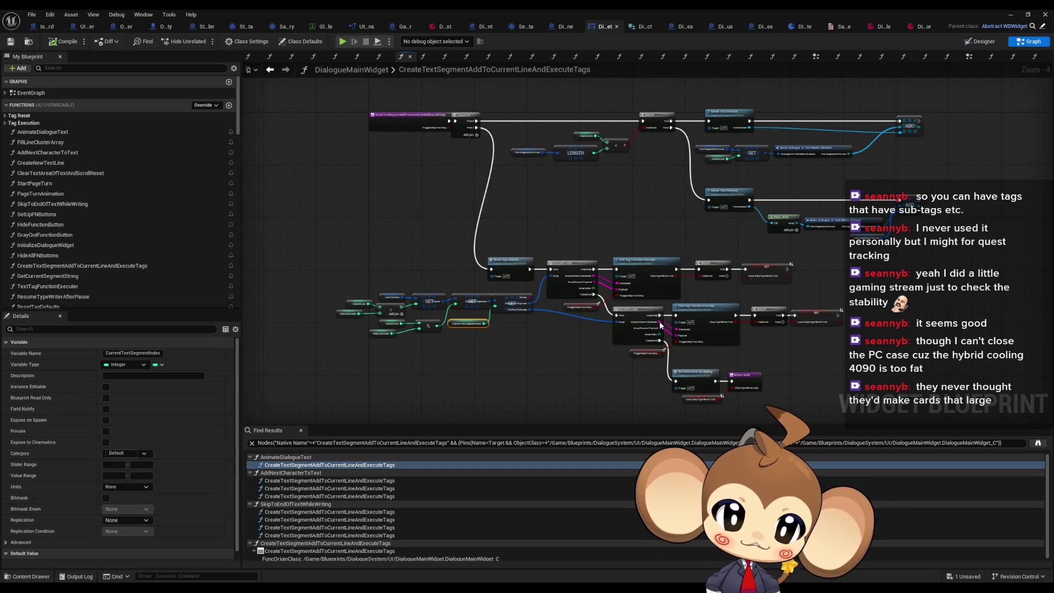
{"action": "scroll", "coordinate": [440, 313], "scroll_direction": "up", "scroll_amount": 2}
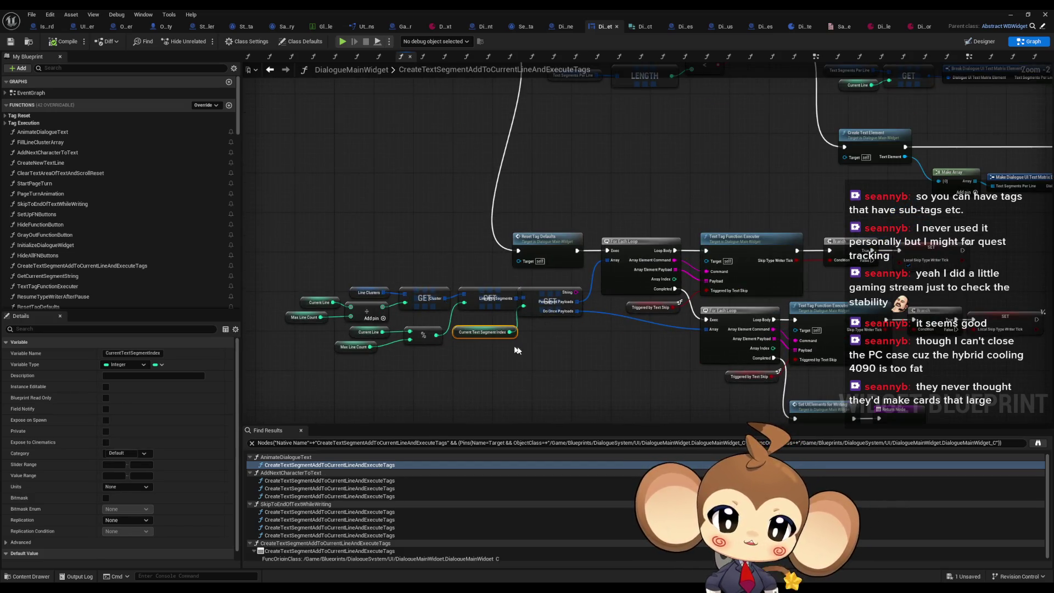
{"action": "mouse_move", "coordinate": [542, 204]}
{"action": "left_mouse_down"}
{"action": "mouse_move", "coordinate": [552, 251]}
{"action": "mouse_move", "coordinate": [571, 274]}
{"action": "mouse_move", "coordinate": [675, 302]}
{"action": "mouse_move", "coordinate": [774, 305]}
{"action": "left_mouse_up"}
{"action": "key", "text": "alt+Left"}
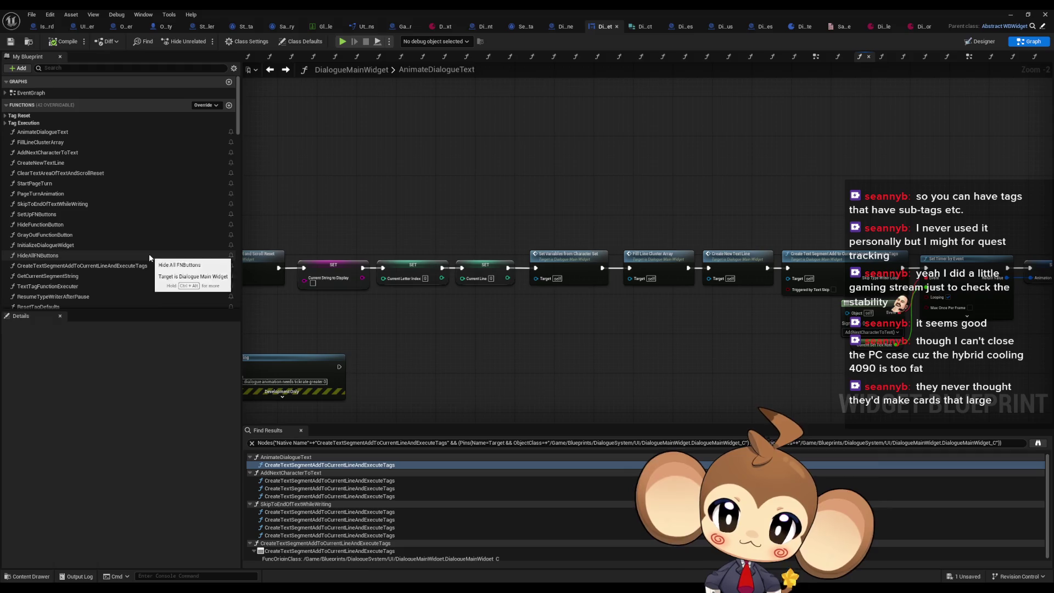
Add a Set Current Text Segment Index node to the AnimateDialogueText graph.
{"action": "scroll", "coordinate": [149, 253], "scroll_direction": "down", "scroll_amount": 4}
{"action": "scroll", "coordinate": [149, 253], "scroll_direction": "down", "scroll_amount": 5}
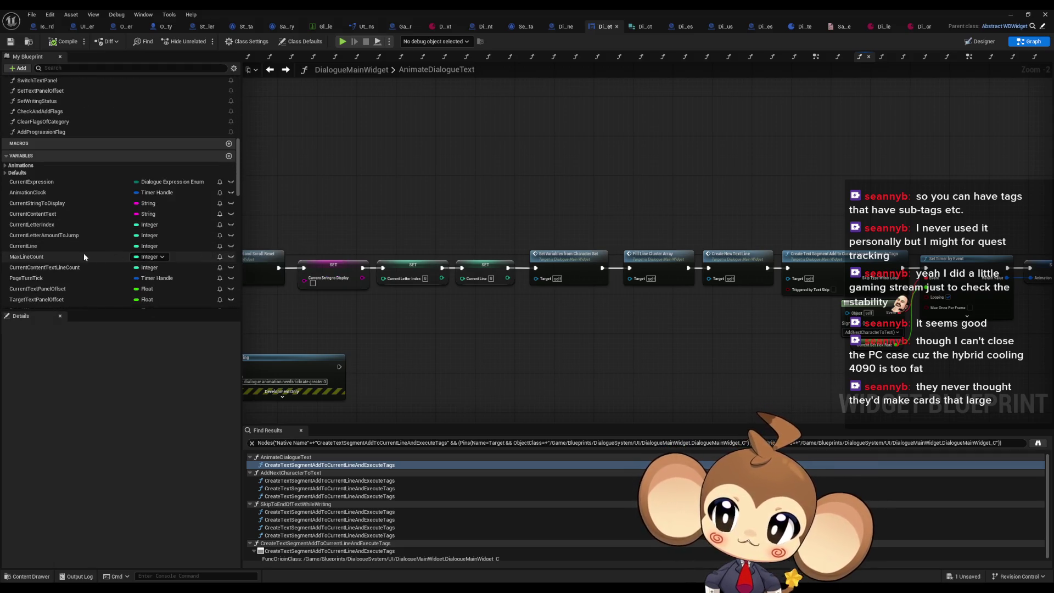
{"action": "scroll", "coordinate": [87, 256], "scroll_direction": "down", "scroll_amount": 2}
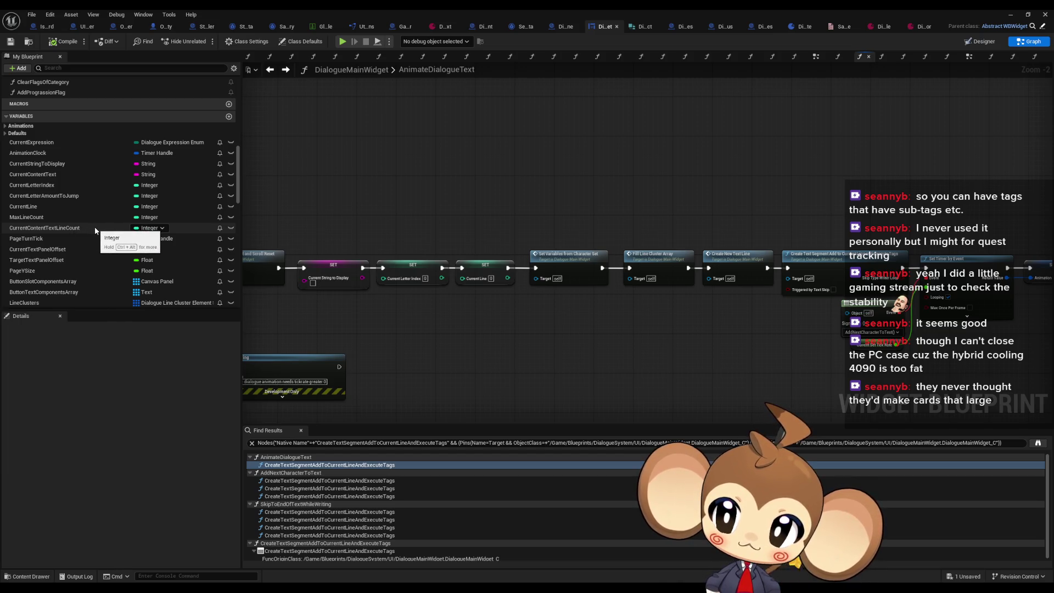
{"action": "scroll", "coordinate": [127, 232], "scroll_direction": "down", "scroll_amount": 3}
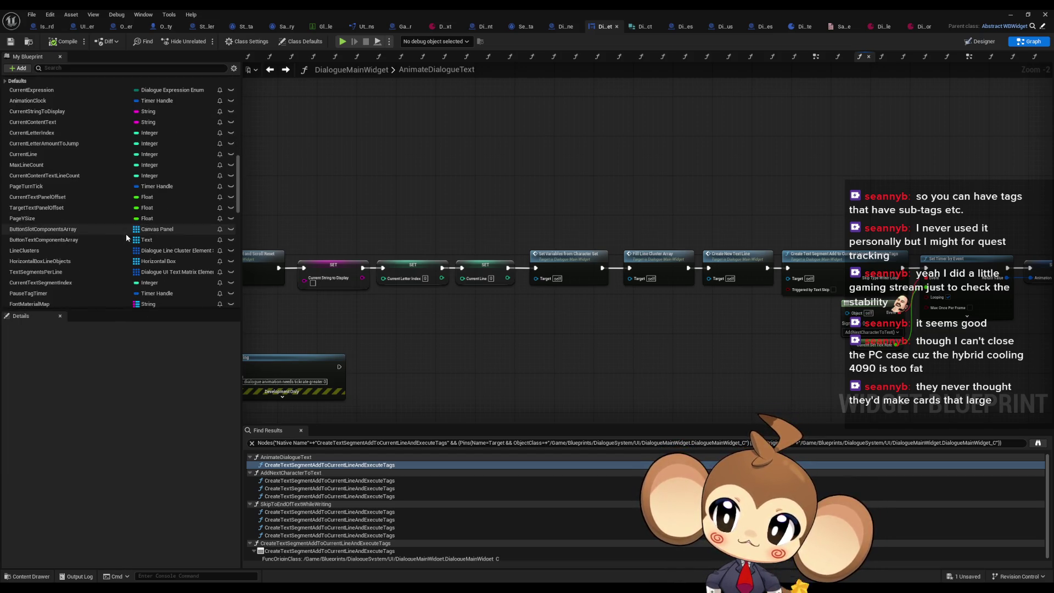
{"action": "scroll", "coordinate": [139, 245], "scroll_direction": "down", "scroll_amount": 2}
{"action": "mouse_move", "coordinate": [41, 256]}
{"action": "left_mouse_down"}
{"action": "mouse_move", "coordinate": [325, 228]}
{"action": "mouse_move", "coordinate": [501, 186]}
{"action": "left_mouse_up"}
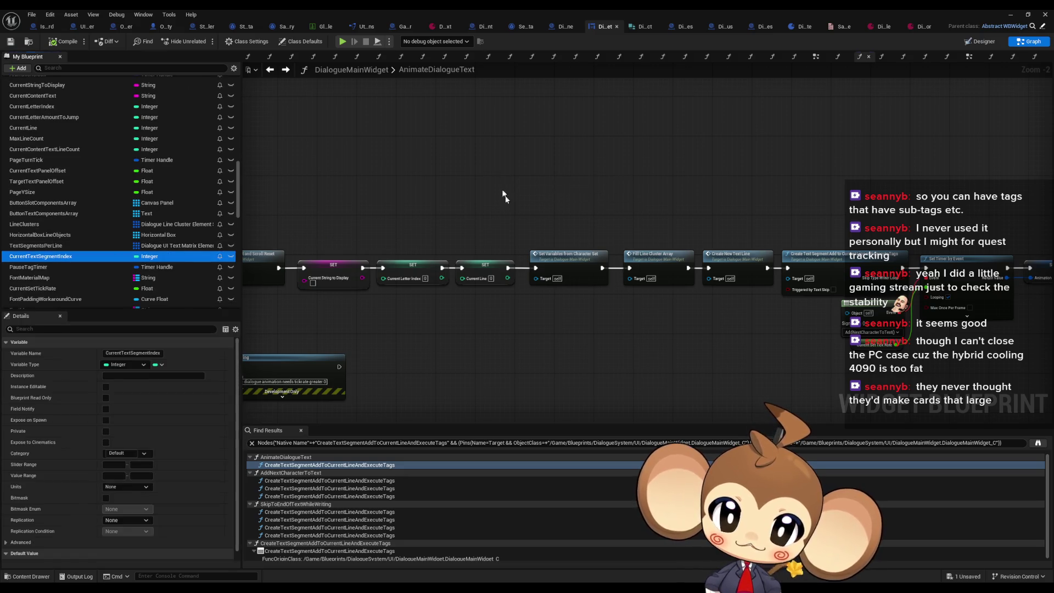
{"action": "left_click", "coordinate": [526, 208]}
Wire the setter, value 0, between SET Current Line and Set Variables from Character Set.
{"action": "scroll", "coordinate": [524, 228], "scroll_direction": "up", "scroll_amount": 2}
{"action": "mouse_move", "coordinate": [505, 280]}
{"action": "left_mouse_down"}
{"action": "mouse_move", "coordinate": [524, 219]}
{"action": "mouse_move", "coordinate": [502, 175]}
{"action": "left_mouse_up"}
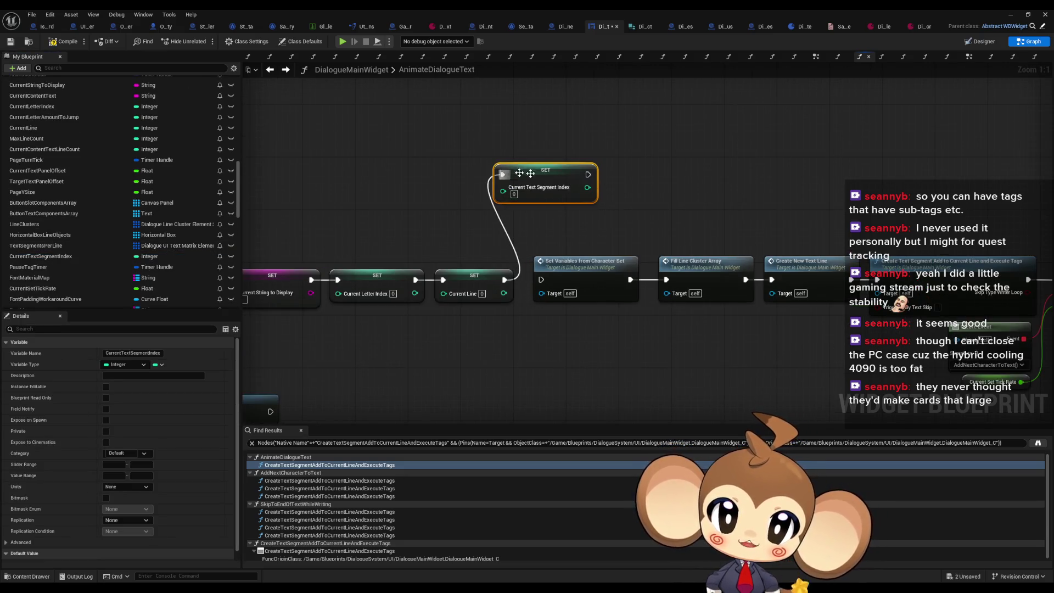
{"action": "left_click_drag", "start_coordinate": [586, 175], "coordinate": [541, 280]}
{"action": "left_click", "coordinate": [811, 223]}
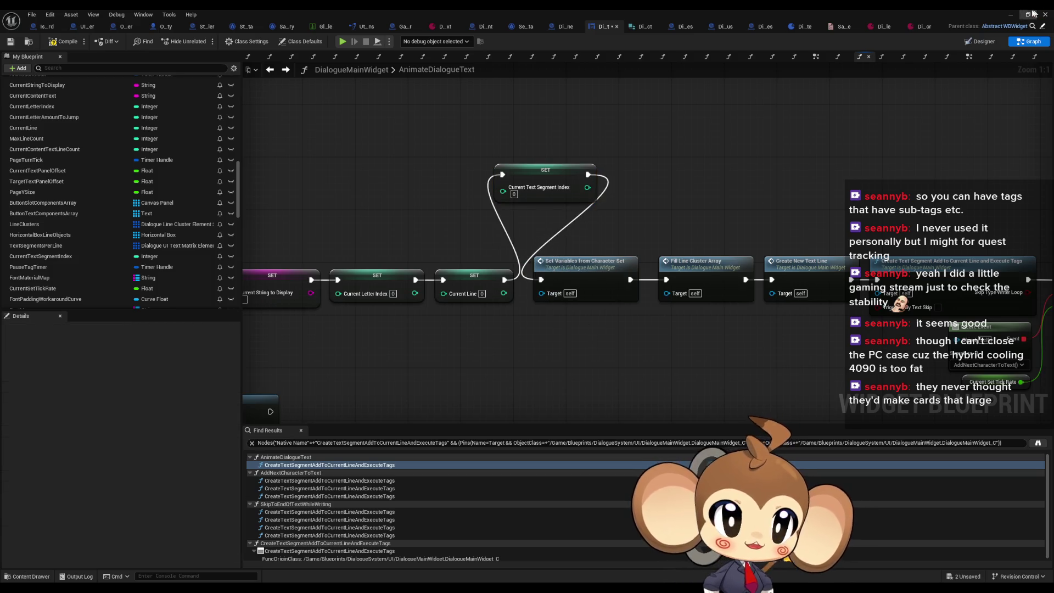
{"action": "double_click", "coordinate": [967, 16]}
{"action": "left_click", "coordinate": [966, 21]}
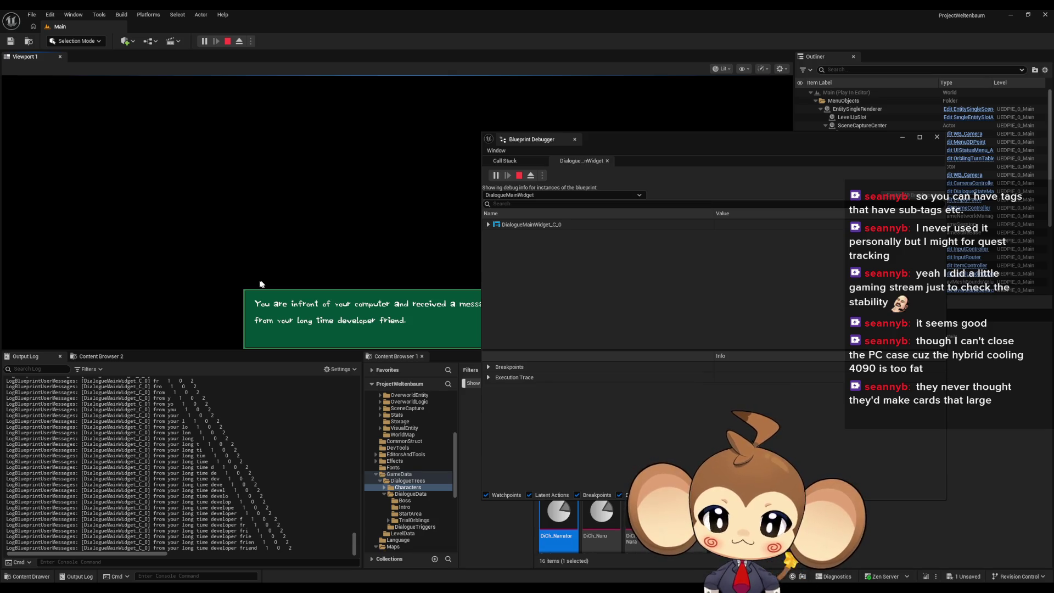
Advance through the remaining dialogue lines until the dialogue box closes.
{"action": "left_click", "coordinate": [288, 254]}
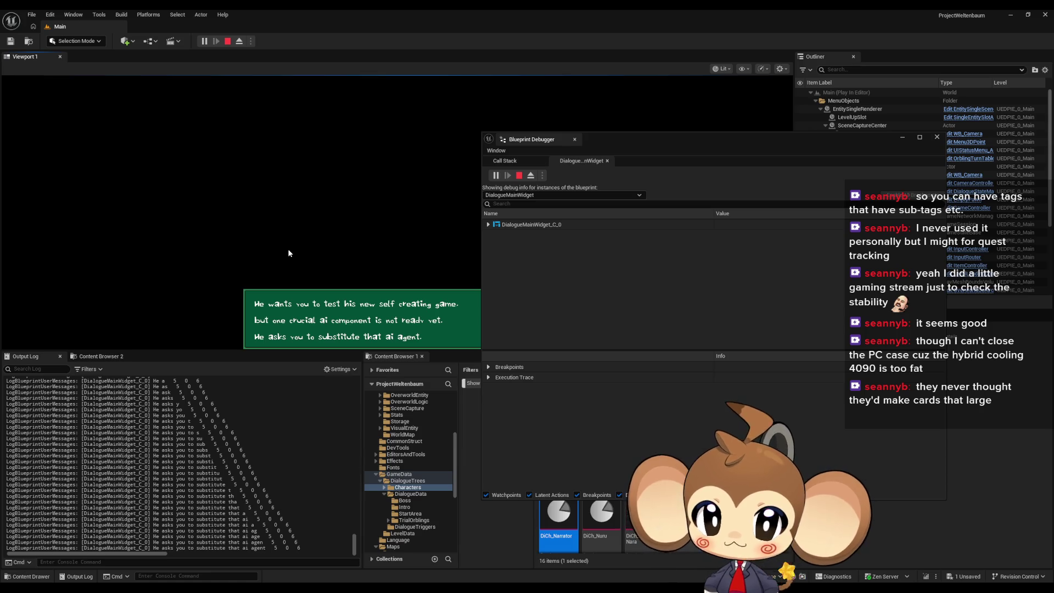
{"action": "left_click", "coordinate": [289, 253]}
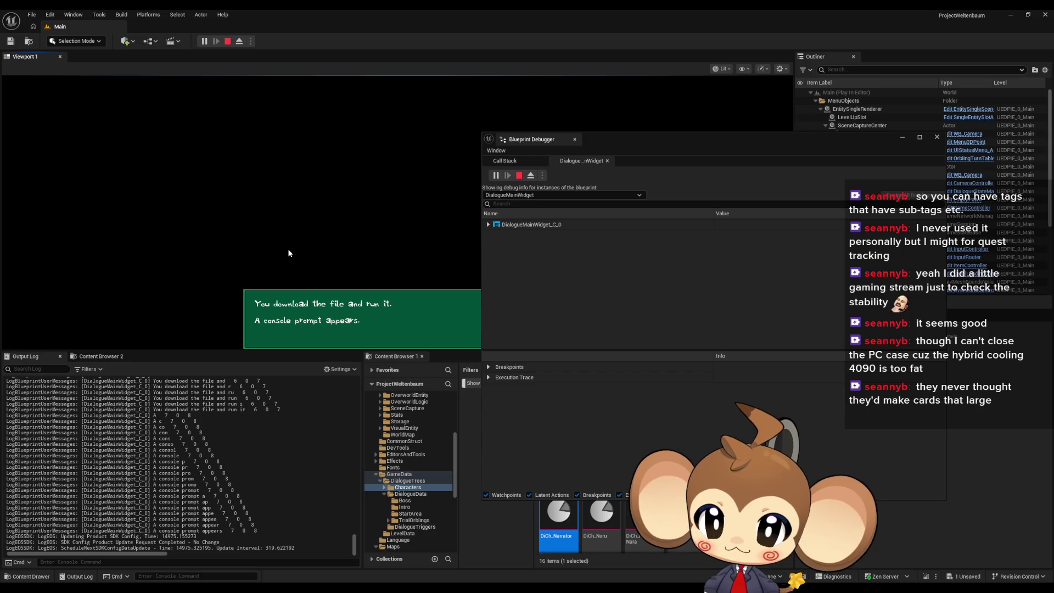
{"action": "left_click", "coordinate": [289, 253]}
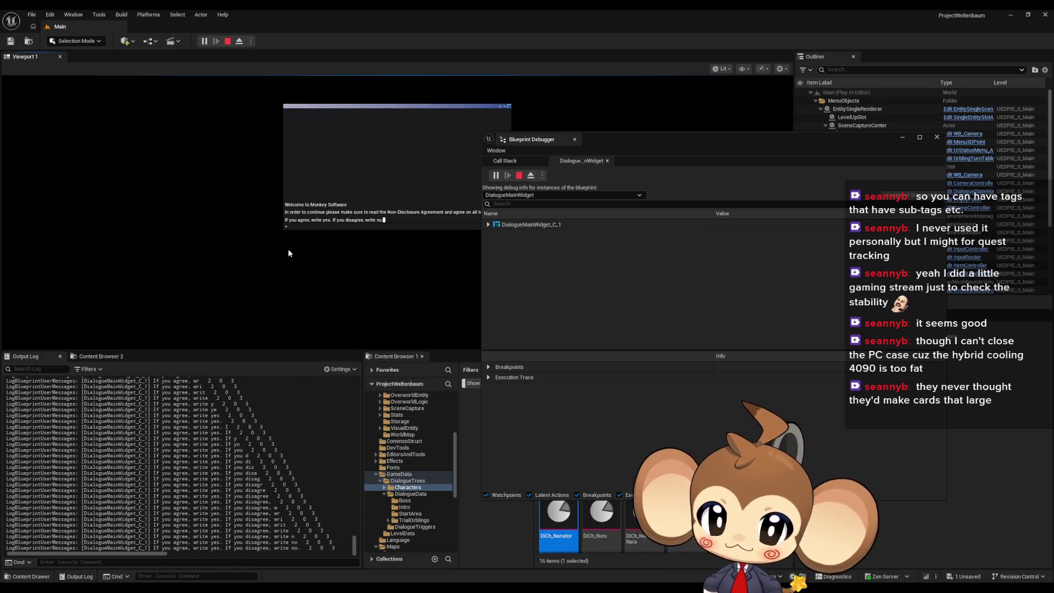
Scroll the Output Log to check the printed text segment indices.
{"action": "scroll", "coordinate": [259, 428], "scroll_direction": "up", "scroll_amount": 15}
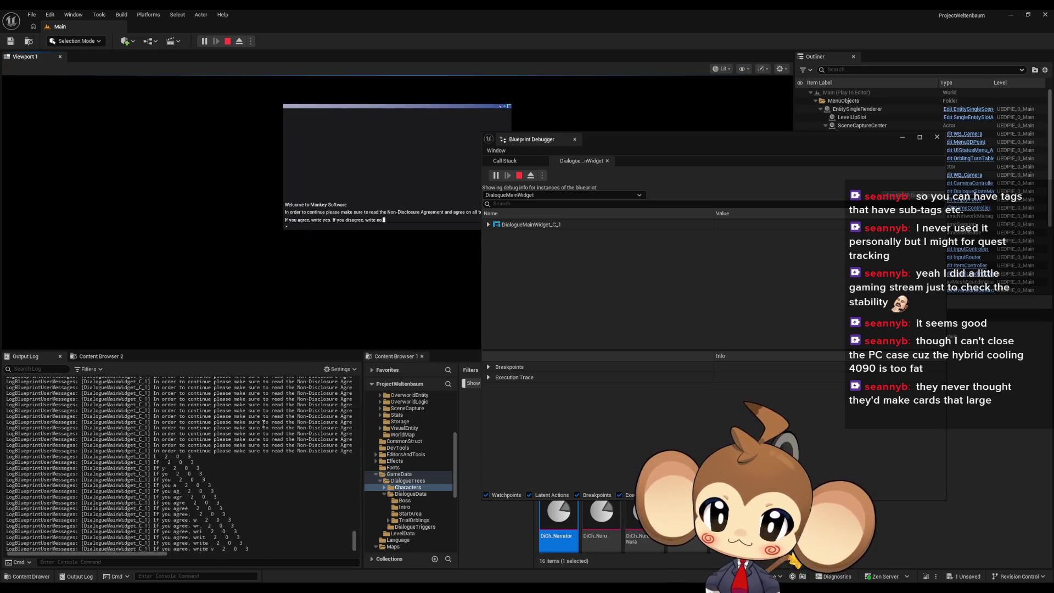
{"action": "scroll", "coordinate": [260, 428], "scroll_direction": "up", "scroll_amount": 10}
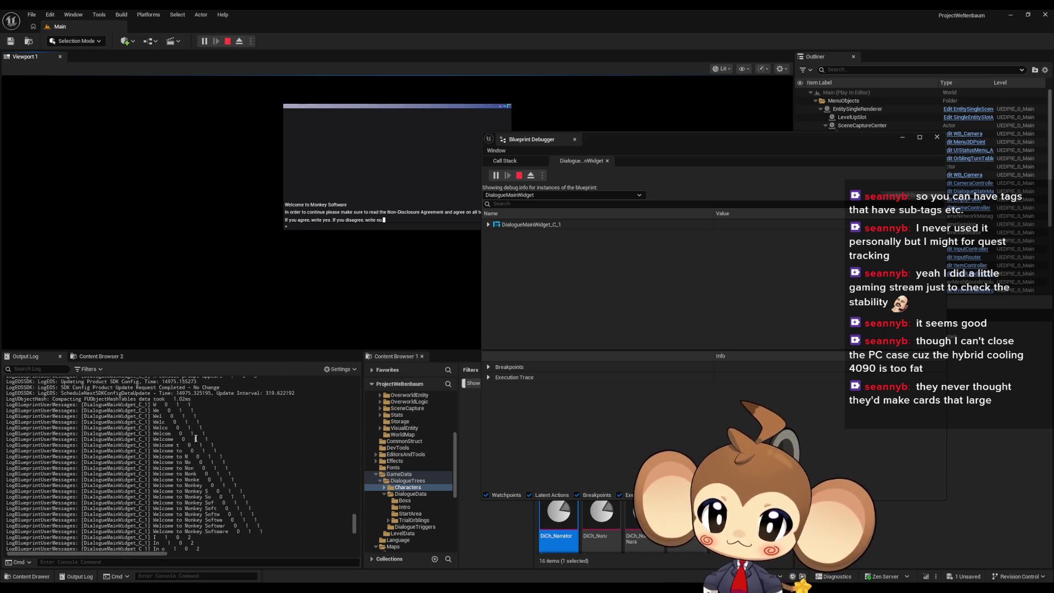
{"action": "scroll", "coordinate": [192, 448], "scroll_direction": "up", "scroll_amount": 5}
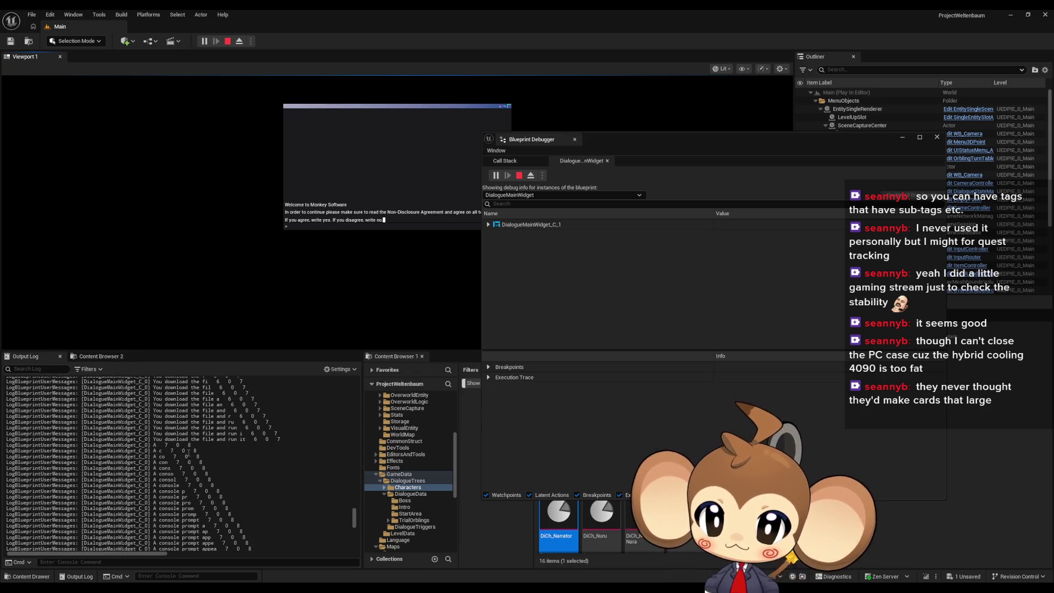
{"action": "scroll", "coordinate": [190, 451], "scroll_direction": "down", "scroll_amount": 3}
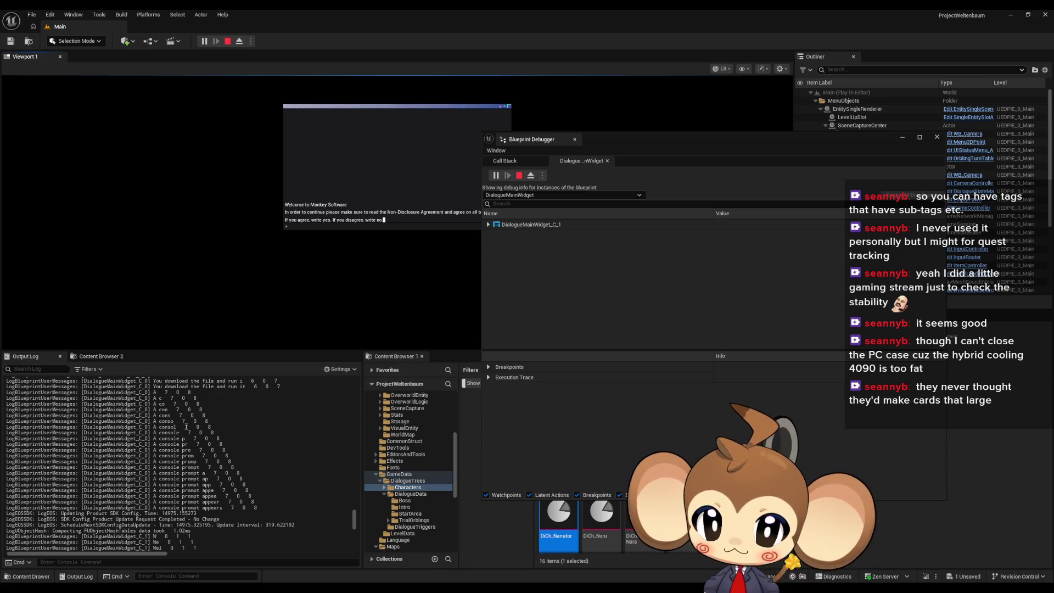
{"action": "scroll", "coordinate": [189, 428], "scroll_direction": "down", "scroll_amount": 3}
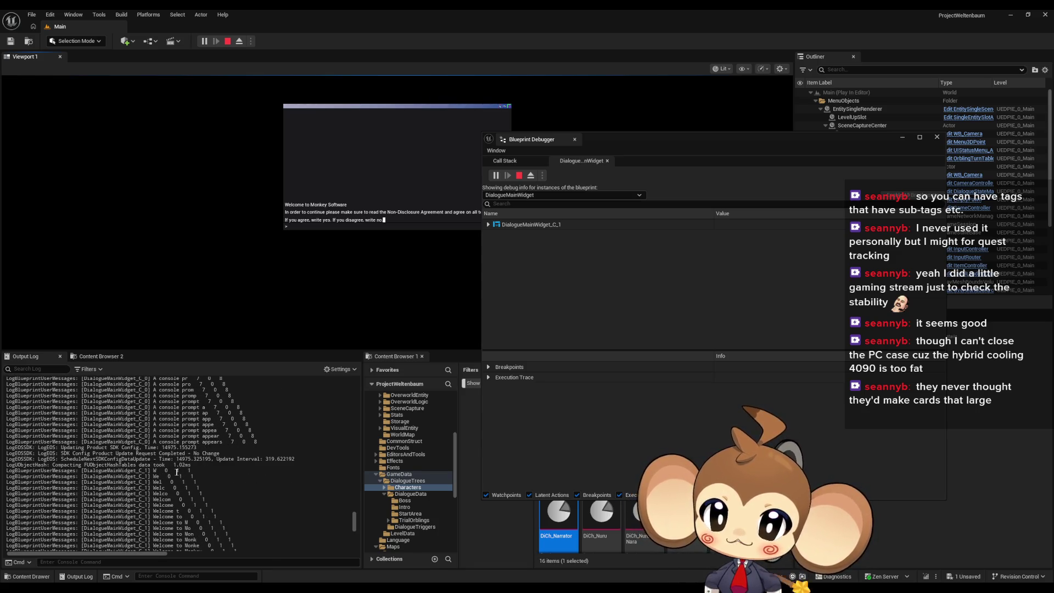
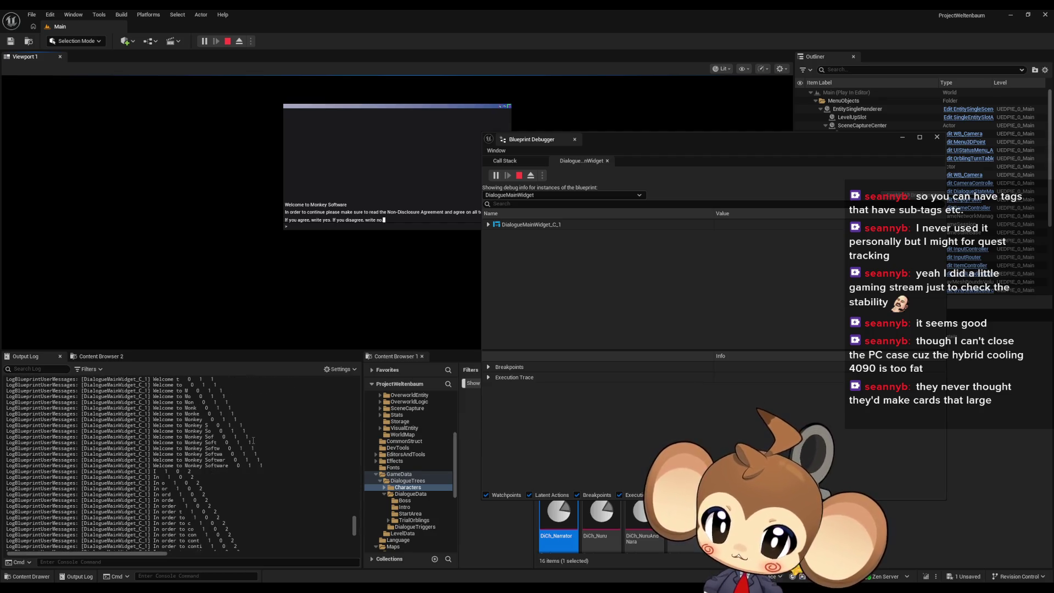
Scroll through the running preview, then stop the game preview.
{"action": "scroll", "coordinate": [253, 436], "scroll_direction": "up", "scroll_amount": 5}
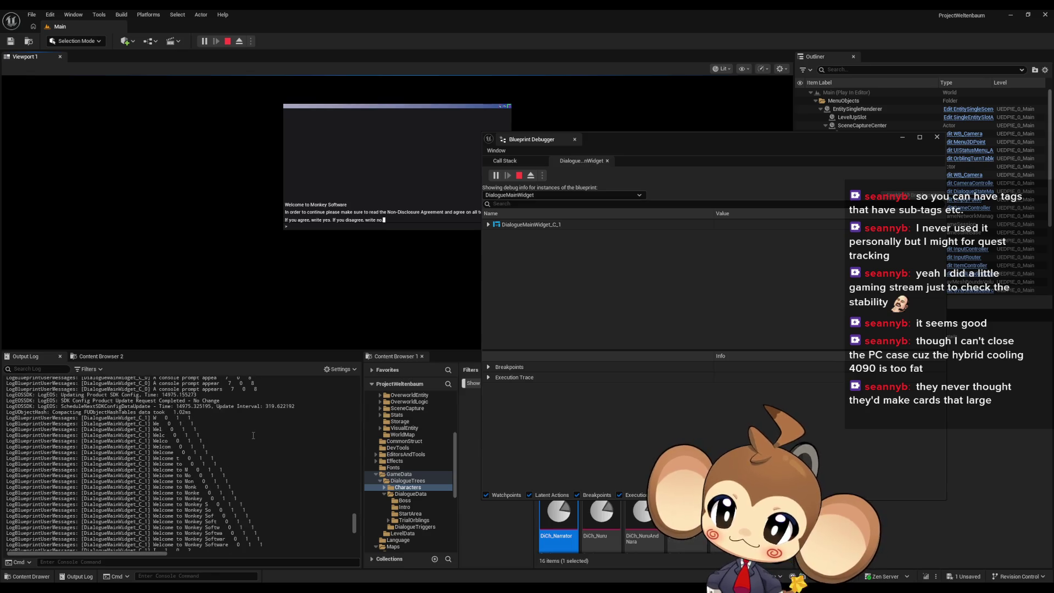
{"action": "scroll", "coordinate": [253, 436], "scroll_direction": "down", "scroll_amount": 2}
{"action": "scroll", "coordinate": [253, 435], "scroll_direction": "up", "scroll_amount": 2}
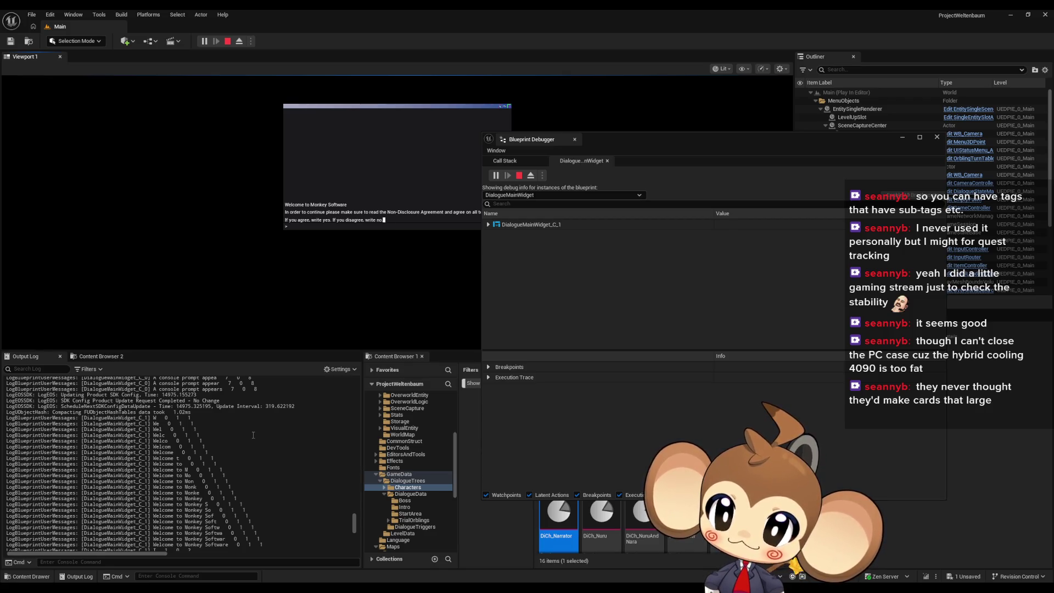
{"action": "scroll", "coordinate": [256, 439], "scroll_direction": "down", "scroll_amount": 2}
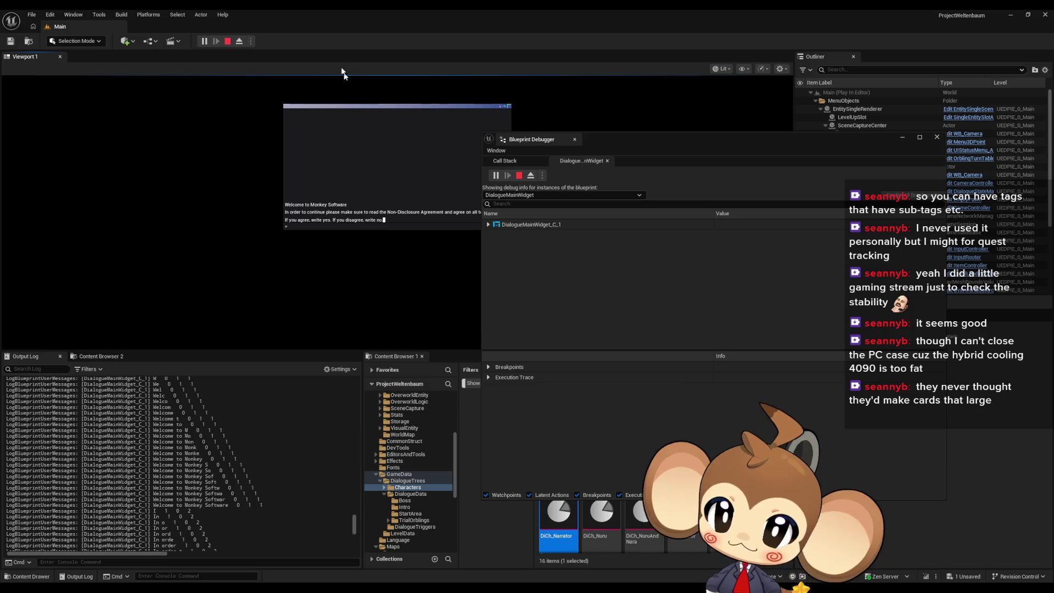
{"action": "key", "text": "Escape"}
Inspect DialogueMainWidget's AnimateDialogueText graph, then relaunch the game preview.
{"action": "mouse_move", "coordinate": [423, 588]}
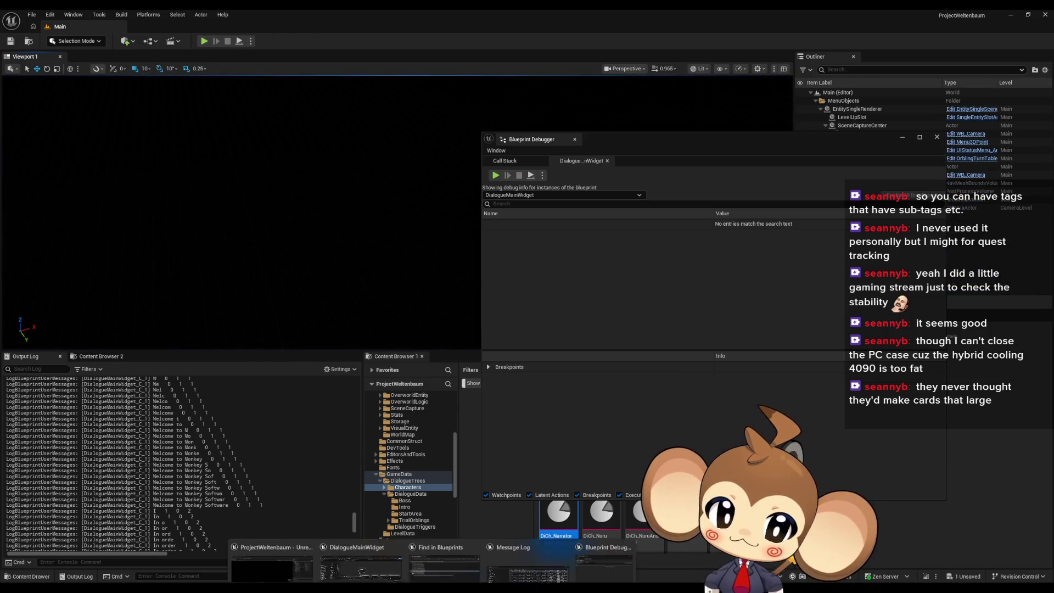
{"action": "left_click", "coordinate": [374, 544]}
{"action": "mouse_move", "coordinate": [582, 274]}
{"action": "left_mouse_down"}
{"action": "mouse_move", "coordinate": [598, 320]}
{"action": "mouse_move", "coordinate": [576, 320]}
{"action": "left_mouse_up"}
{"action": "scroll", "coordinate": [575, 320], "scroll_direction": "up", "scroll_amount": 3}
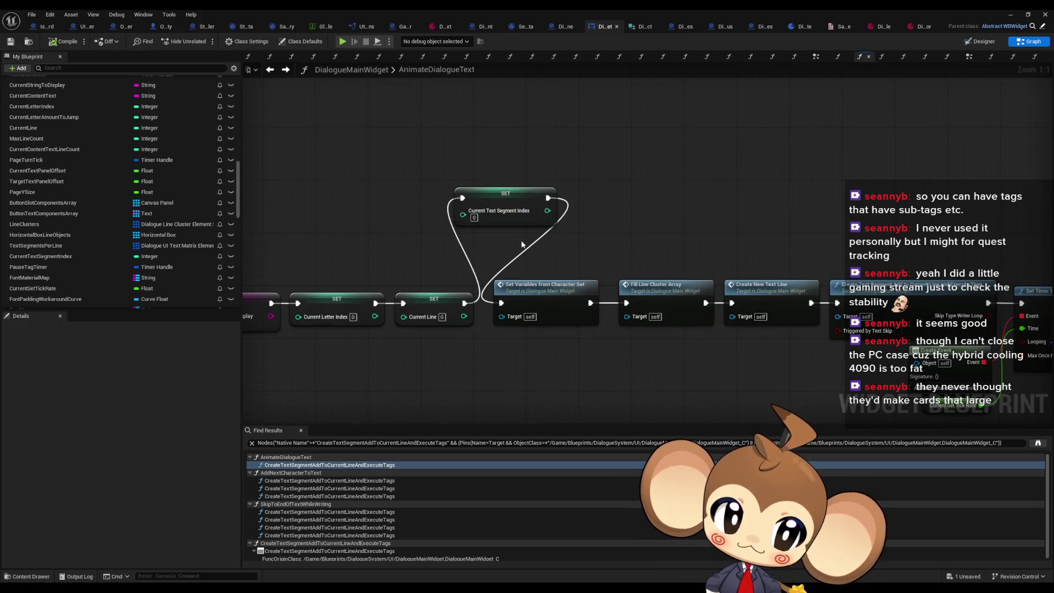
{"action": "left_click", "coordinate": [1009, 13]}
{"action": "left_click", "coordinate": [204, 41]}
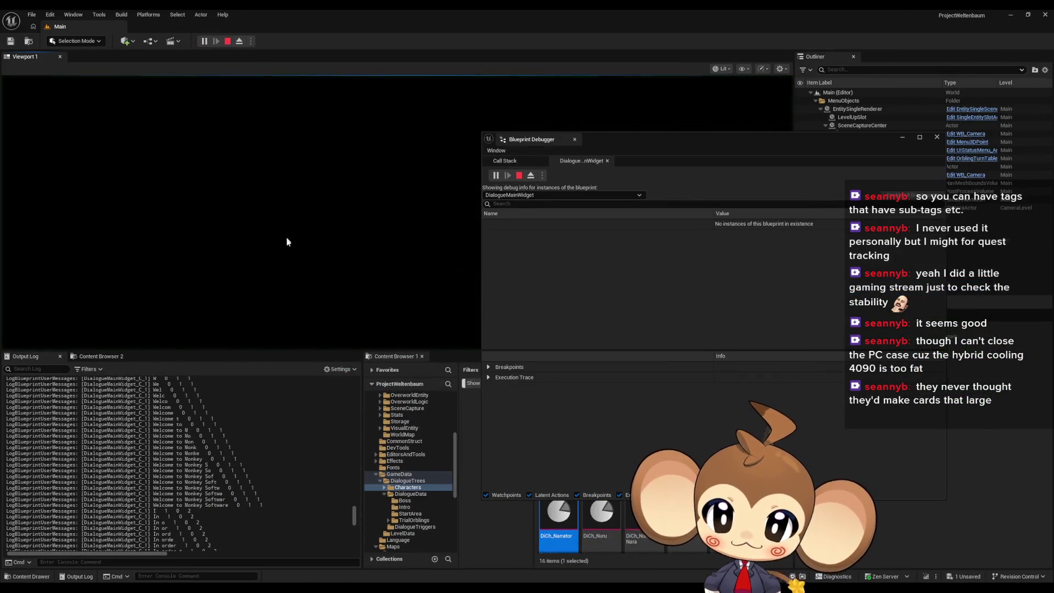
Clear the output log, answer 'yes' to the NDA and 'y' to creating the world.
{"action": "right_click", "coordinate": [197, 429]}
{"action": "left_click", "coordinate": [230, 438]}
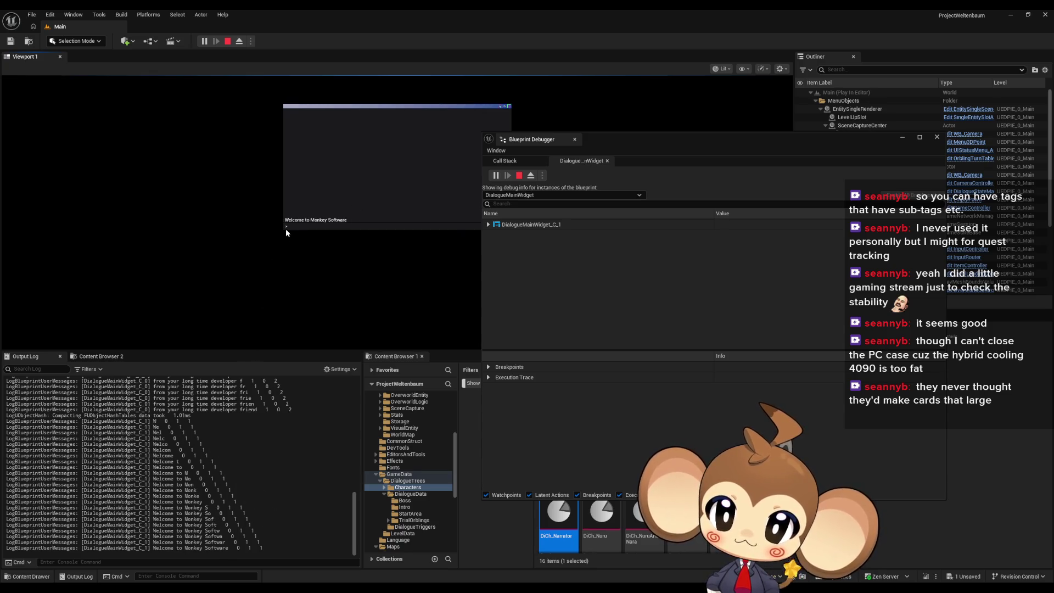
{"action": "type", "text": "yes"}
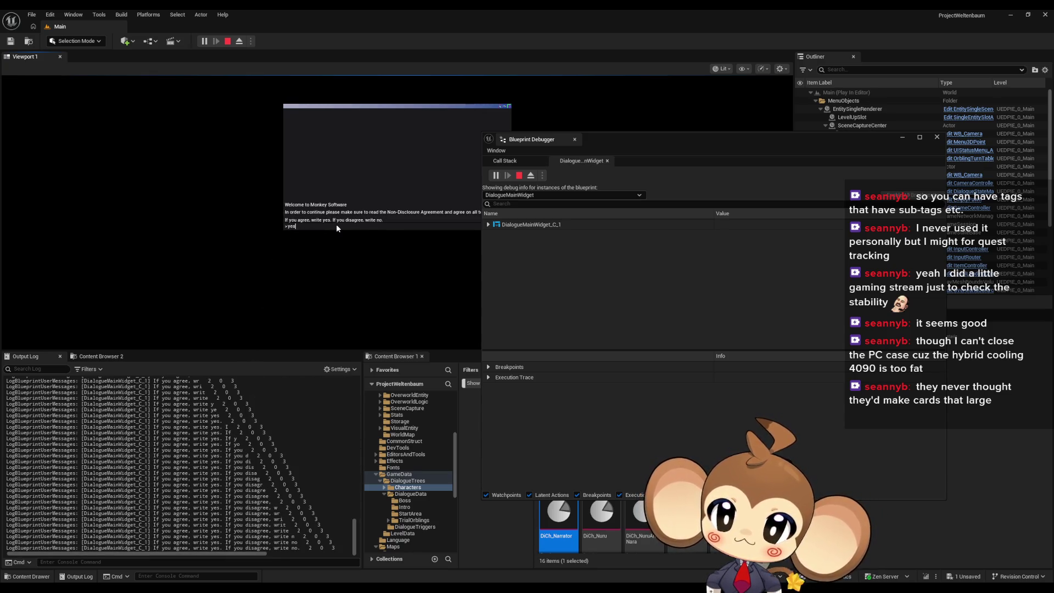
{"action": "key", "text": "Return"}
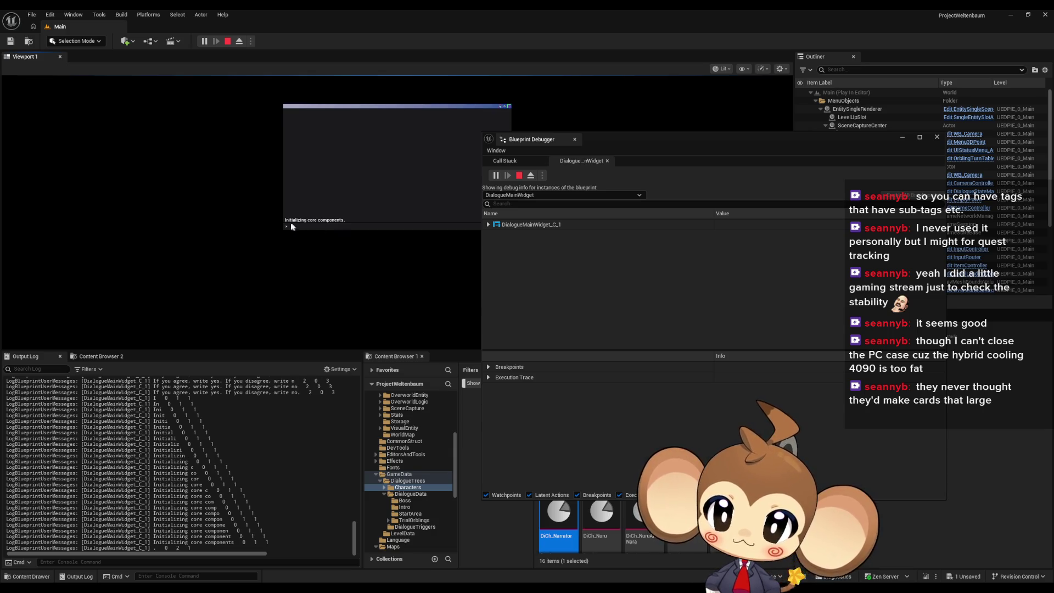
{"action": "type", "text": "y"}
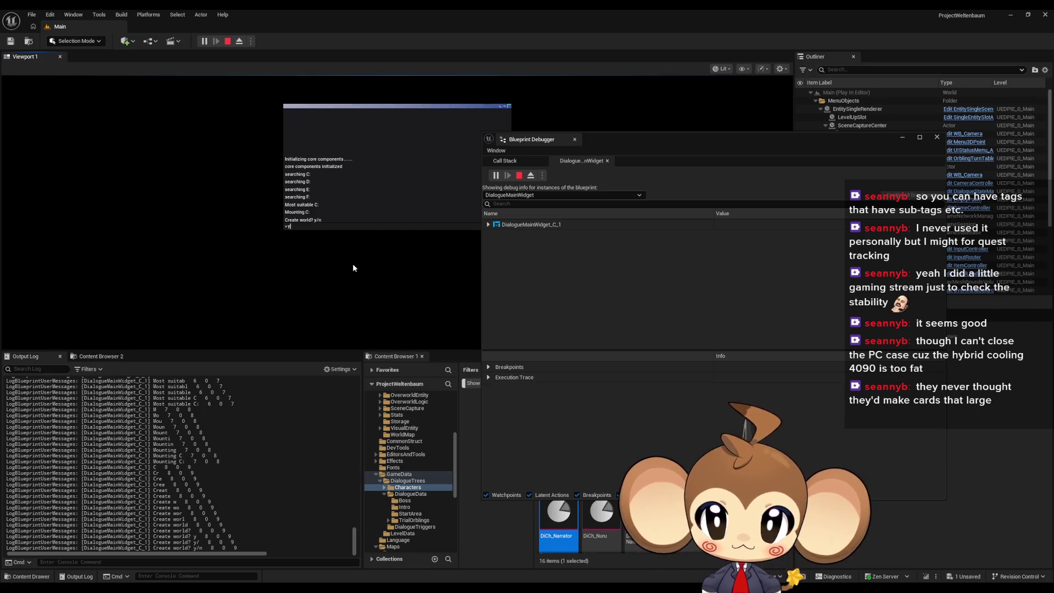
{"action": "key", "text": "Return"}
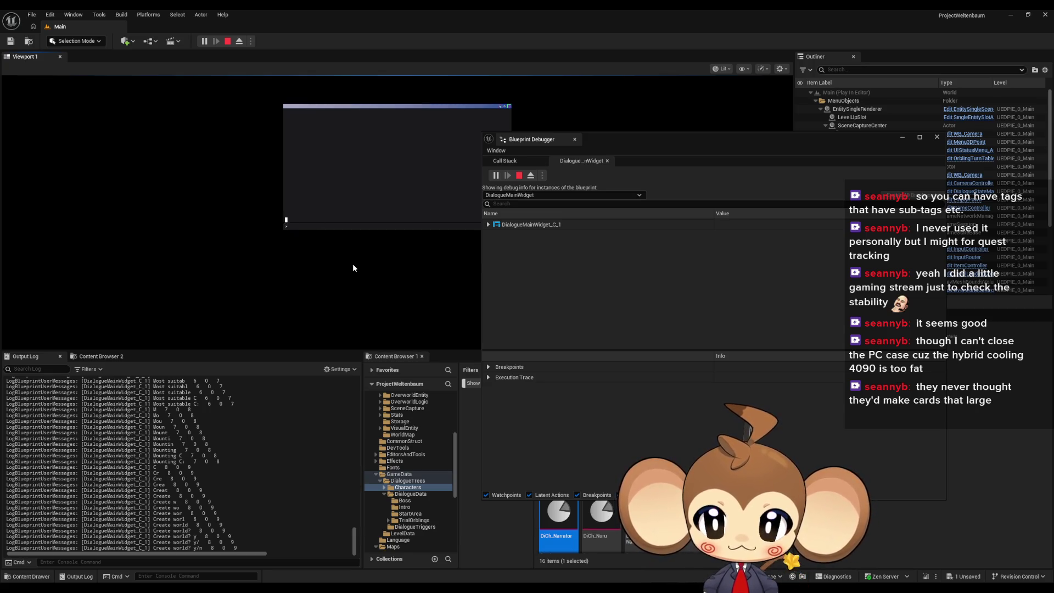
Follow the boot sequence output in the log, then stop the game preview.
{"action": "mouse_move", "coordinate": [355, 542]}
{"action": "left_mouse_down"}
{"action": "mouse_move", "coordinate": [354, 381]}
{"action": "mouse_move", "coordinate": [347, 546]}
{"action": "left_mouse_up"}
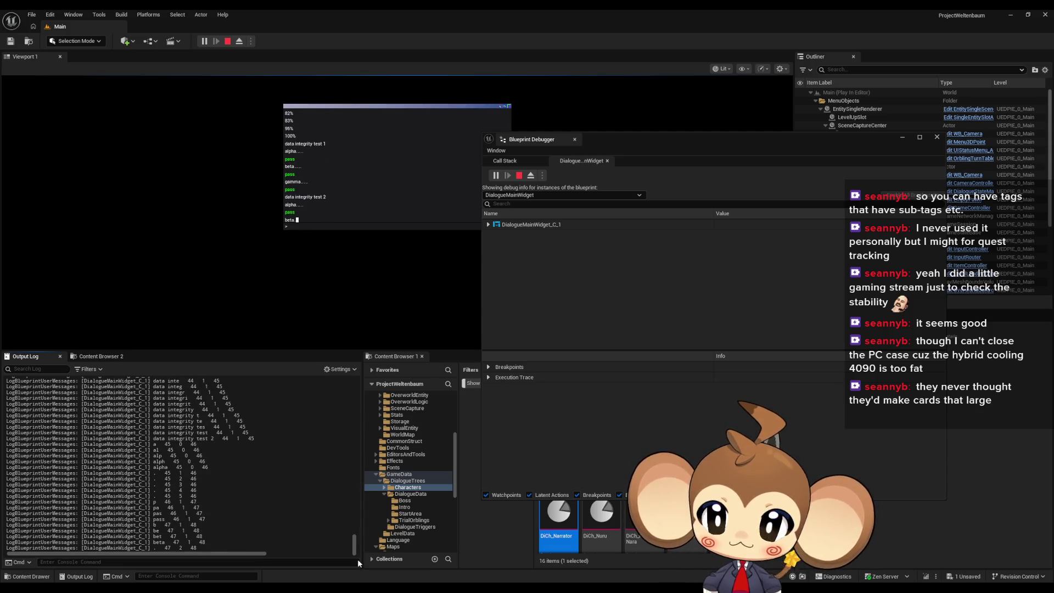
{"action": "left_click_drag", "start_coordinate": [358, 547], "coordinate": [360, 381]}
{"action": "scroll", "coordinate": [300, 426], "scroll_direction": "down", "scroll_amount": 10}
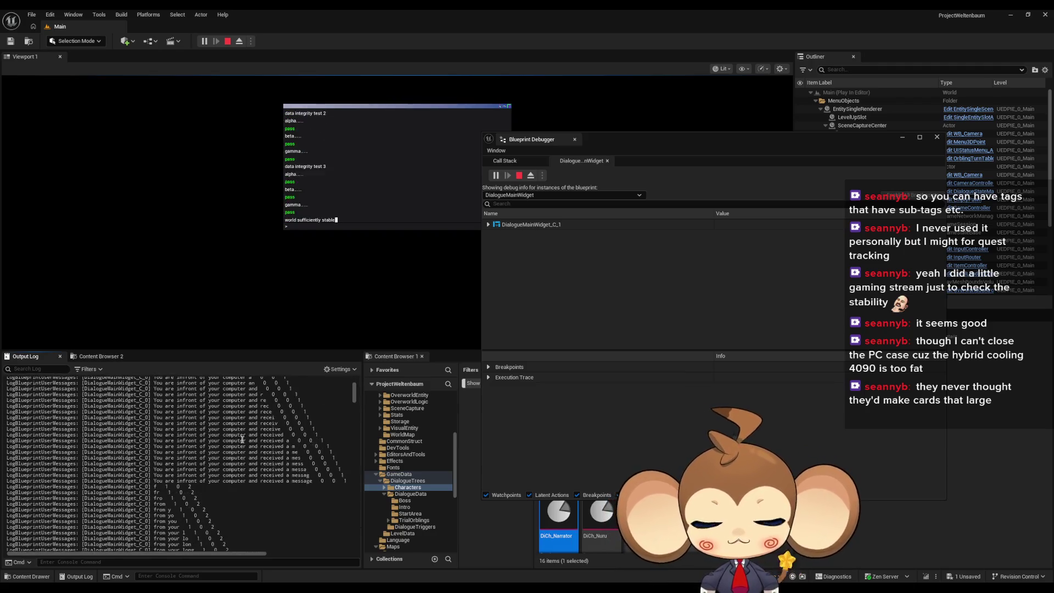
{"action": "mouse_move", "coordinate": [355, 401]}
{"action": "left_mouse_down"}
{"action": "mouse_move", "coordinate": [352, 458]}
{"action": "mouse_move", "coordinate": [354, 447]}
{"action": "left_mouse_up"}
{"action": "scroll", "coordinate": [182, 449], "scroll_direction": "down", "scroll_amount": 4}
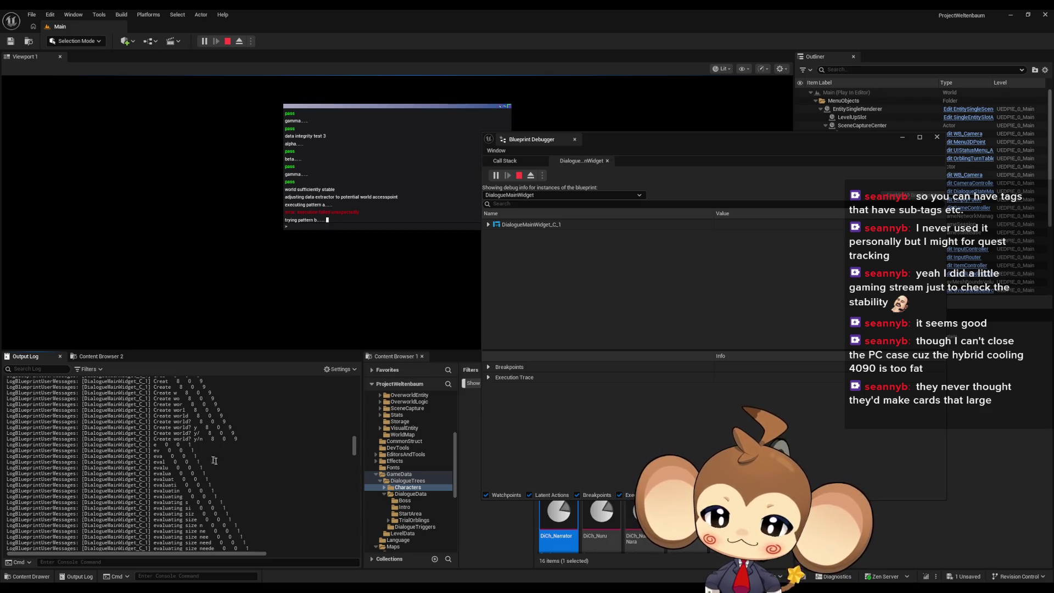
{"action": "scroll", "coordinate": [212, 459], "scroll_direction": "down", "scroll_amount": 10}
{"action": "scroll", "coordinate": [214, 481], "scroll_direction": "up", "scroll_amount": 12}
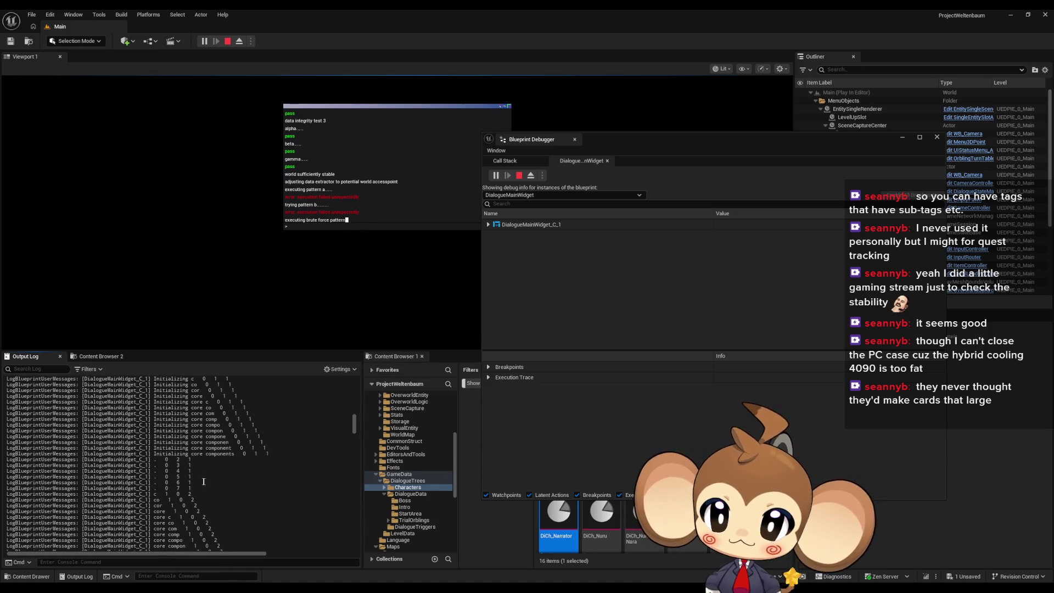
{"action": "scroll", "coordinate": [186, 461], "scroll_direction": "up", "scroll_amount": 8}
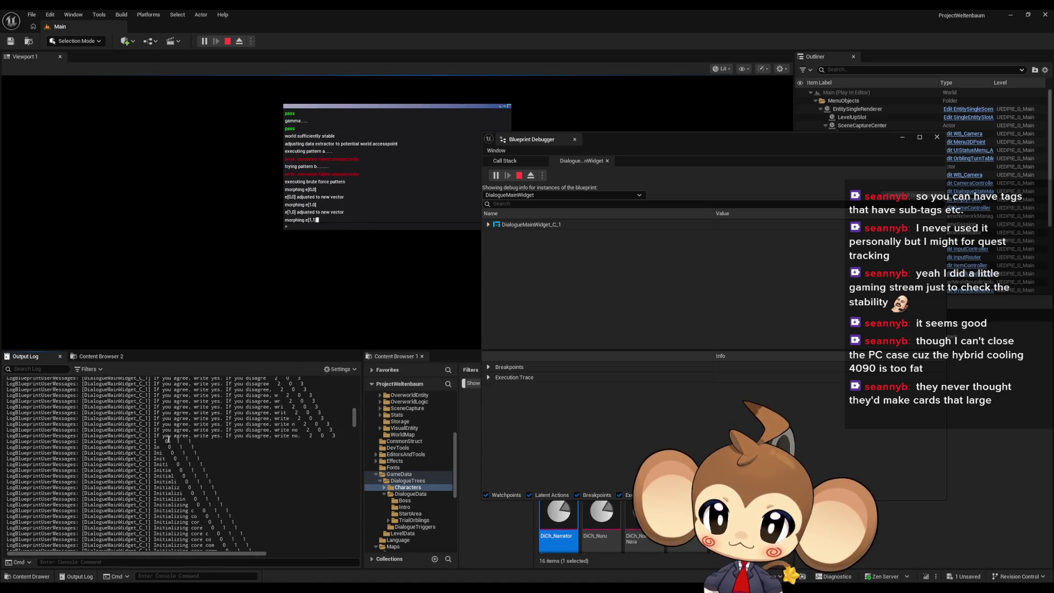
{"action": "scroll", "coordinate": [184, 482], "scroll_direction": "up", "scroll_amount": 3}
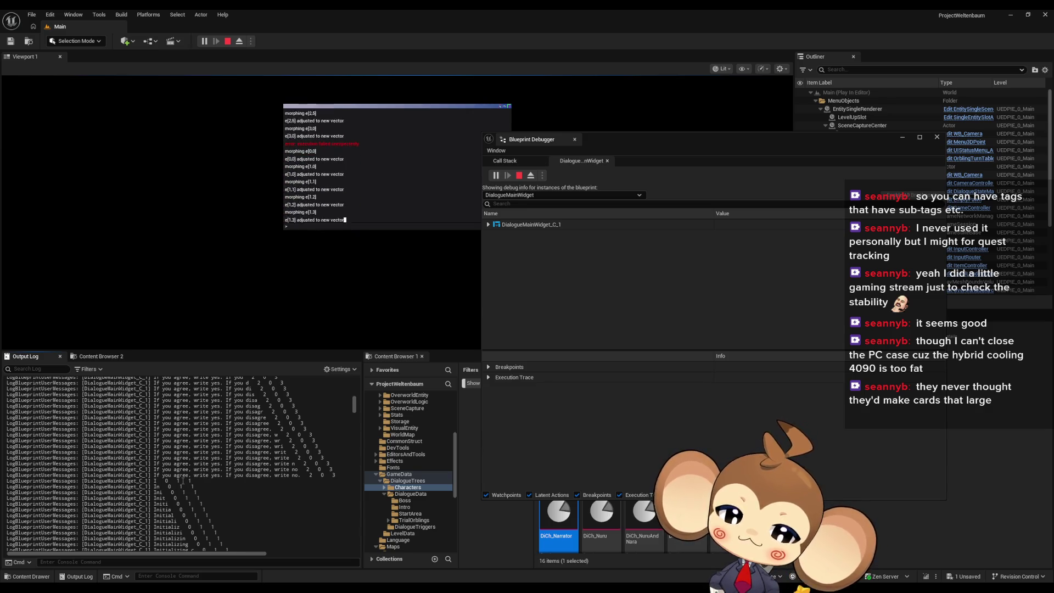
{"action": "scroll", "coordinate": [183, 481], "scroll_direction": "down", "scroll_amount": 3}
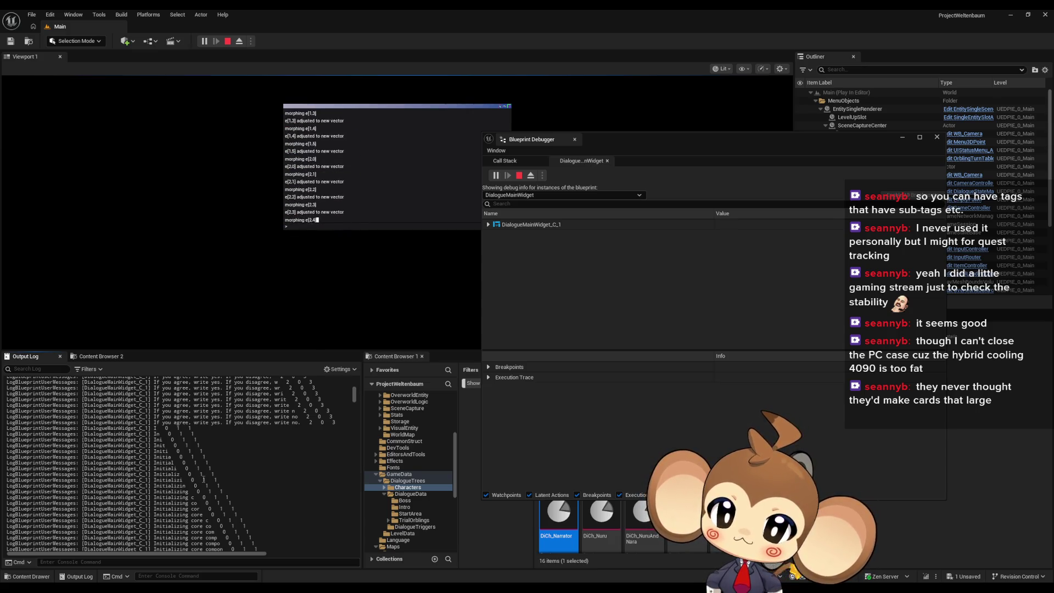
{"action": "scroll", "coordinate": [203, 480], "scroll_direction": "up", "scroll_amount": 2}
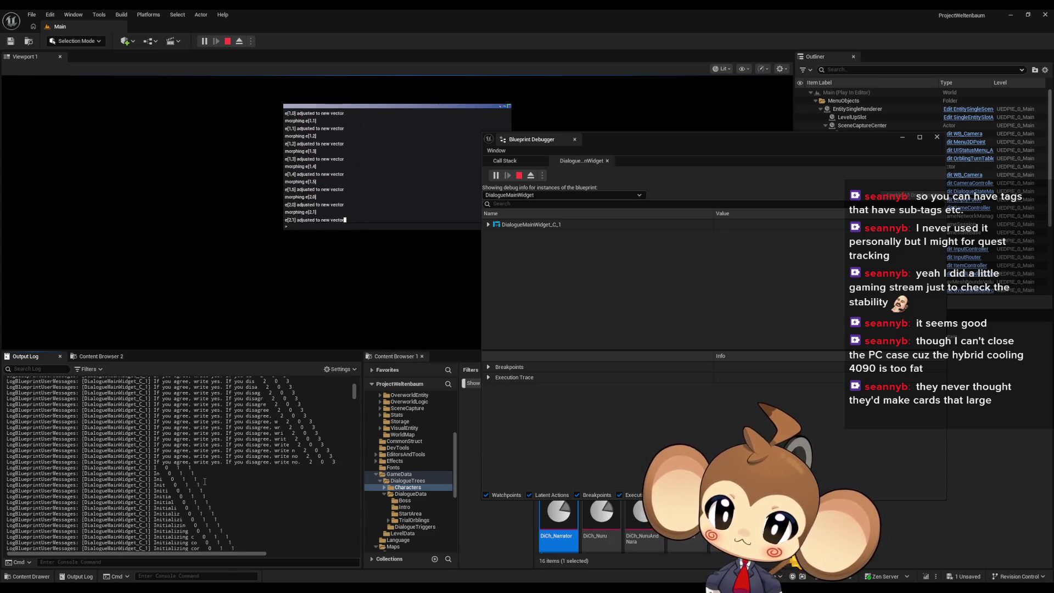
{"action": "scroll", "coordinate": [204, 481], "scroll_direction": "down", "scroll_amount": 6}
{"action": "scroll", "coordinate": [262, 483], "scroll_direction": "down", "scroll_amount": 1}
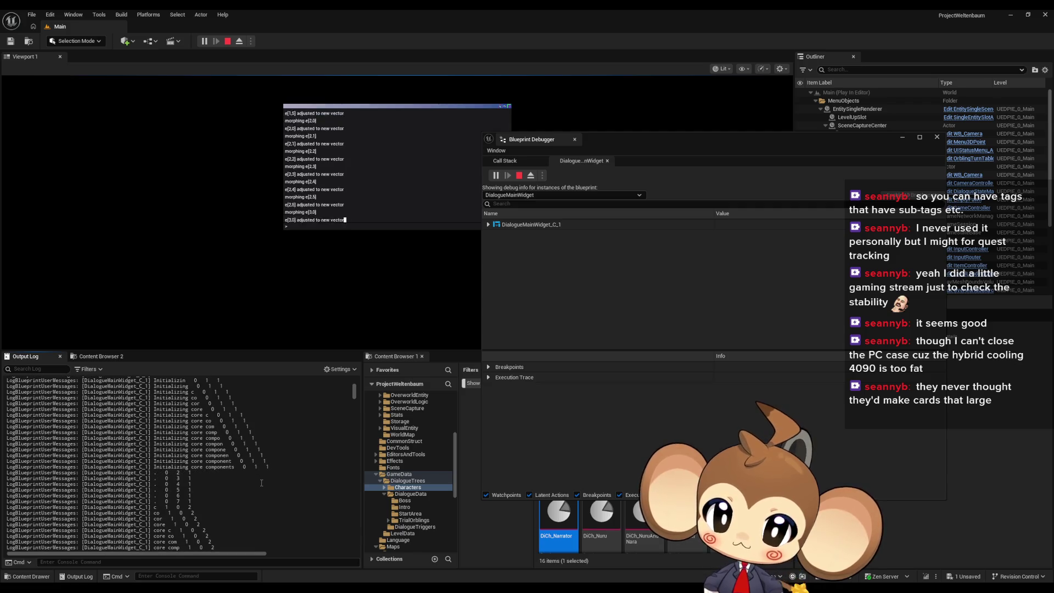
{"action": "scroll", "coordinate": [260, 484], "scroll_direction": "down", "scroll_amount": 15}
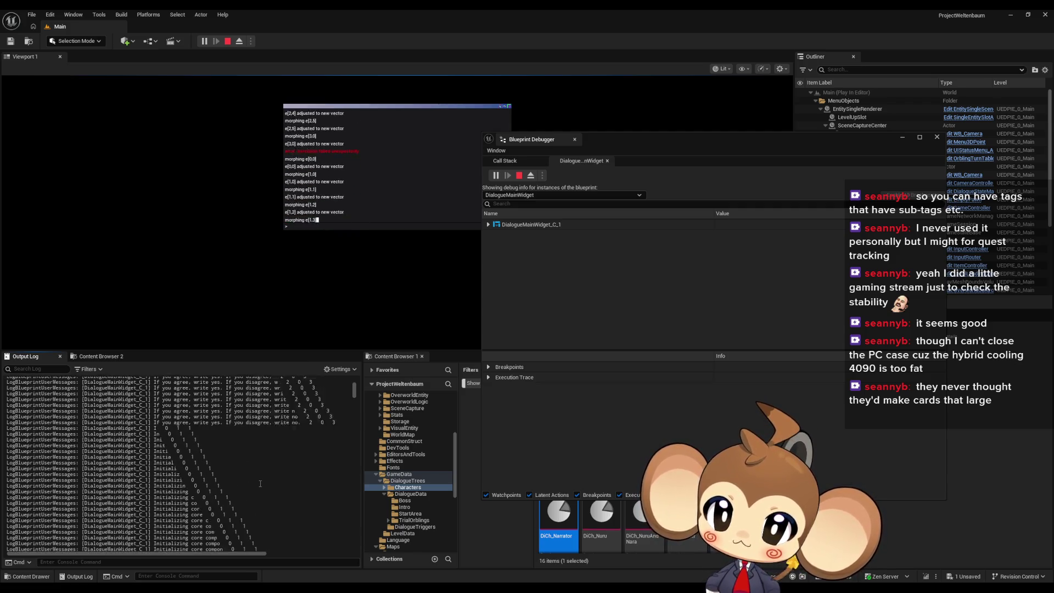
{"action": "left_click_drag", "start_coordinate": [359, 390], "coordinate": [353, 552]}
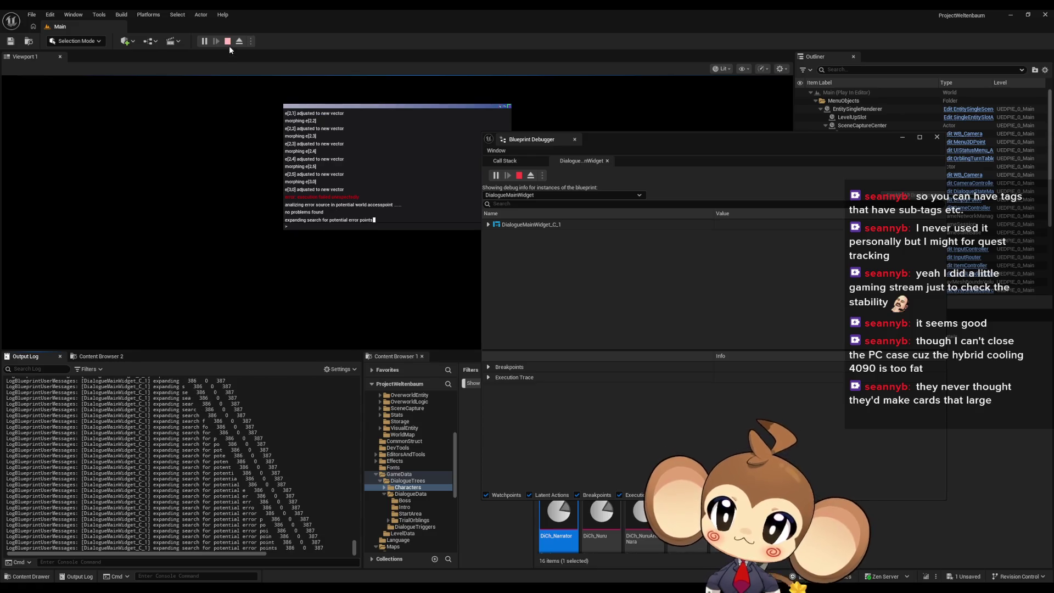
{"action": "left_click", "coordinate": [228, 40]}
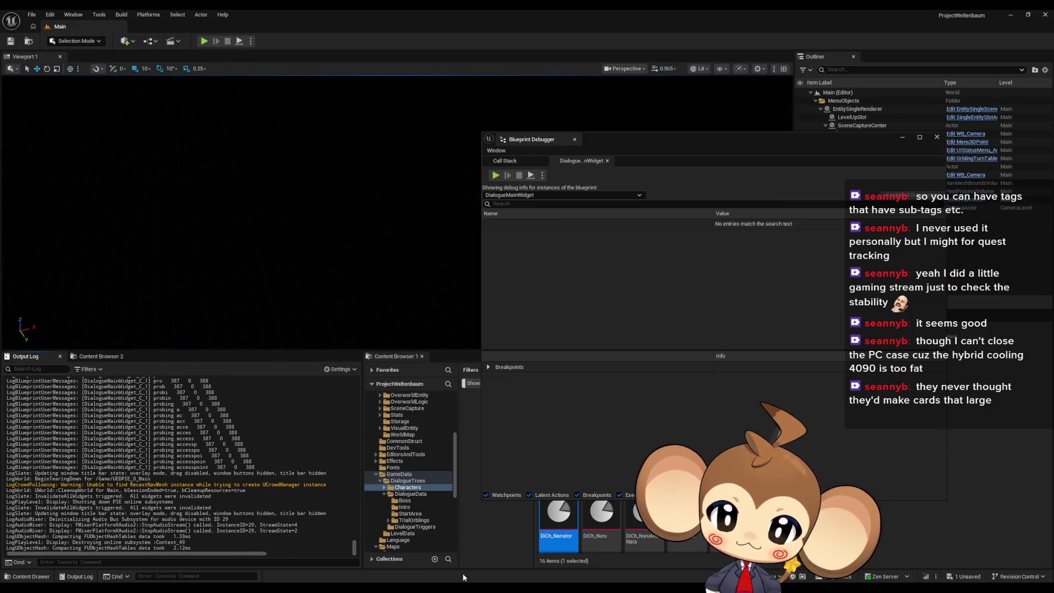
Append '\[flag:CreationStarted,save]' to dialogue node Index[2]'s text in the dialogue data asset.
{"action": "mouse_move", "coordinate": [432, 587]}
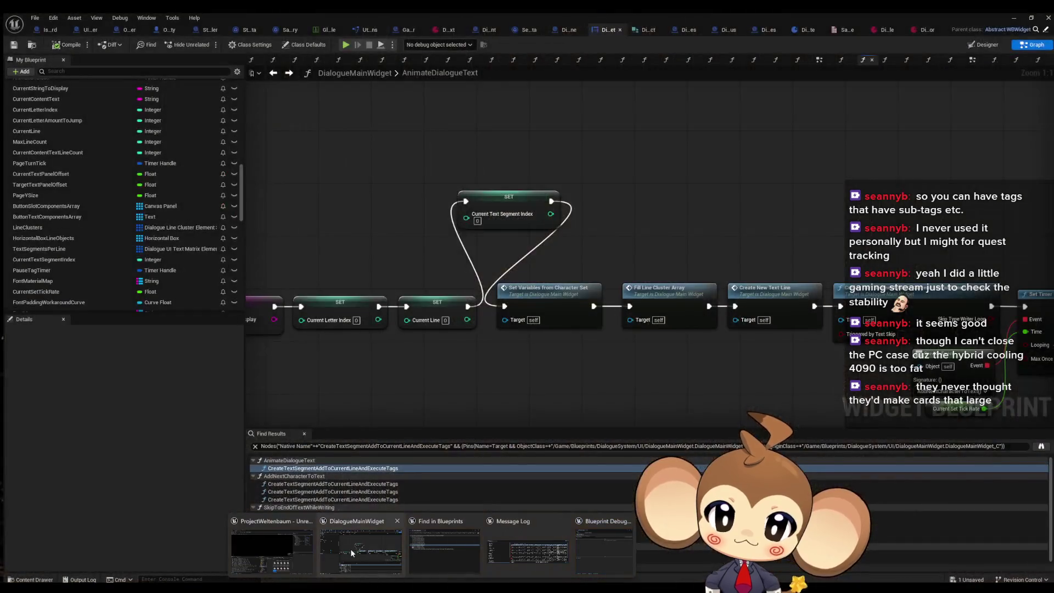
{"action": "left_click", "coordinate": [351, 549]}
{"action": "left_click", "coordinate": [449, 28]}
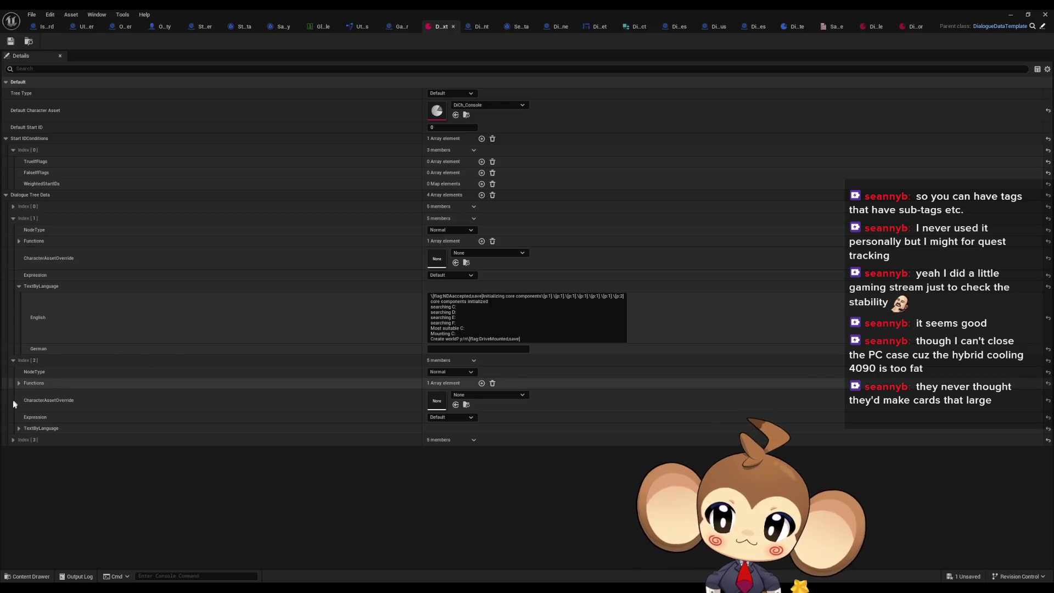
{"action": "left_click", "coordinate": [19, 430]}
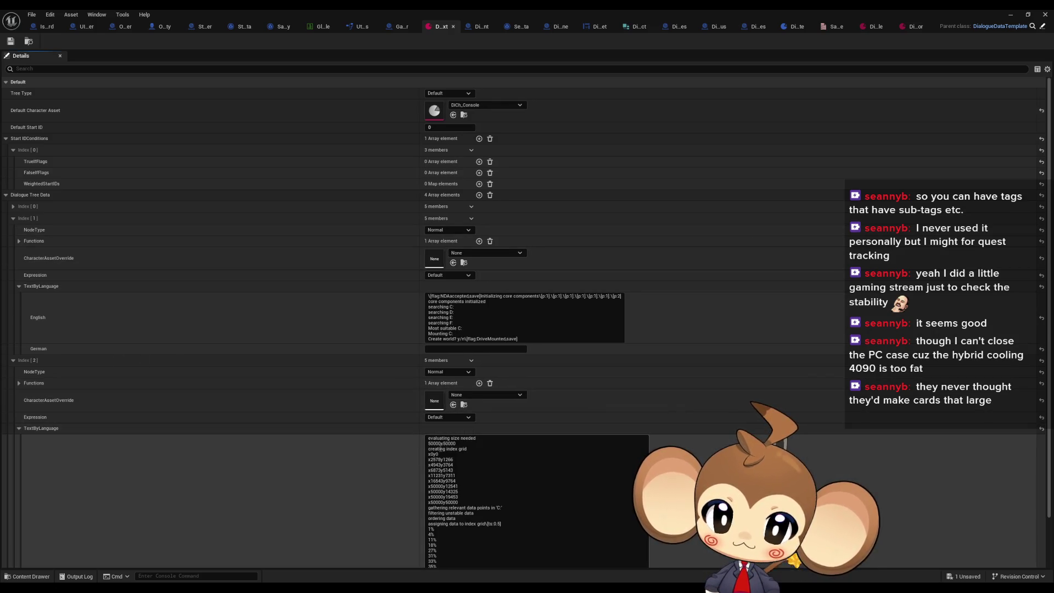
{"action": "type", "text": "\\[flag:CreationStarted,save]"}
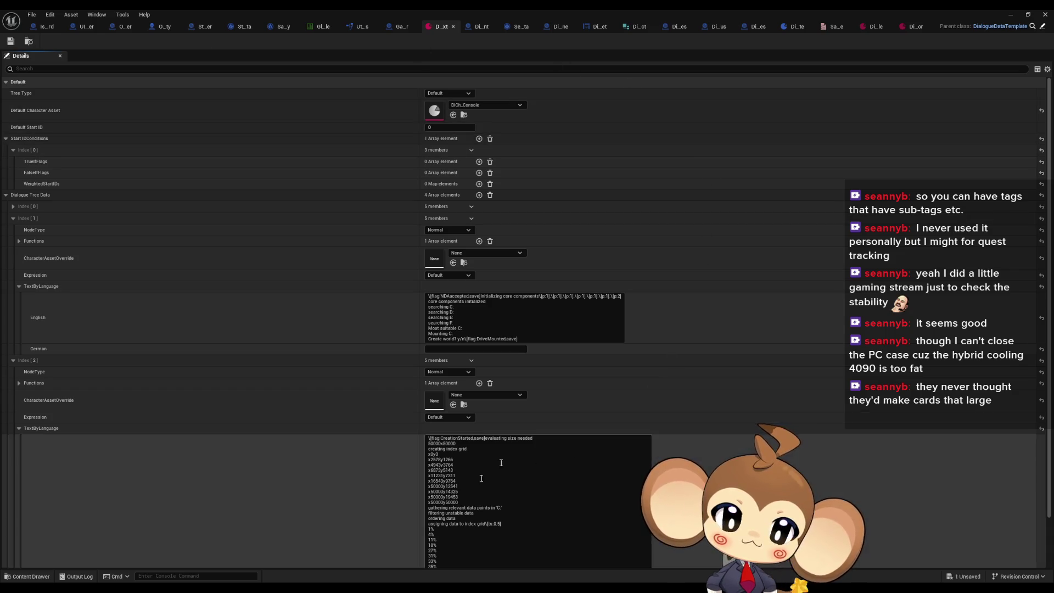
{"action": "left_click", "coordinate": [1009, 17]}
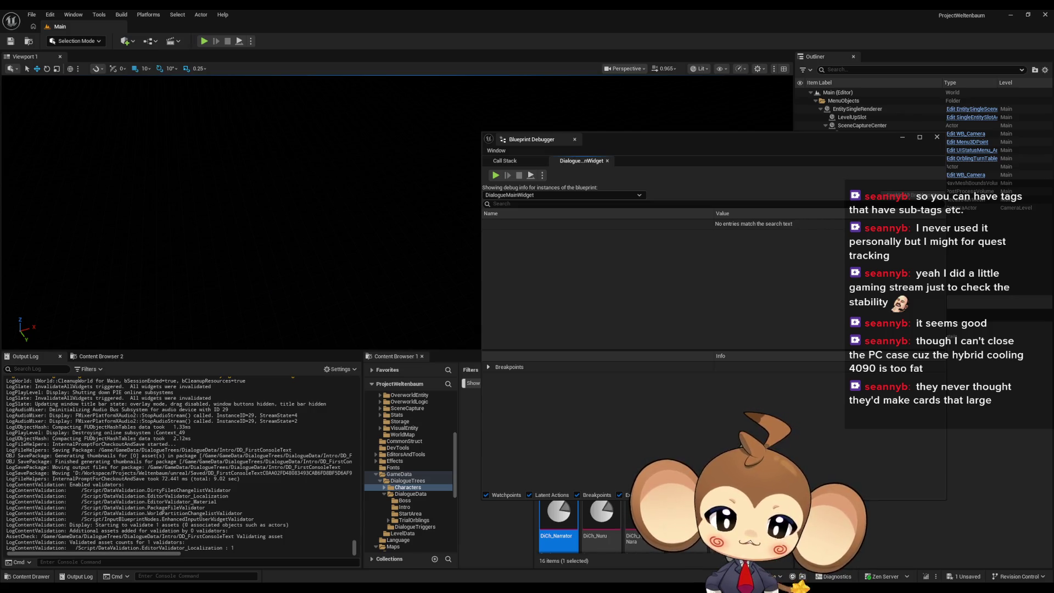
Disconnect the wire into SET Current Text Segment Index in AnimateDialogueText and start play.
{"action": "mouse_move", "coordinate": [432, 588]}
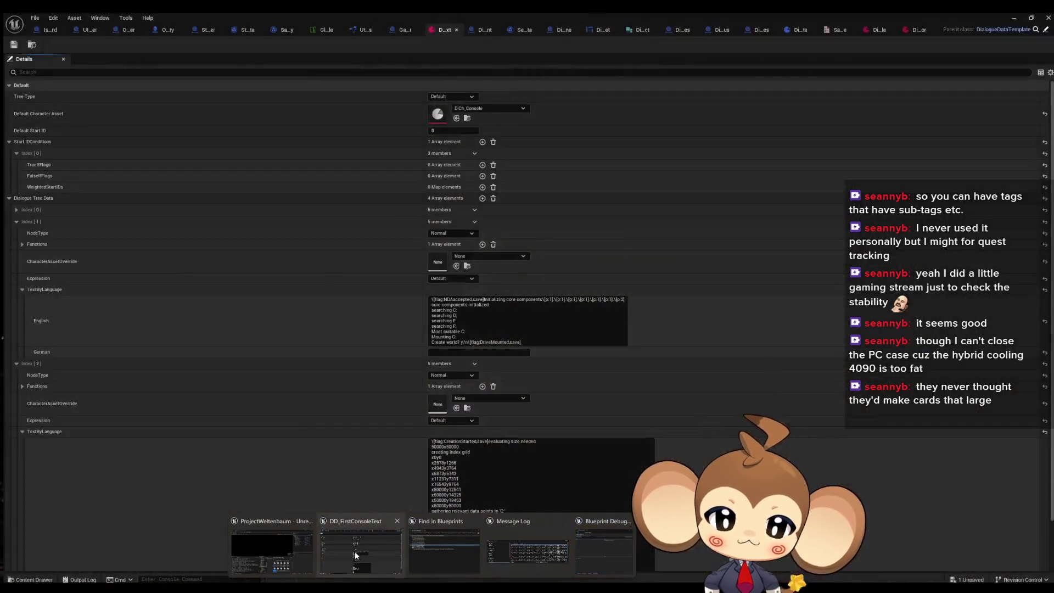
{"action": "left_click", "coordinate": [354, 552]}
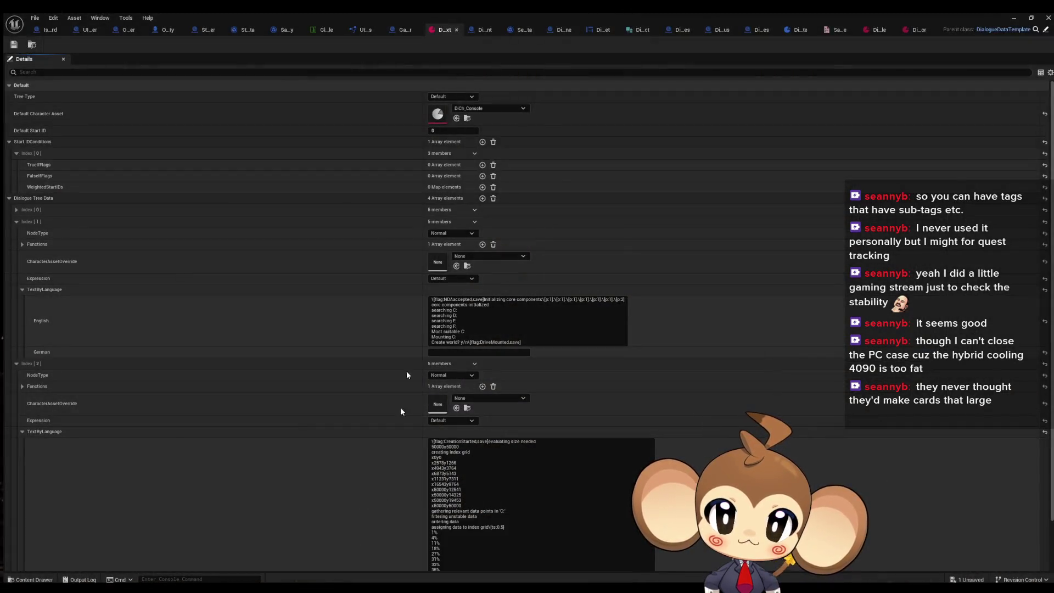
{"action": "left_click", "coordinate": [601, 27]}
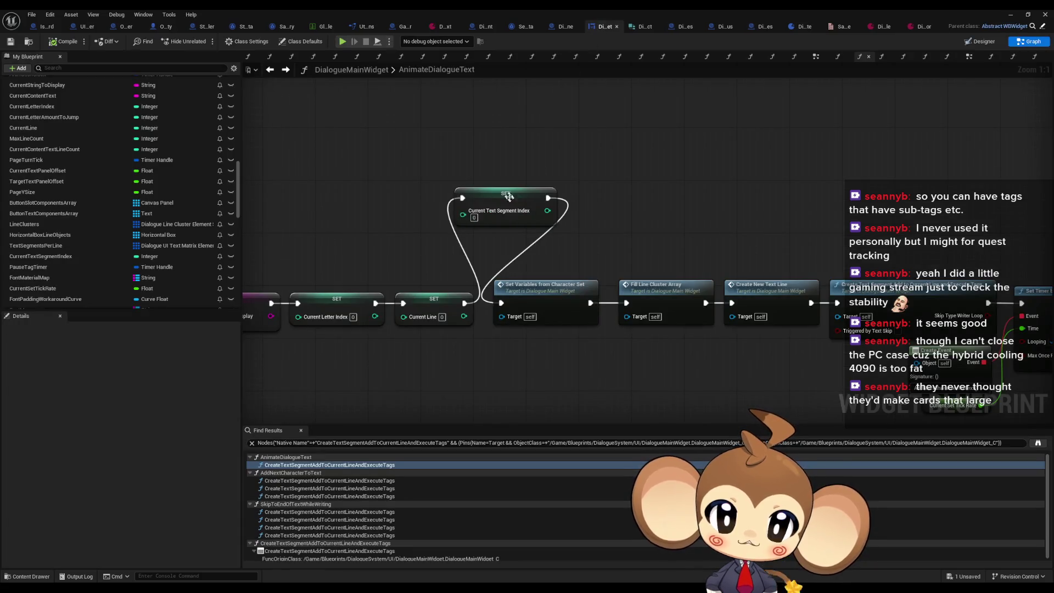
{"action": "left_click", "coordinate": [462, 198], "text": "alt"}
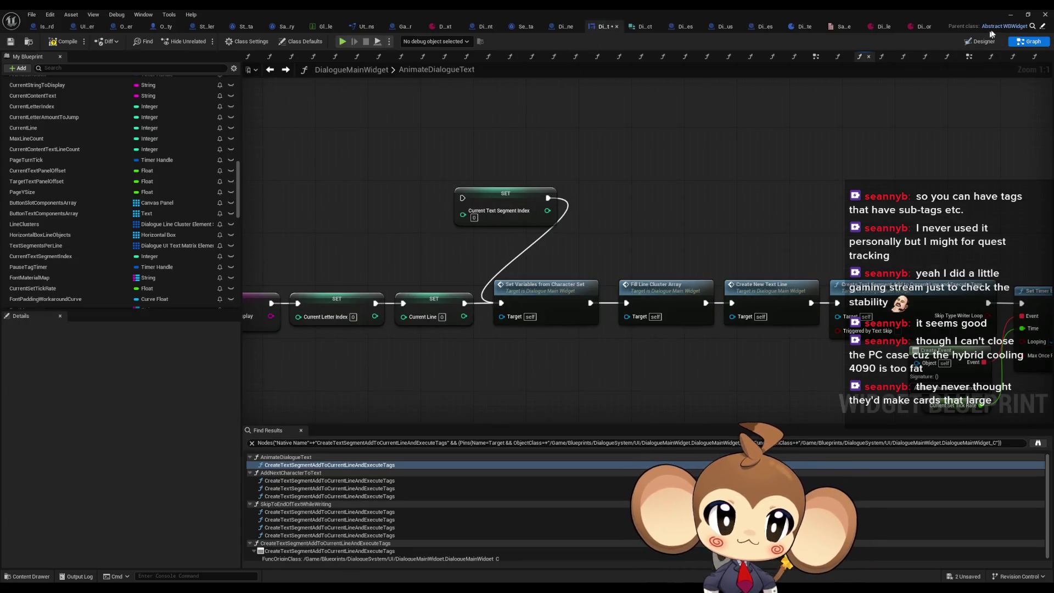
{"action": "left_click", "coordinate": [1011, 14]}
{"action": "left_click", "coordinate": [204, 42]}
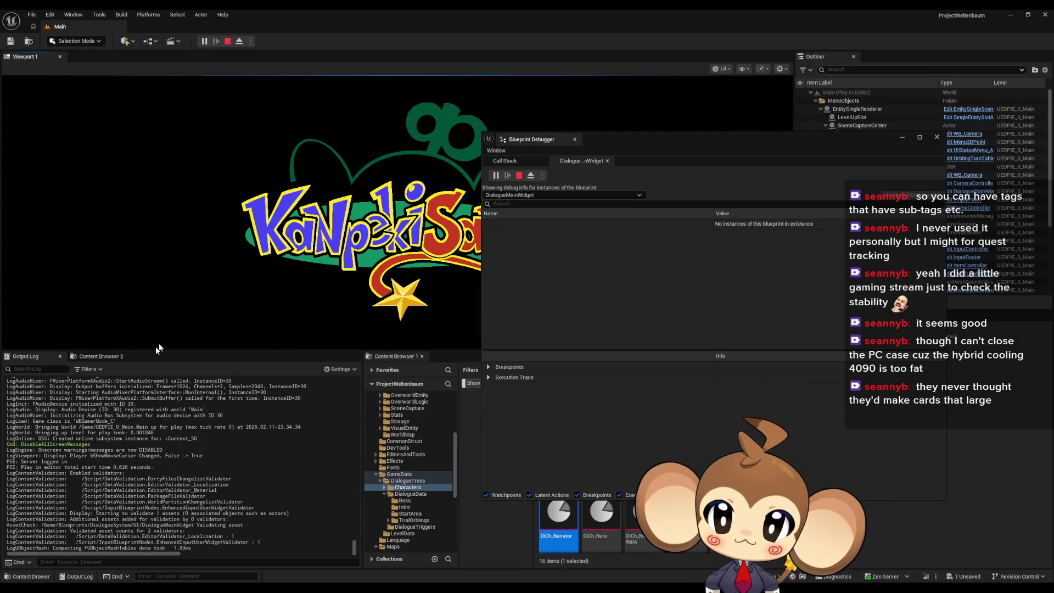
Set the Output Log filter's Messages to None, keeping only warnings and errors.
{"action": "left_click", "coordinate": [101, 357]}
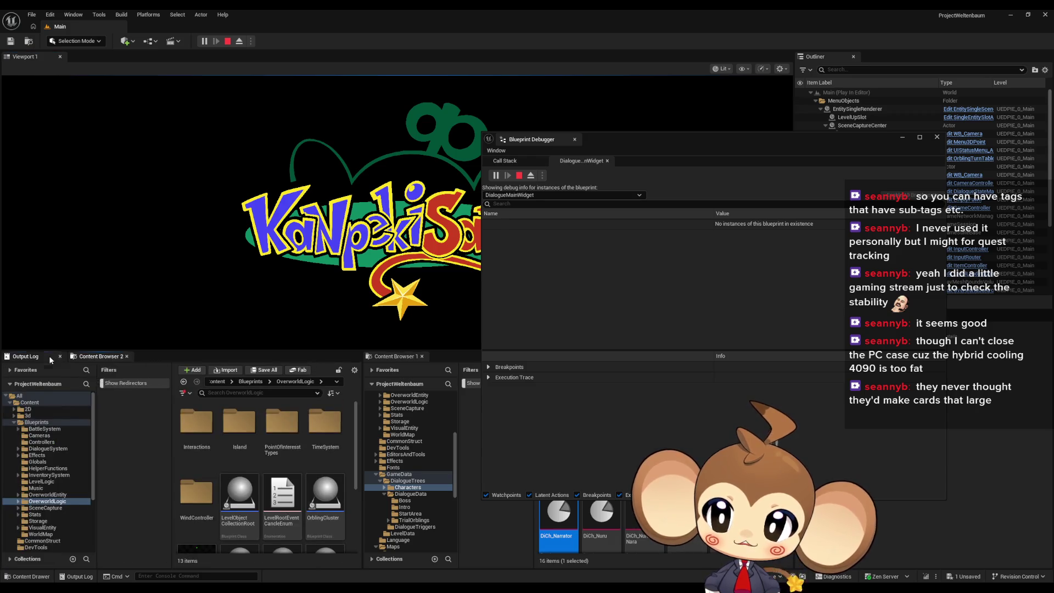
{"action": "left_click", "coordinate": [25, 356]}
{"action": "left_click", "coordinate": [86, 369]}
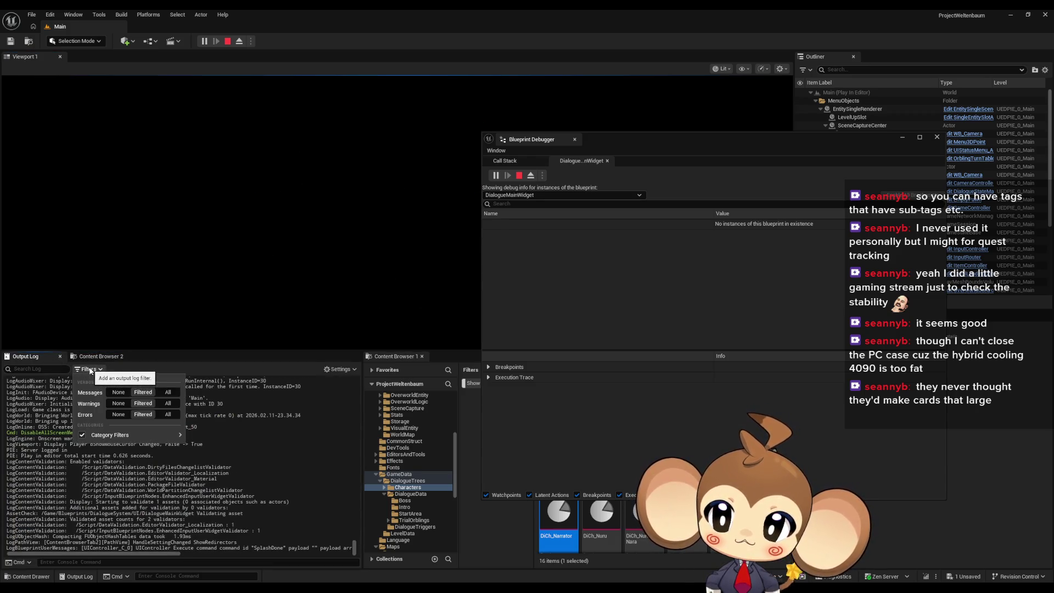
{"action": "left_click", "coordinate": [122, 394]}
{"action": "left_click", "coordinate": [263, 463]}
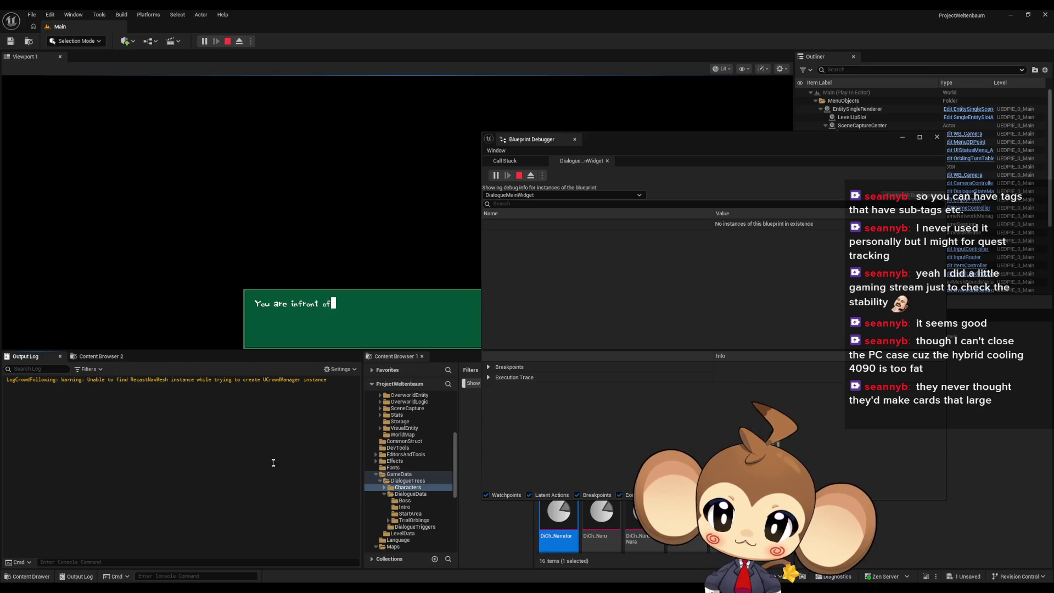
Play through the NDA and world-creation prompts, stop, and switch back to DialogueMainWidget.
{"action": "left_click", "coordinate": [284, 273]}
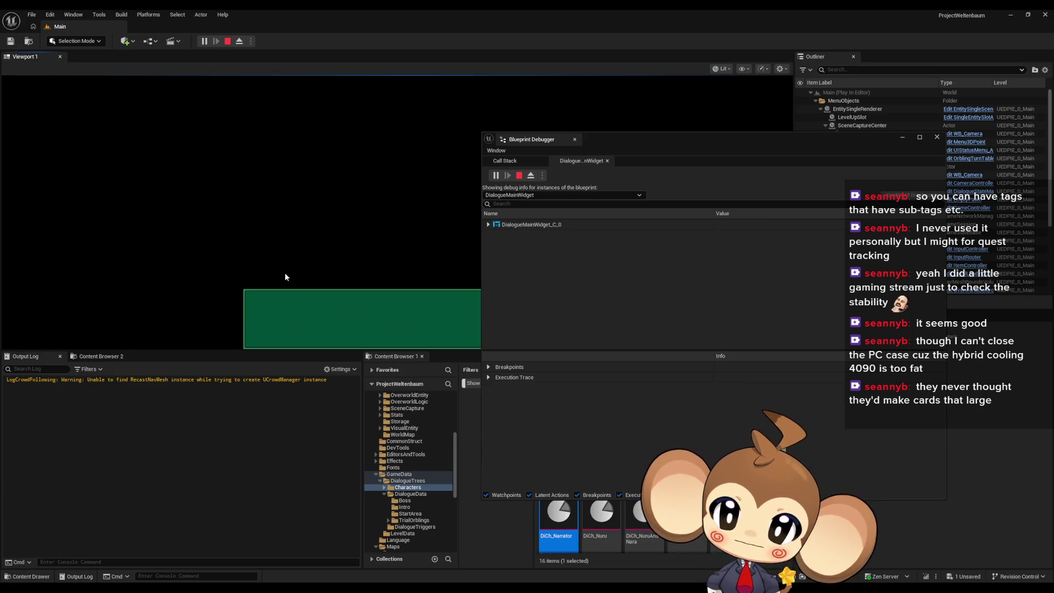
{"action": "left_click", "coordinate": [284, 272]}
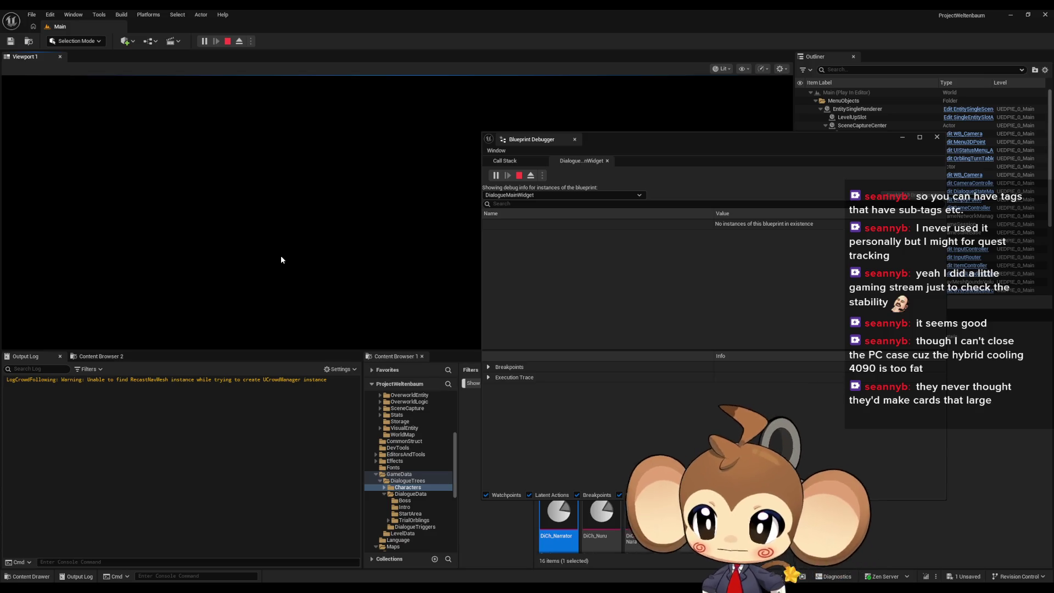
{"action": "left_click", "coordinate": [281, 257]}
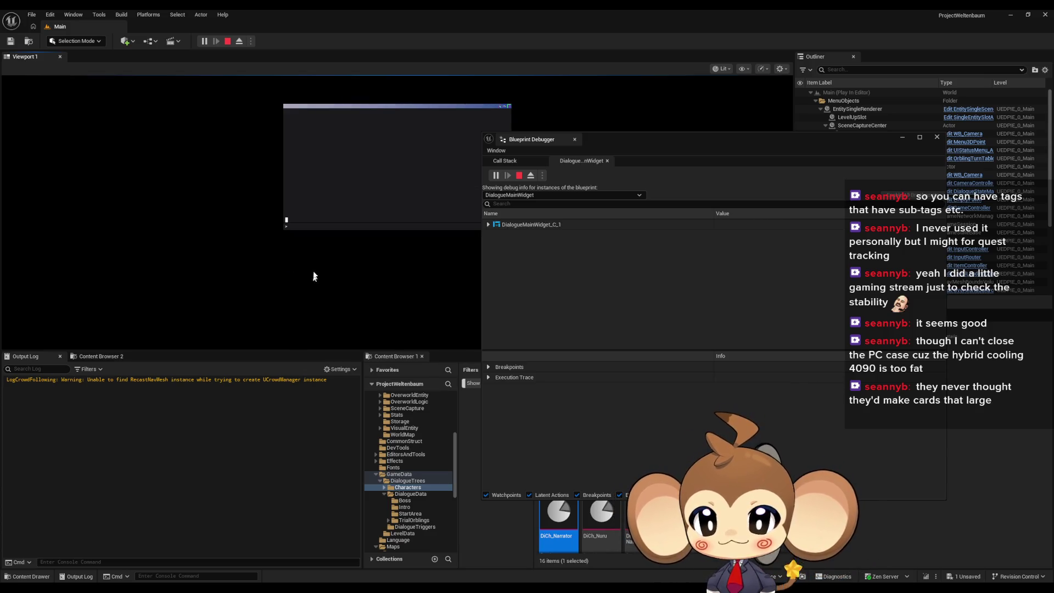
{"action": "type", "text": "yes"}
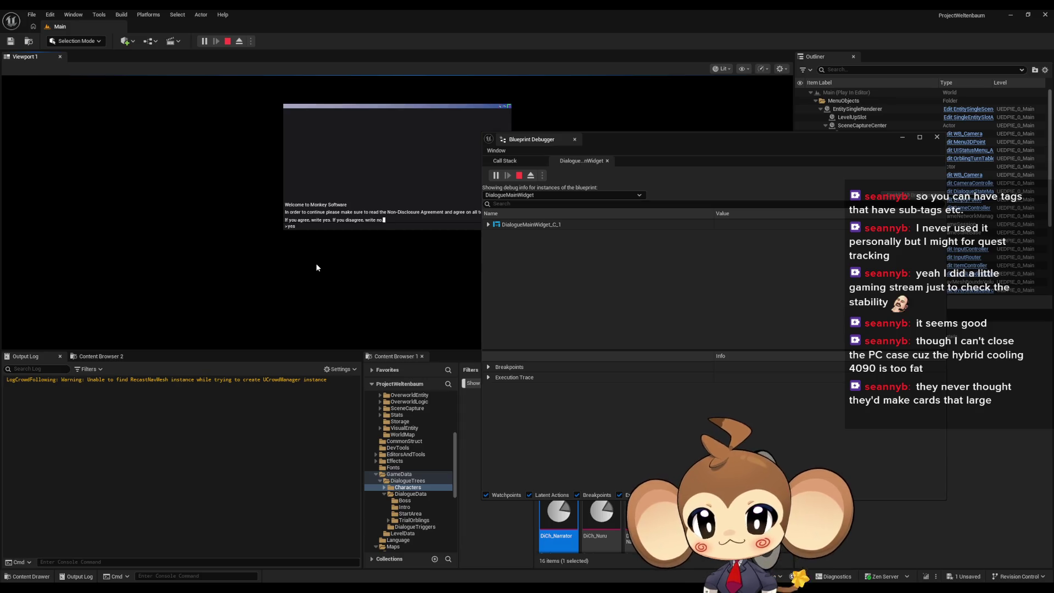
{"action": "key", "text": "Return"}
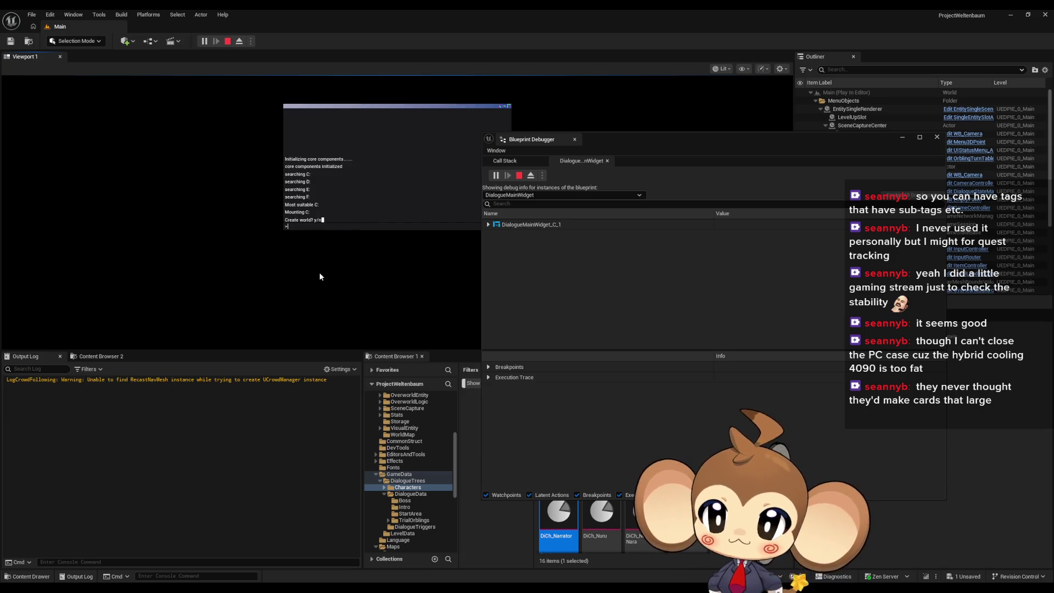
{"action": "type", "text": "y"}
{"action": "key", "text": "Return"}
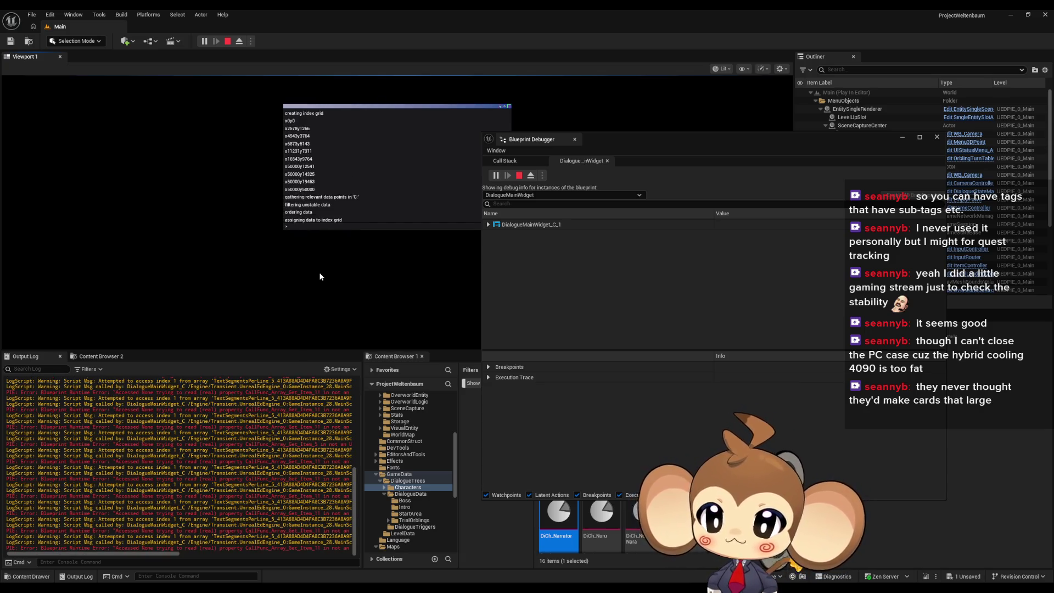
{"action": "scroll", "coordinate": [310, 466], "scroll_direction": "up", "scroll_amount": 10}
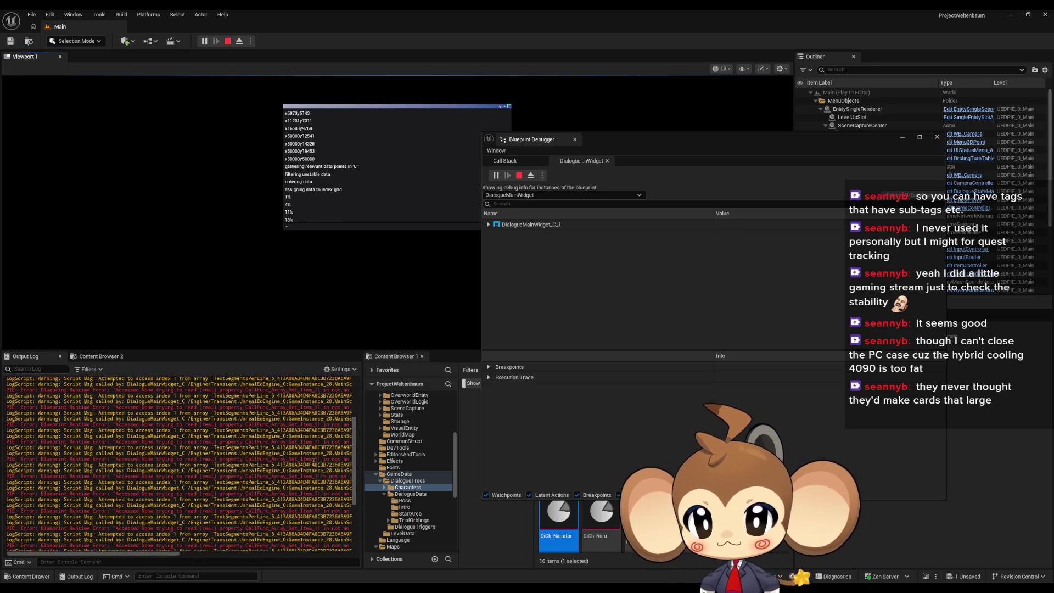
{"action": "left_click", "coordinate": [227, 41]}
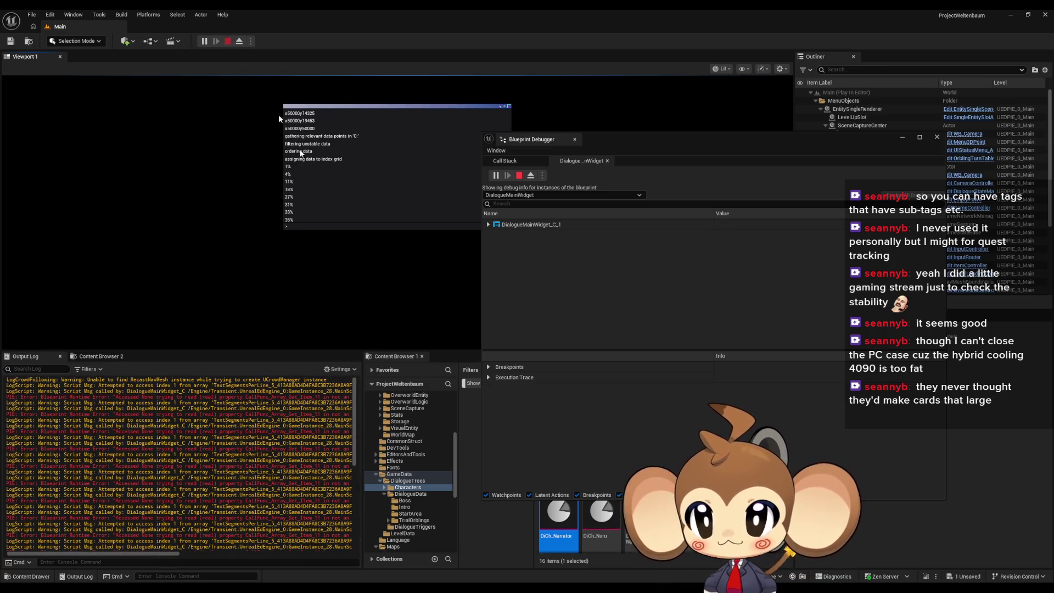
{"action": "key", "text": "alt+Tab"}
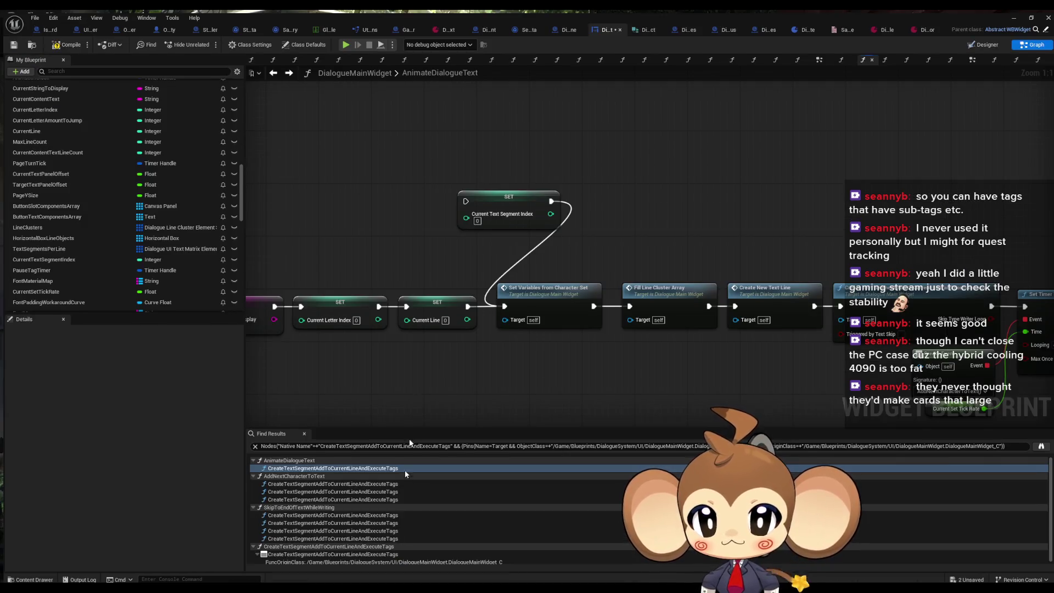
Wire SET Current Line's exec into SET Current Text Segment Index, clear the log, and replay.
{"action": "left_click_drag", "start_coordinate": [464, 303], "coordinate": [463, 198]}
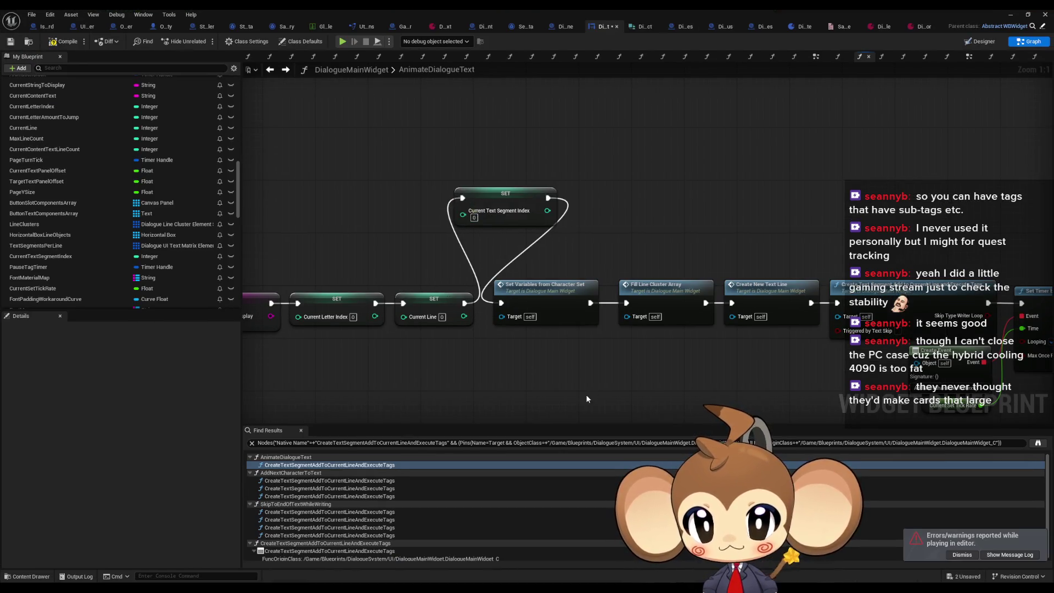
{"action": "left_click", "coordinate": [1011, 15]}
{"action": "right_click", "coordinate": [207, 394]}
{"action": "left_click", "coordinate": [245, 399]}
{"action": "left_click", "coordinate": [204, 41]}
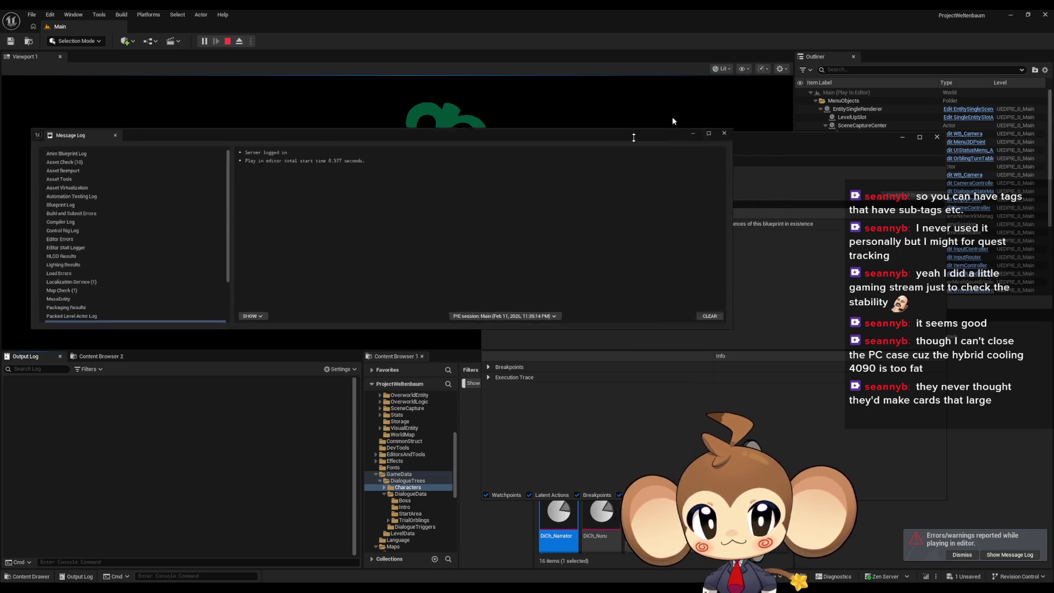
Close the Message Log, accept the NDA with 'y', confirm world creation, then stop and reopen DialogueMainWidget.
{"action": "left_click", "coordinate": [278, 224]}
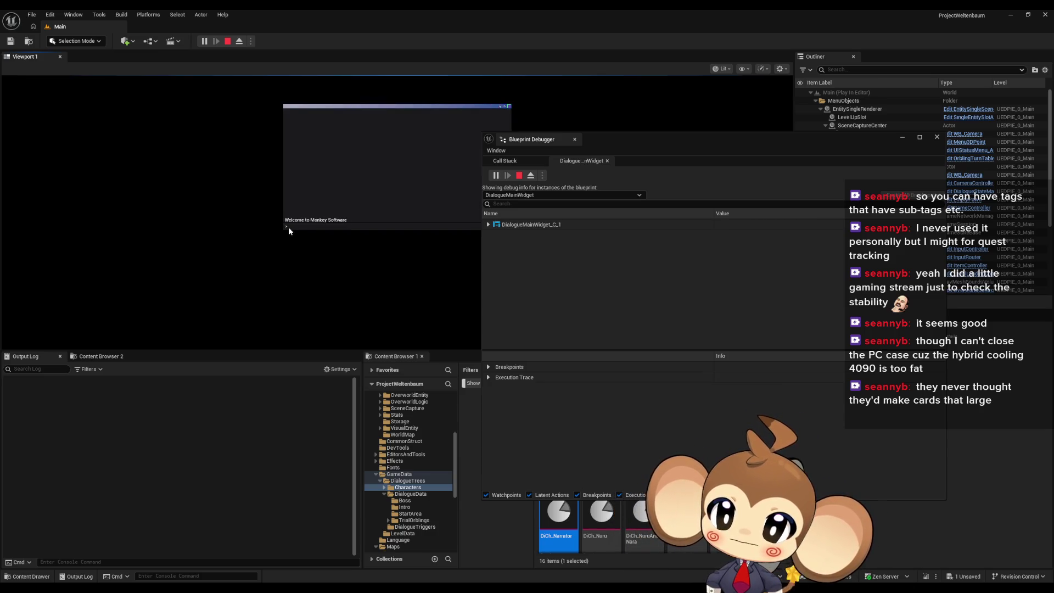
{"action": "type", "text": "y"}
{"action": "key", "text": "Return"}
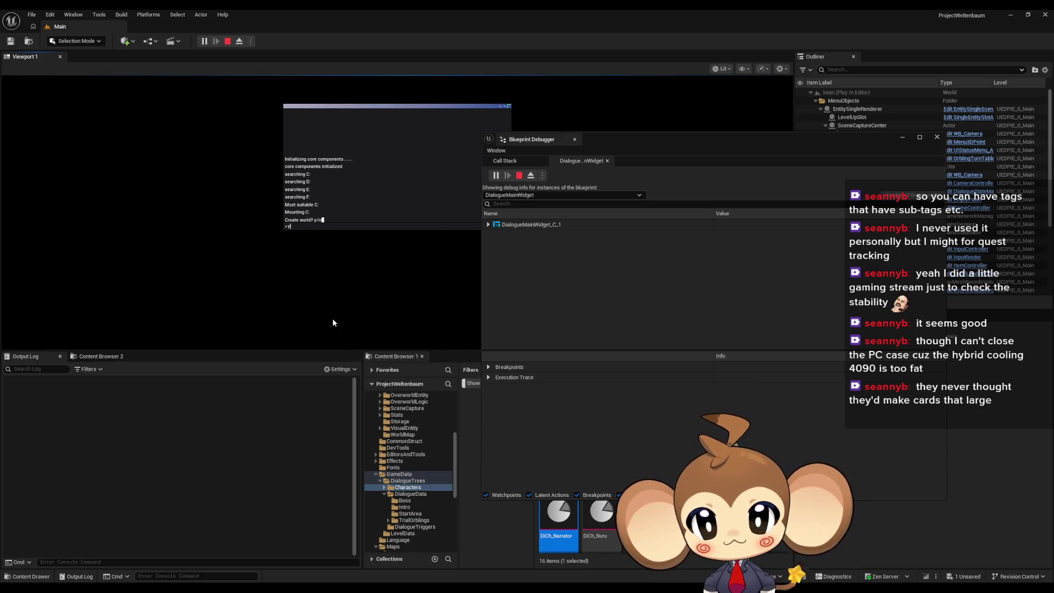
{"action": "key", "text": "Return"}
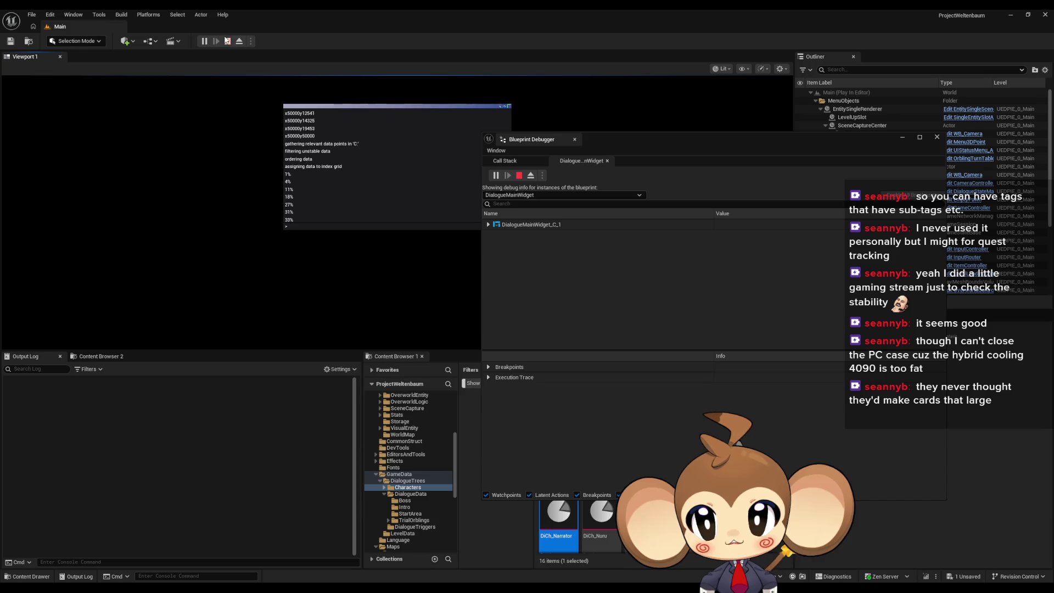
{"action": "key", "text": "Escape"}
{"action": "mouse_move", "coordinate": [403, 590]}
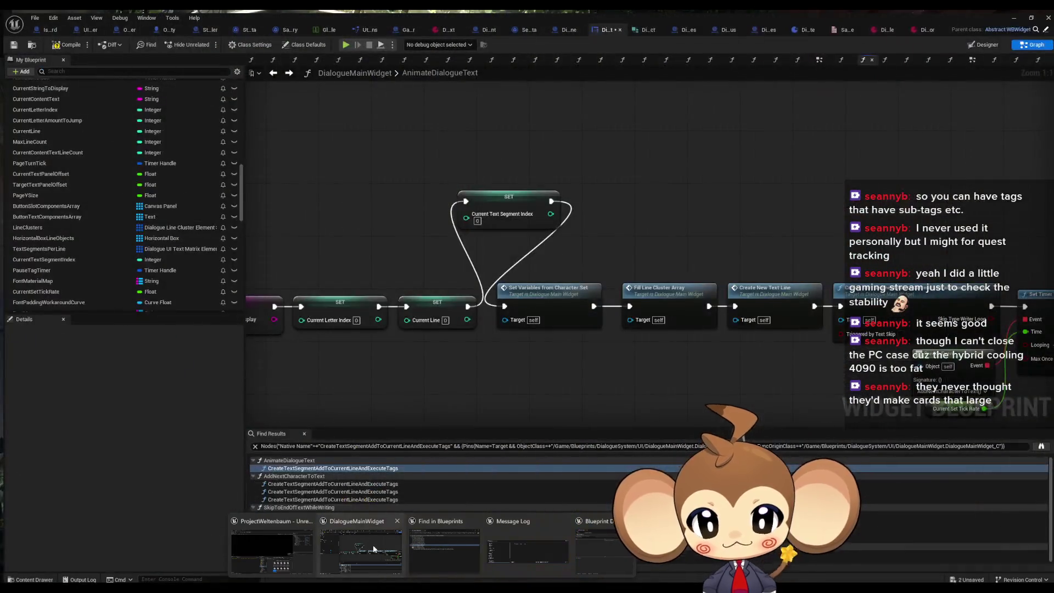
{"action": "left_click", "coordinate": [374, 549]}
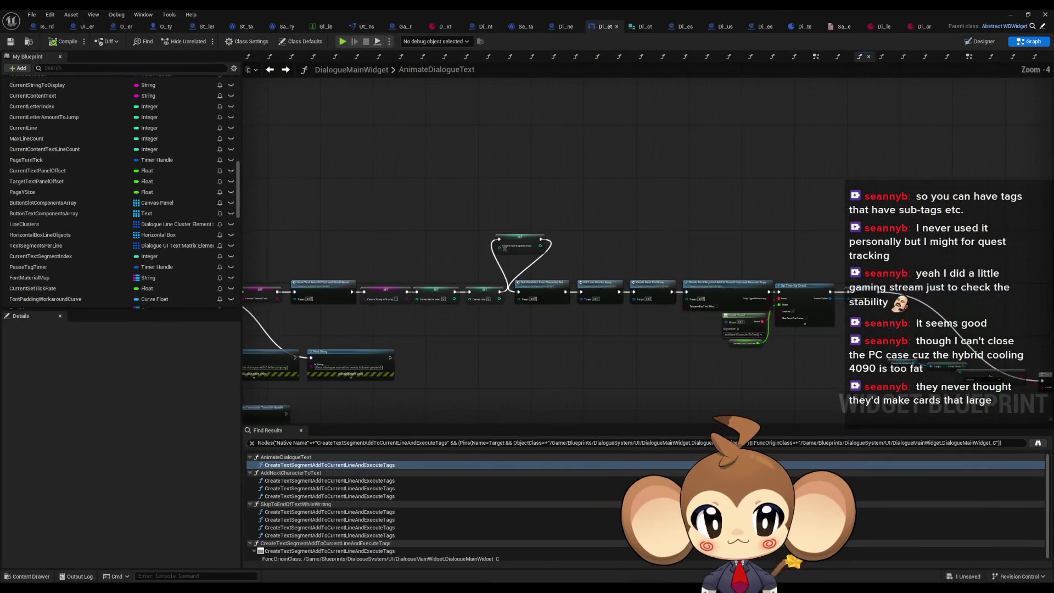
In AddNextCharacterToText, connect the Branch False output to the Local Letter Iteration SET, then resume play.
{"action": "double_click", "coordinate": [607, 266]}
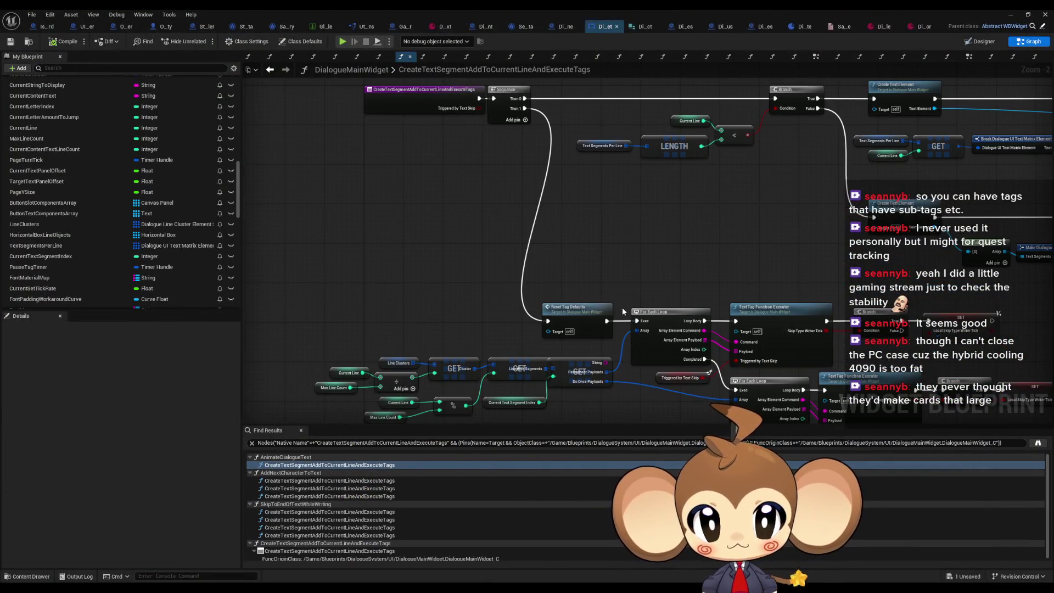
{"action": "scroll", "coordinate": [622, 307], "scroll_direction": "down", "scroll_amount": 4}
{"action": "scroll", "coordinate": [164, 185], "scroll_direction": "up", "scroll_amount": 2}
{"action": "scroll", "coordinate": [163, 185], "scroll_direction": "up", "scroll_amount": 10}
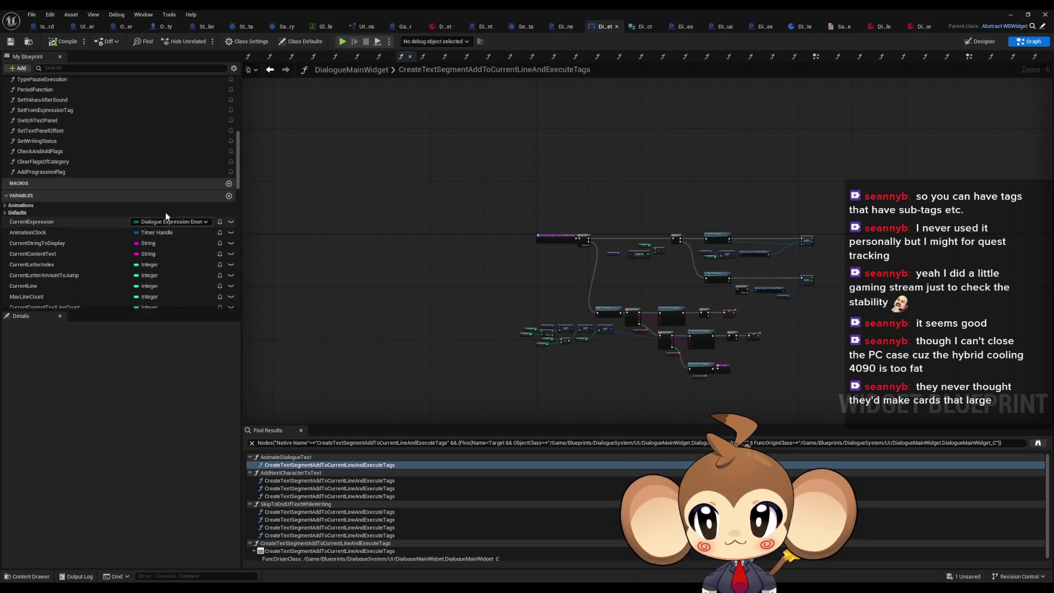
{"action": "double_click", "coordinate": [42, 153]}
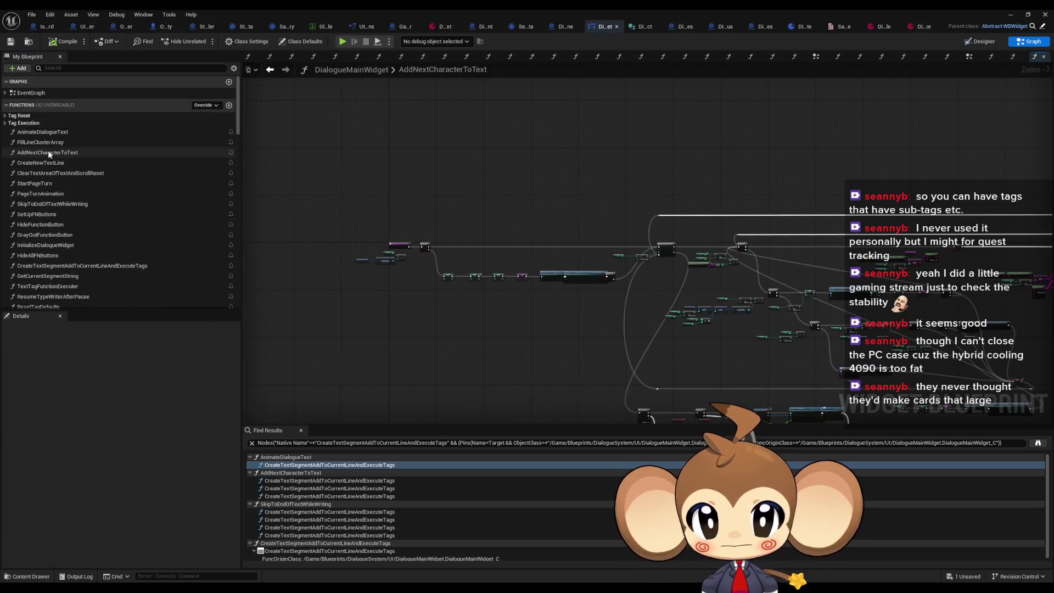
{"action": "scroll", "coordinate": [573, 305], "scroll_direction": "up", "scroll_amount": 2}
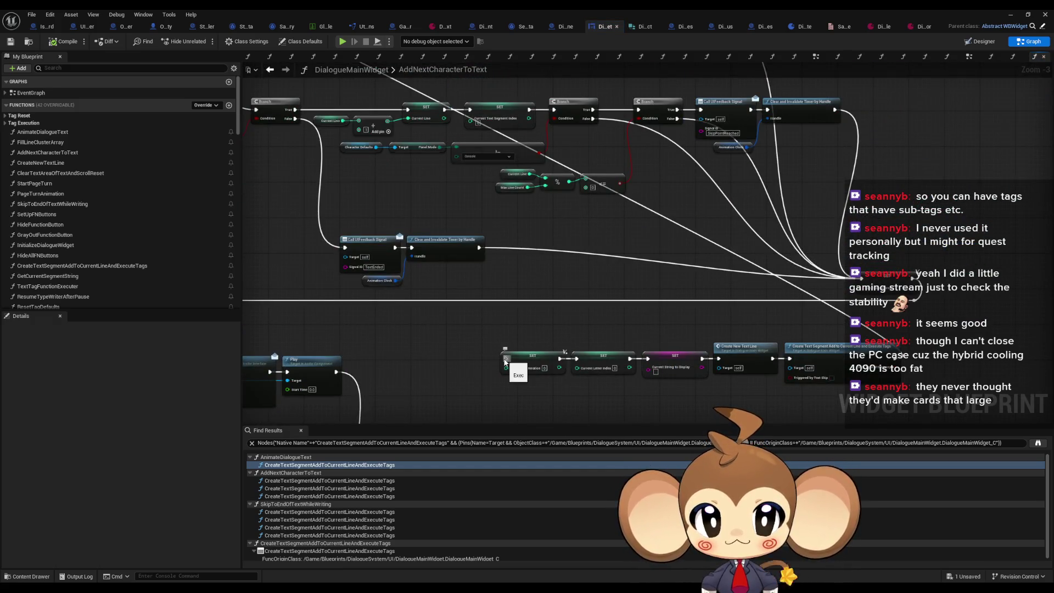
{"action": "mouse_move", "coordinate": [506, 361]}
{"action": "left_mouse_down"}
{"action": "mouse_move", "coordinate": [607, 156]}
{"action": "mouse_move", "coordinate": [610, 121]}
{"action": "mouse_move", "coordinate": [590, 118]}
{"action": "left_mouse_up"}
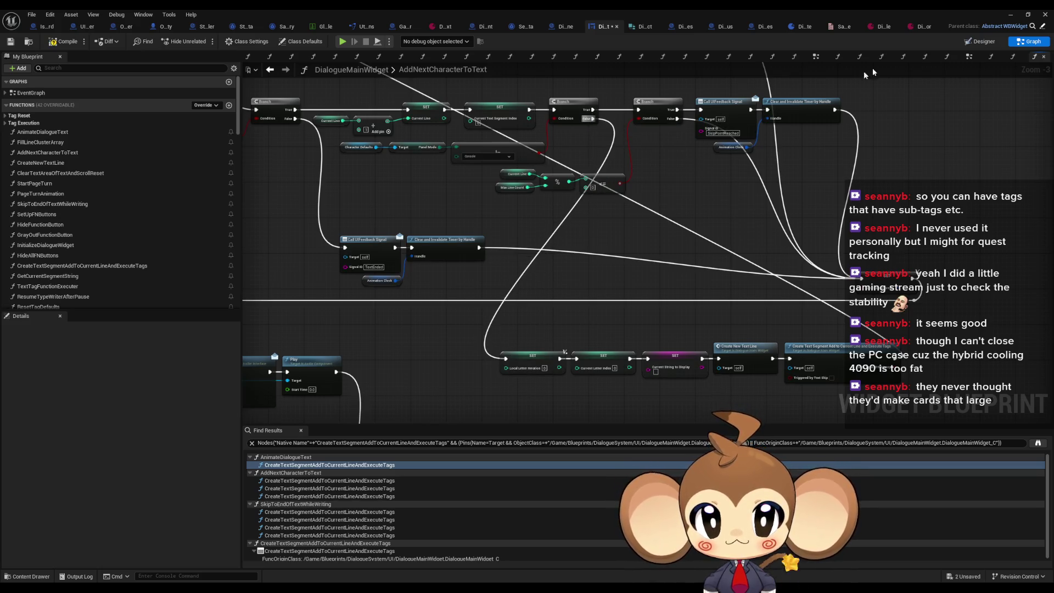
{"action": "left_click", "coordinate": [1010, 15]}
{"action": "left_click", "coordinate": [204, 40]}
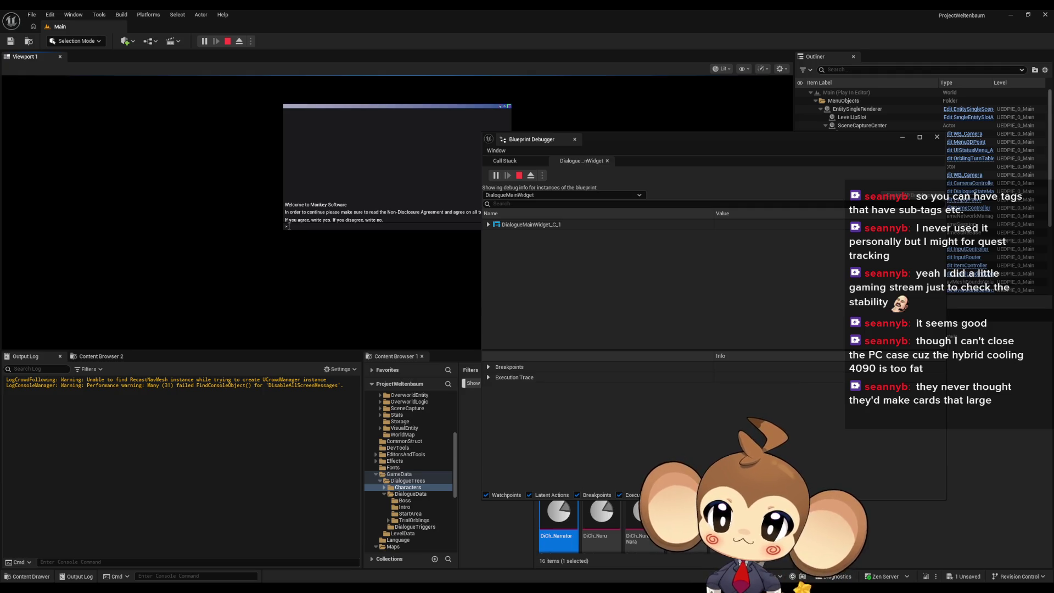
{"action": "type", "text": "yes"}
Accept the NDA, confirm world creation, and answer yes at the 'Accesspoint ready' prompt.
{"action": "key", "text": "Return"}
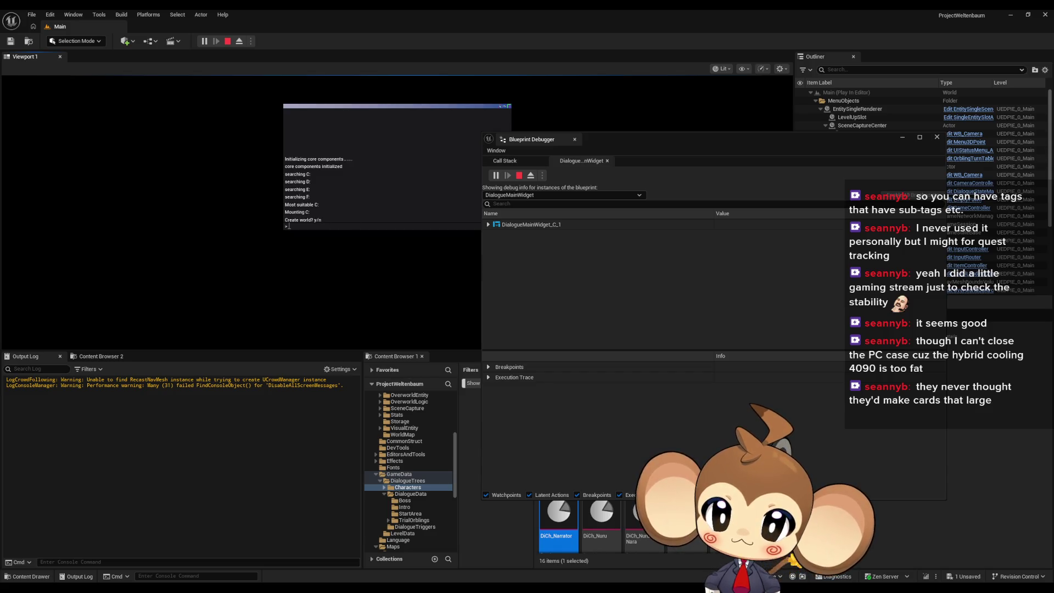
{"action": "type", "text": "y"}
{"action": "key", "text": "Return"}
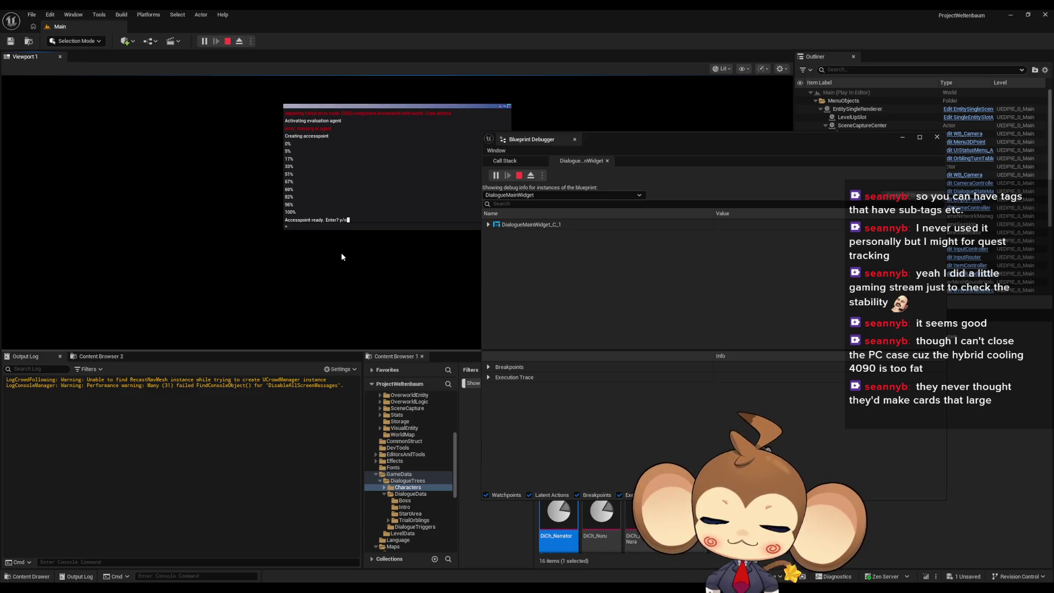
{"action": "key", "text": "Return"}
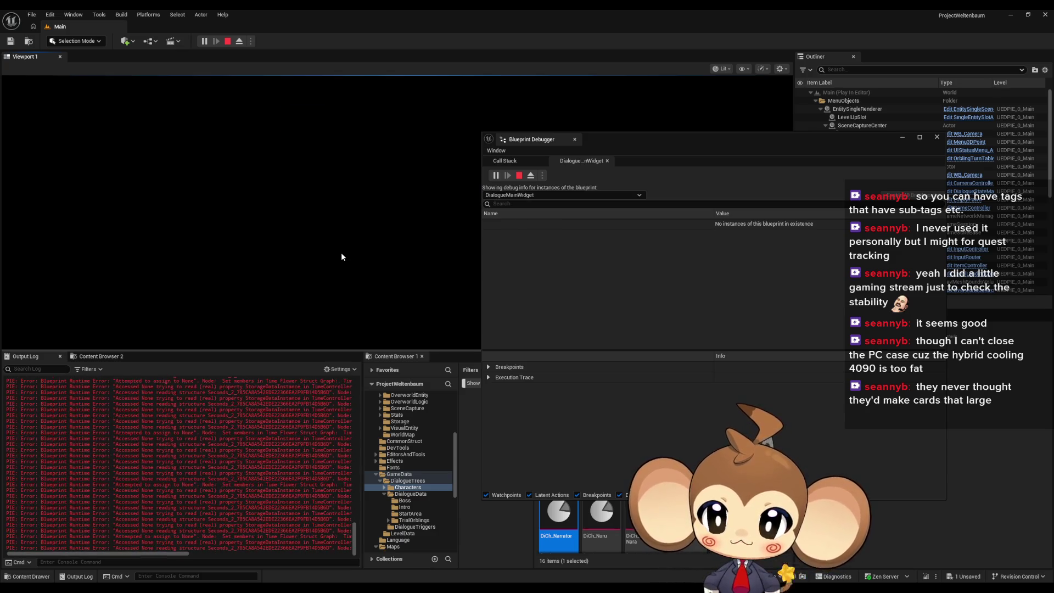
Stop the session, check the output log's options and filters, and return to AddNextCharacterToText.
{"action": "left_click", "coordinate": [227, 41]}
{"action": "right_click", "coordinate": [176, 425]}
{"action": "left_click", "coordinate": [206, 437]}
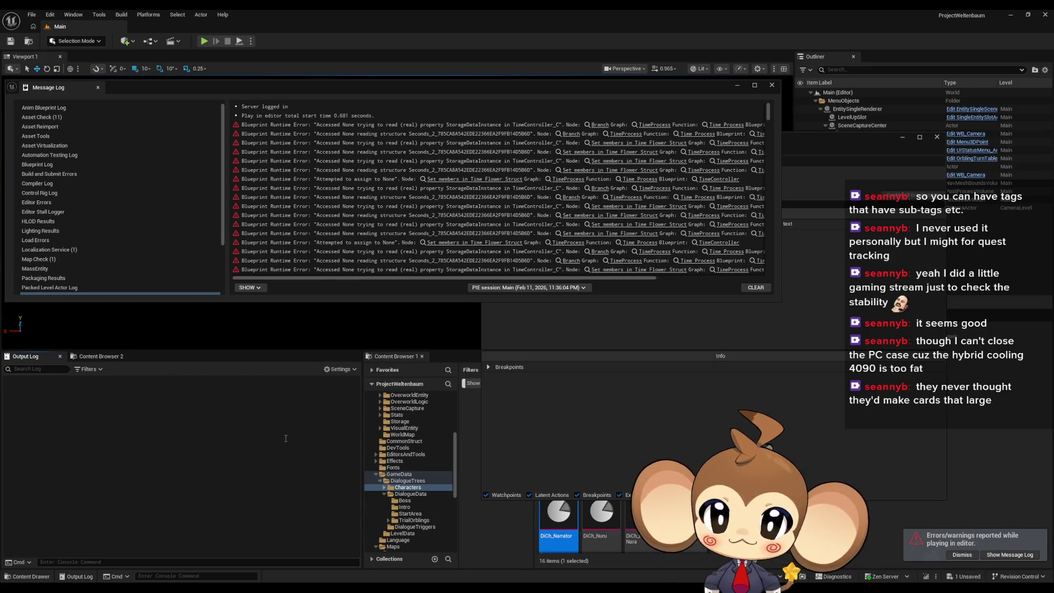
{"action": "left_click", "coordinate": [88, 369]}
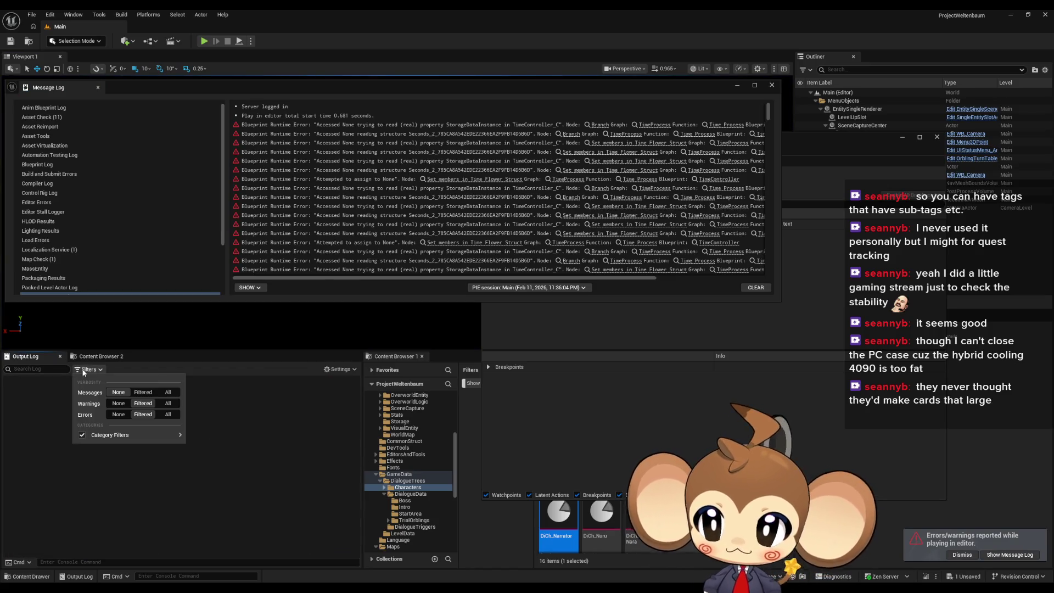
{"action": "left_click", "coordinate": [140, 392]}
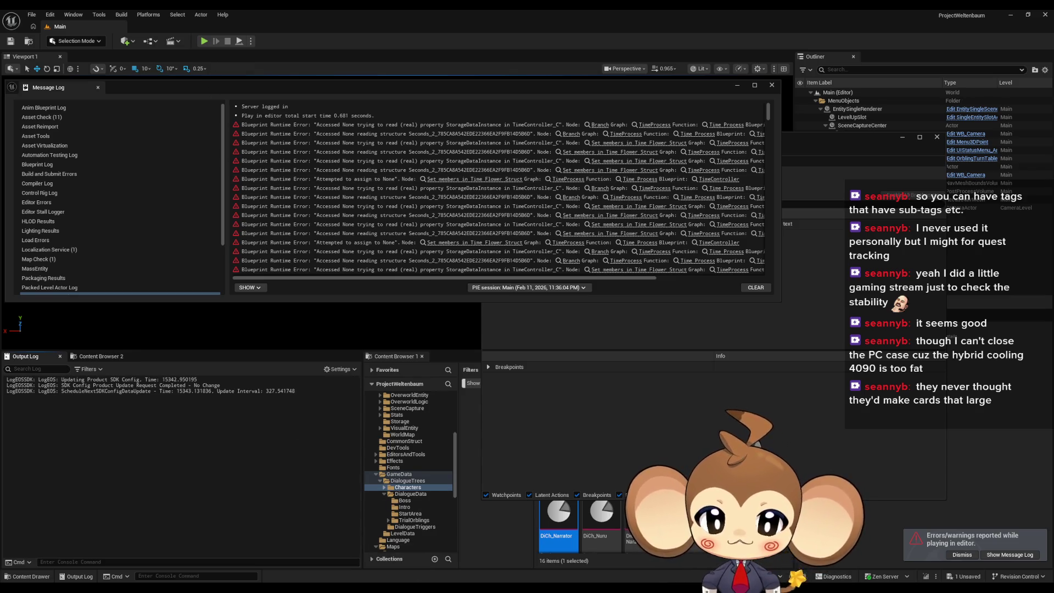
{"action": "mouse_move", "coordinate": [418, 587]}
{"action": "left_click", "coordinate": [390, 552]}
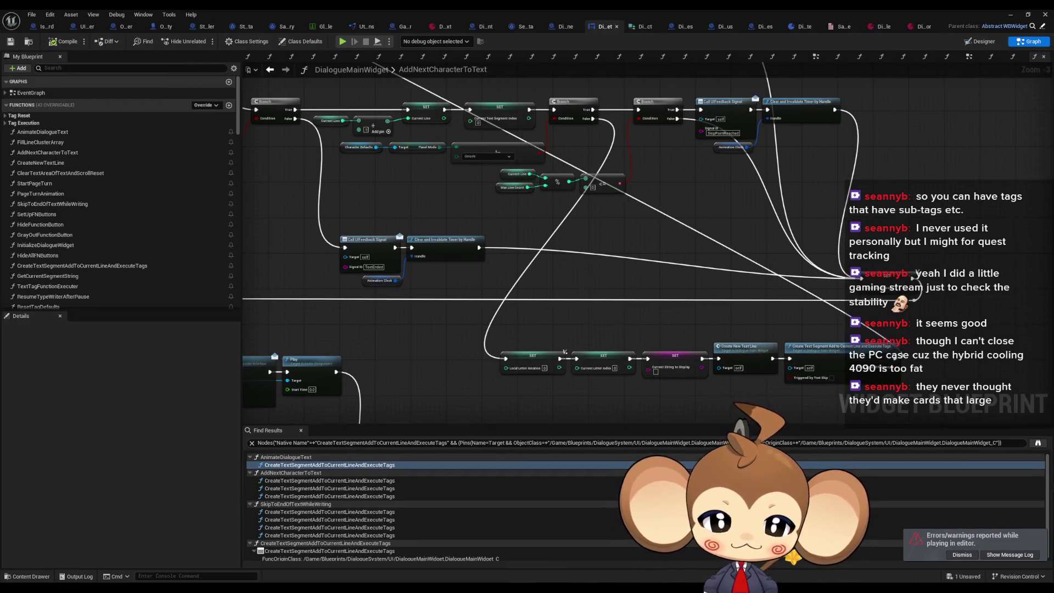
Wire SetText directly to SET and delete the Print String, Append and LENGTH debug nodes.
{"action": "scroll", "coordinate": [582, 281], "scroll_direction": "down", "scroll_amount": 3}
{"action": "scroll", "coordinate": [718, 153], "scroll_direction": "up", "scroll_amount": 6}
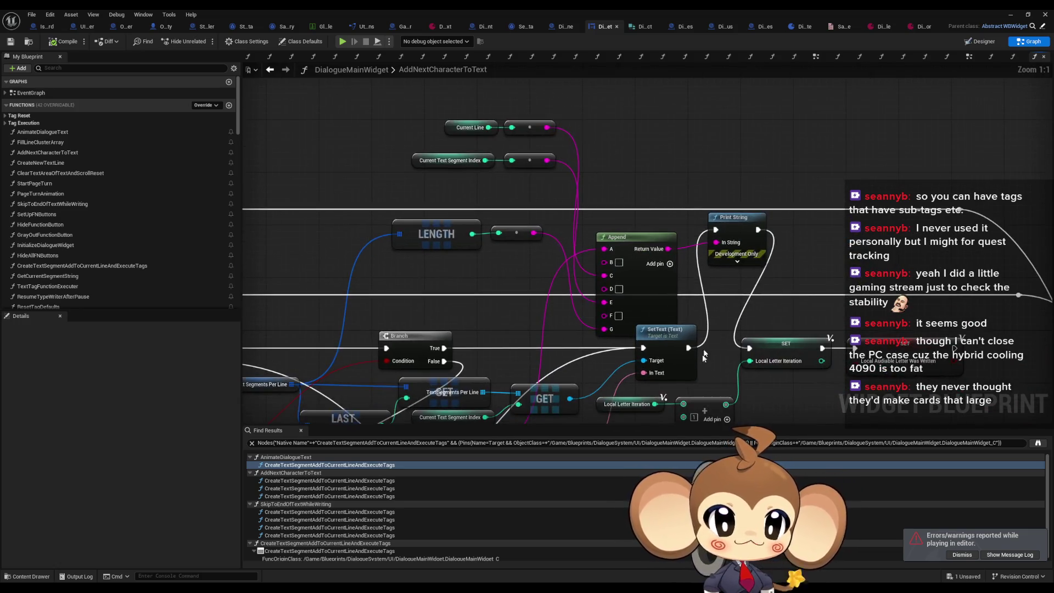
{"action": "left_click_drag", "start_coordinate": [689, 348], "coordinate": [750, 347]}
{"action": "left_click", "coordinate": [757, 243]}
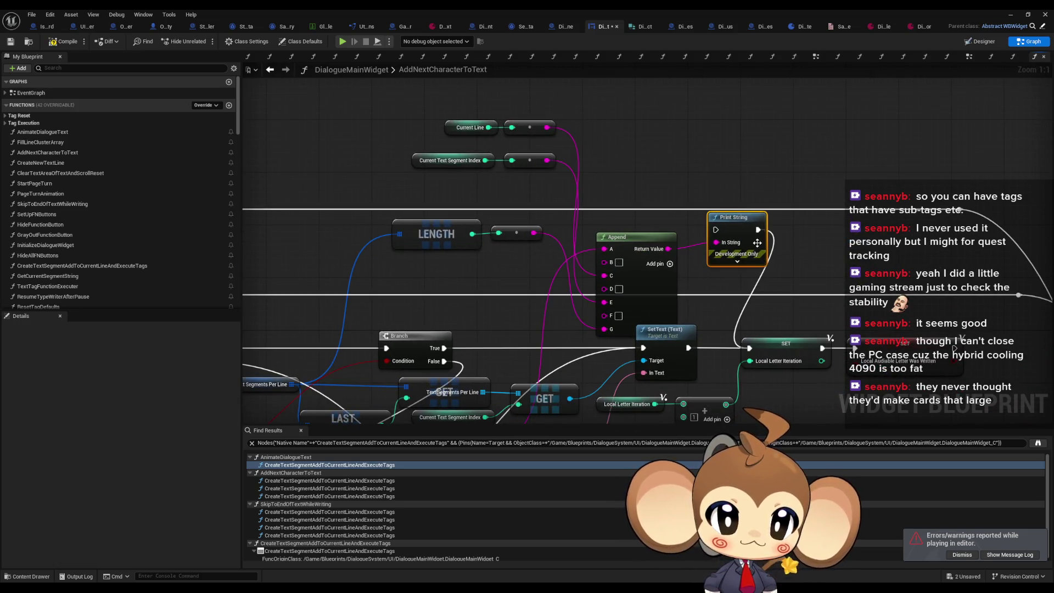
{"action": "key", "text": "Delete"}
{"action": "left_click", "coordinate": [667, 256]}
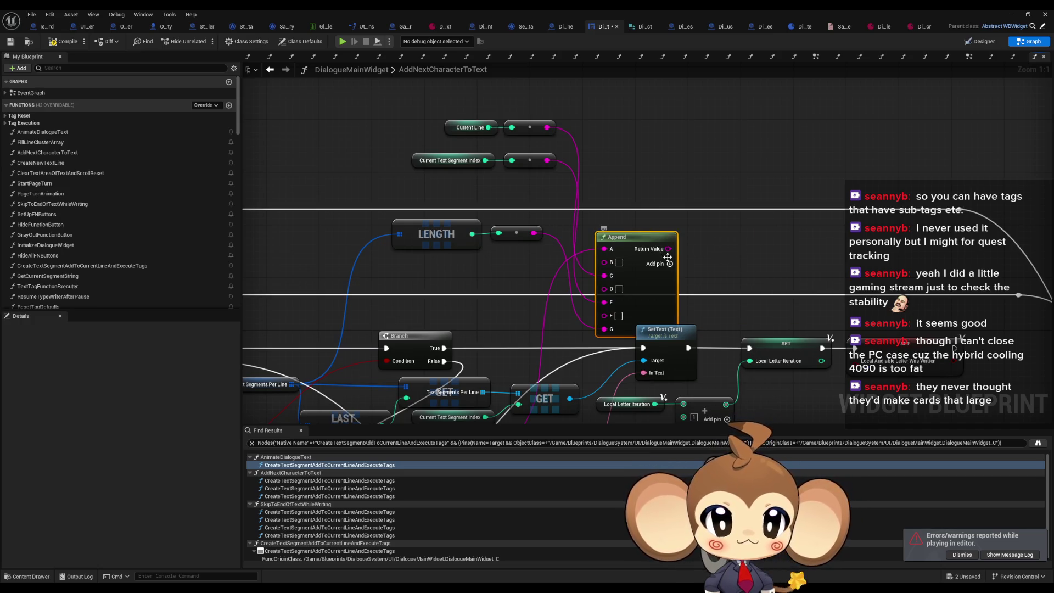
{"action": "key", "text": "Delete"}
{"action": "left_click_drag", "start_coordinate": [585, 246], "coordinate": [654, 249]}
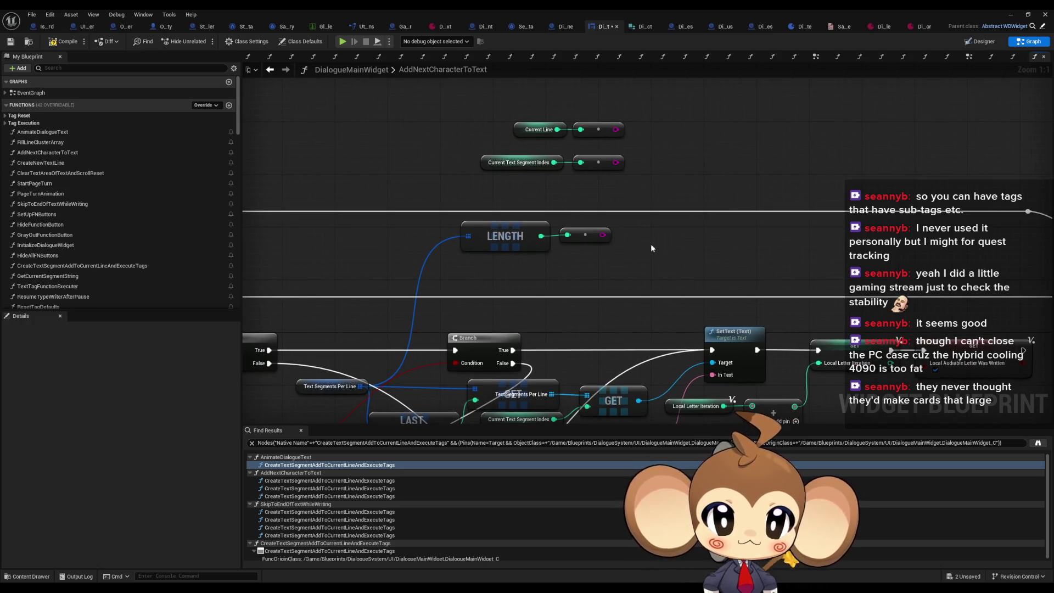
{"action": "scroll", "coordinate": [653, 248], "scroll_direction": "down", "scroll_amount": 2}
{"action": "mouse_move", "coordinate": [636, 170]}
{"action": "left_mouse_down"}
{"action": "mouse_move", "coordinate": [677, 170]}
{"action": "mouse_move", "coordinate": [691, 218]}
{"action": "mouse_move", "coordinate": [581, 89]}
{"action": "left_mouse_up"}
{"action": "key", "text": "Delete"}
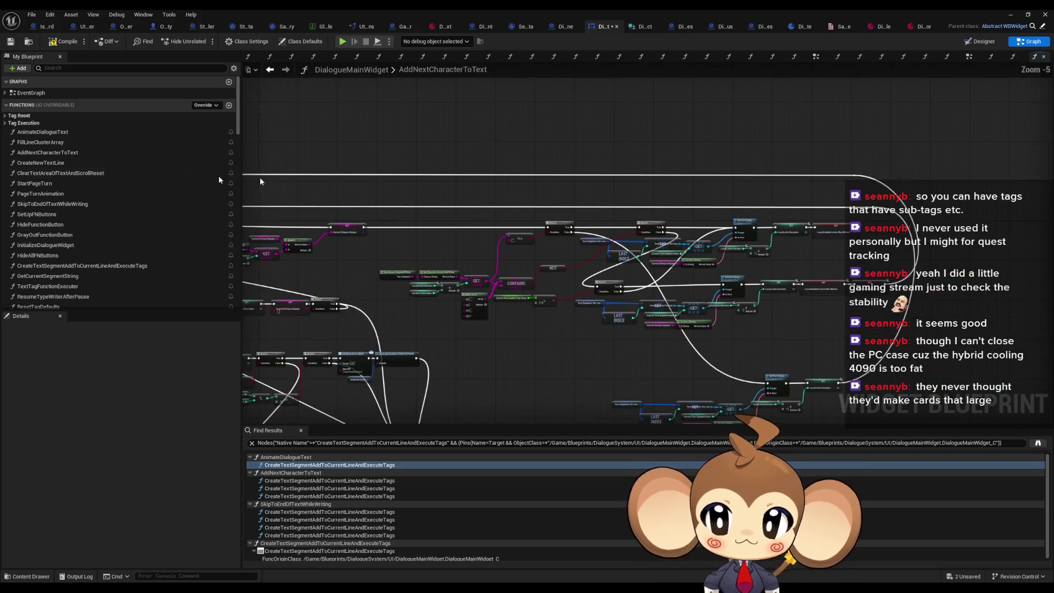
In AnimateDialogueText, align the right-hand node chain with the SET nodes and select the Current Text Segment Index SET.
{"action": "double_click", "coordinate": [42, 133]}
{"action": "scroll", "coordinate": [407, 222], "scroll_direction": "down", "scroll_amount": 7}
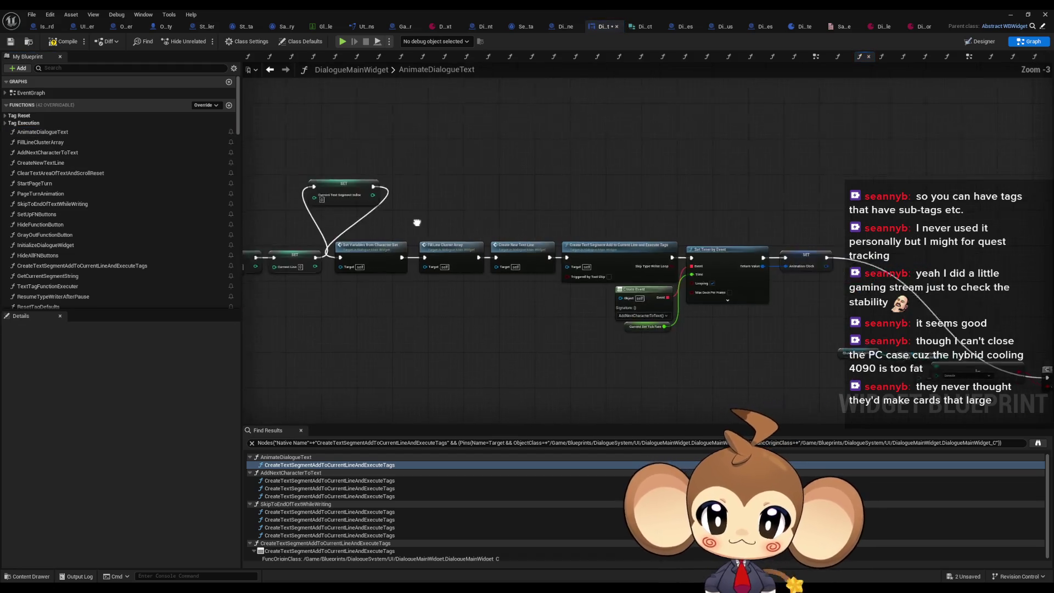
{"action": "left_click_drag", "start_coordinate": [543, 235], "coordinate": [883, 366]}
{"action": "scroll", "coordinate": [534, 223], "scroll_direction": "up", "scroll_amount": 7}
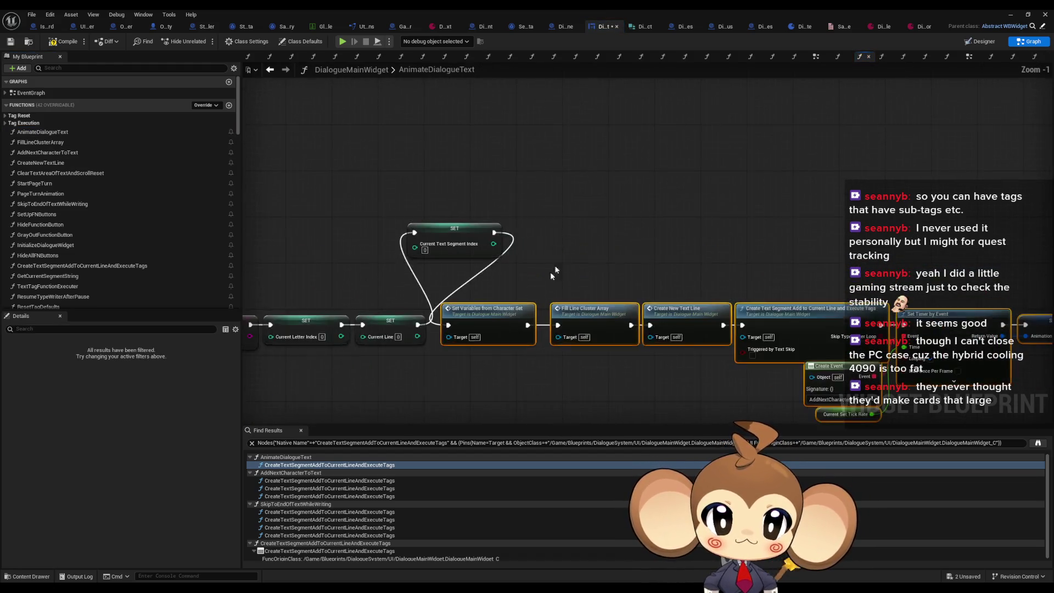
{"action": "left_click_drag", "start_coordinate": [533, 222], "coordinate": [560, 328]}
{"action": "left_click", "coordinate": [556, 229]}
{"action": "scroll", "coordinate": [581, 222], "scroll_direction": "down", "scroll_amount": 2}
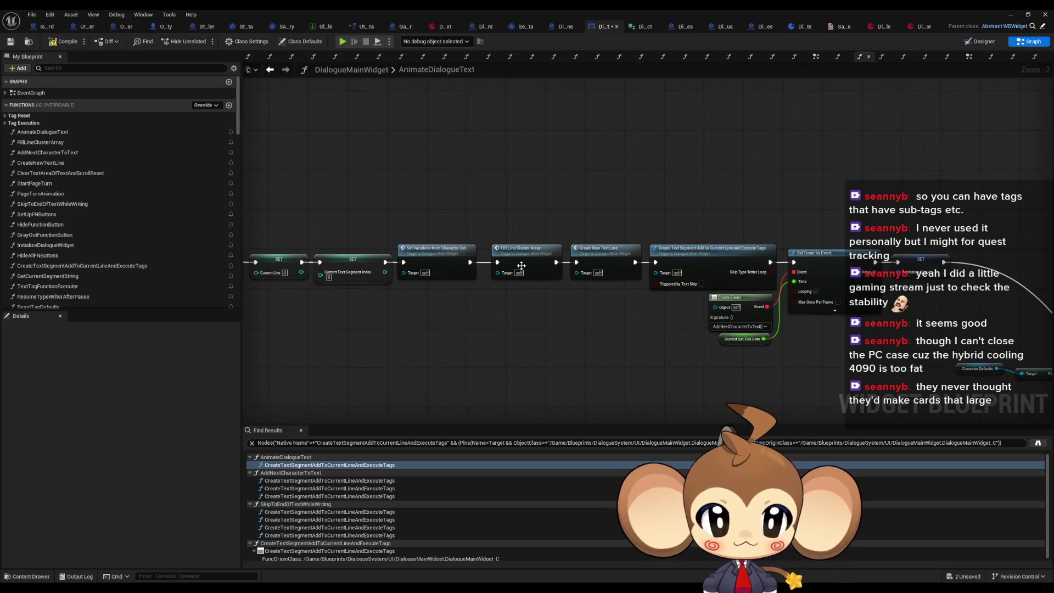
{"action": "left_click_drag", "start_coordinate": [357, 218], "coordinate": [383, 322]}
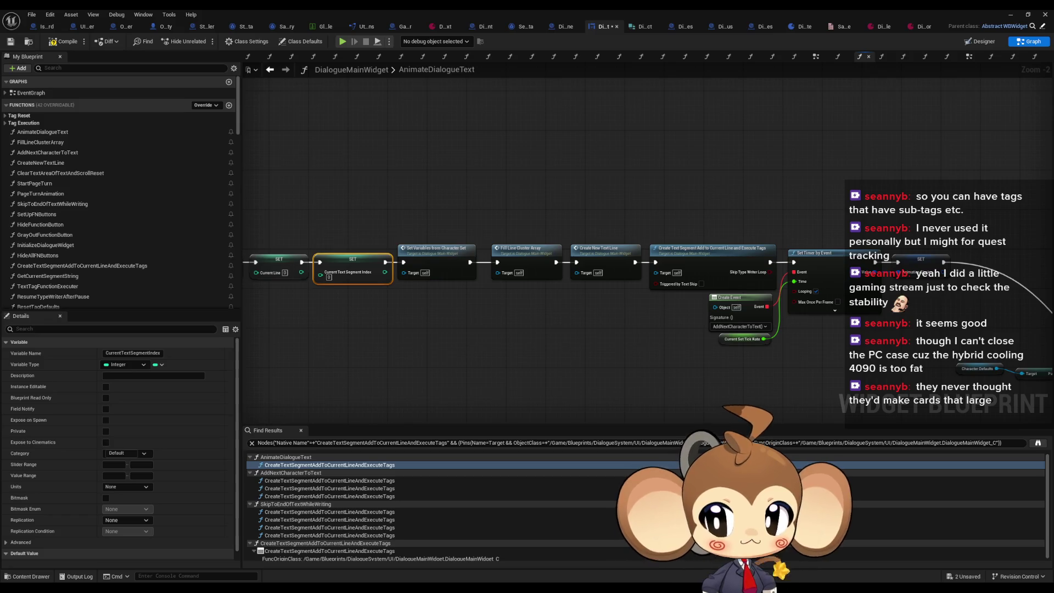
{"action": "right_click", "coordinate": [446, 264]}
{"action": "mouse_move", "coordinate": [574, 345]}
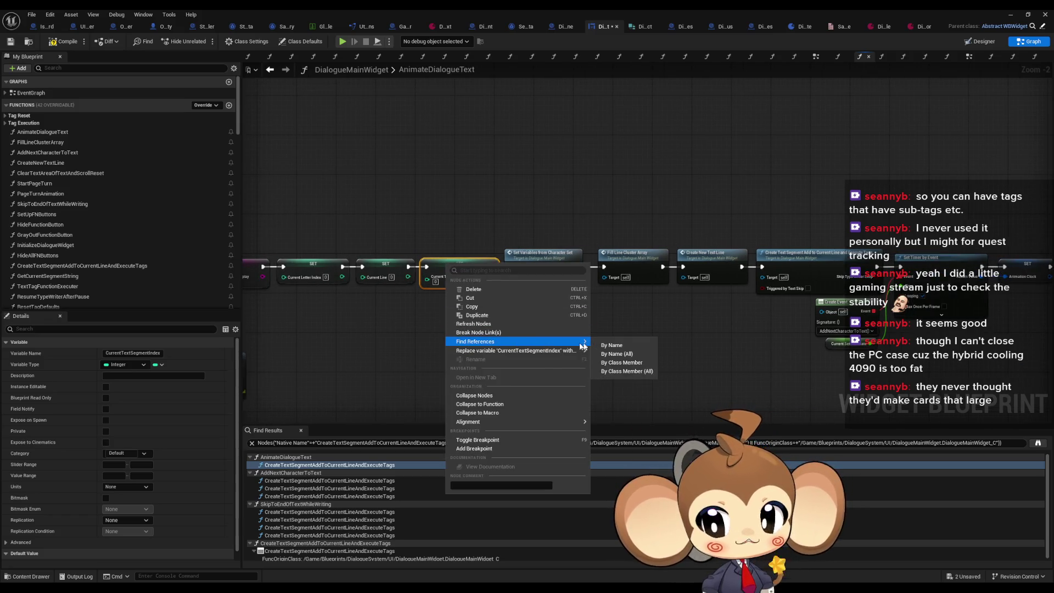
{"action": "left_click", "coordinate": [615, 363]}
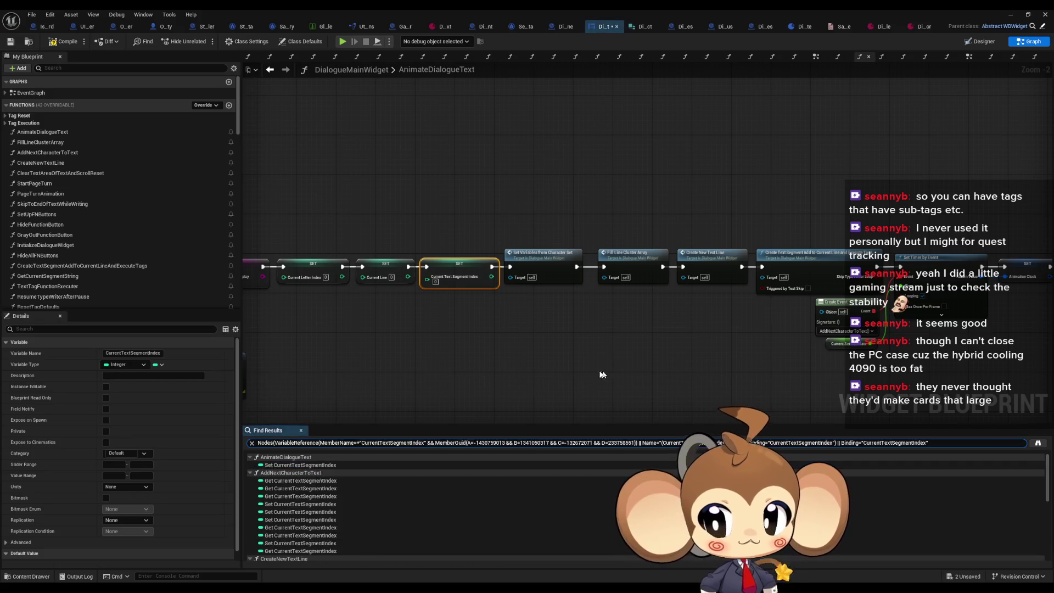
{"action": "left_click", "coordinate": [299, 465]}
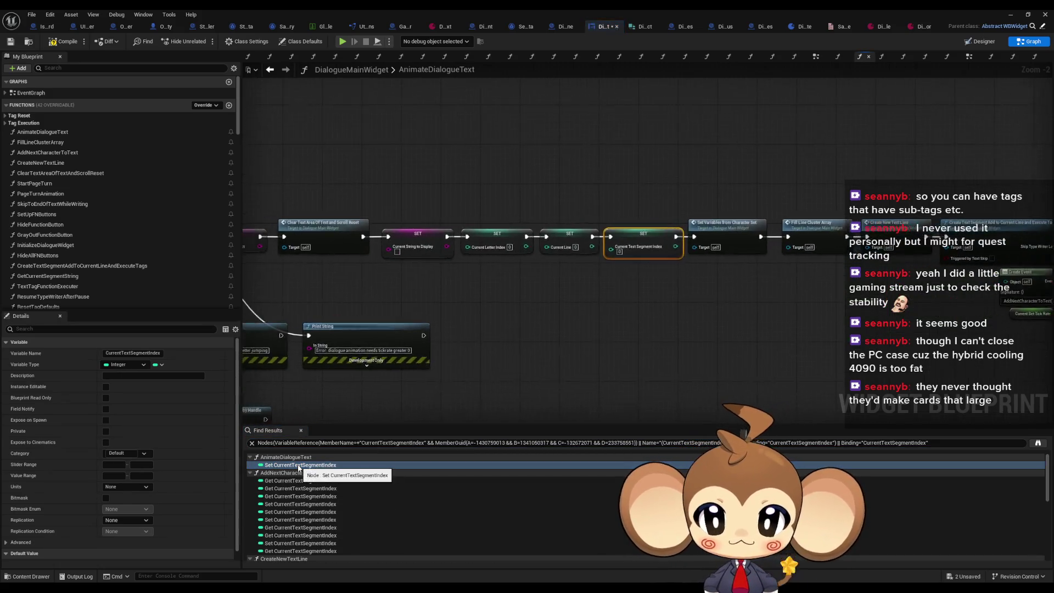
{"action": "left_click", "coordinate": [286, 511]}
{"action": "scroll", "coordinate": [292, 505], "scroll_direction": "down", "scroll_amount": 3}
{"action": "left_click", "coordinate": [282, 499]}
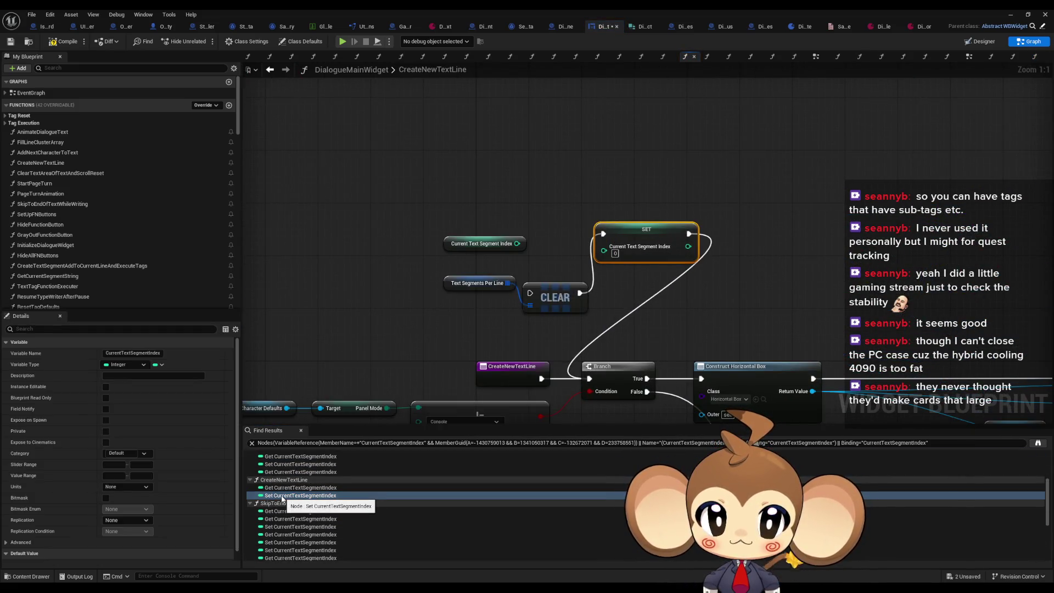
{"action": "left_click_drag", "start_coordinate": [416, 196], "coordinate": [642, 315]}
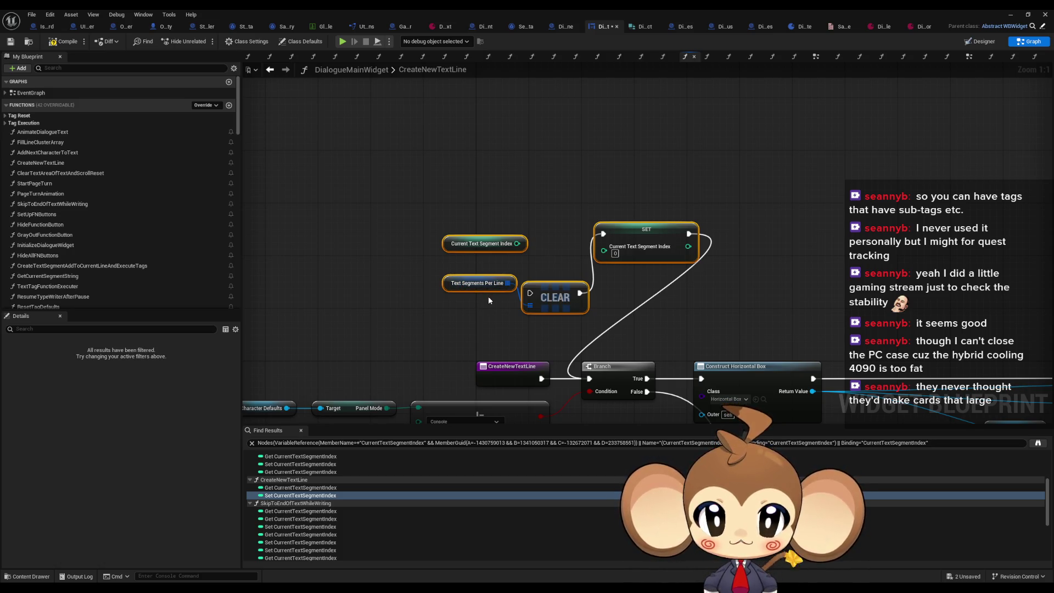
{"action": "key", "text": "Delete"}
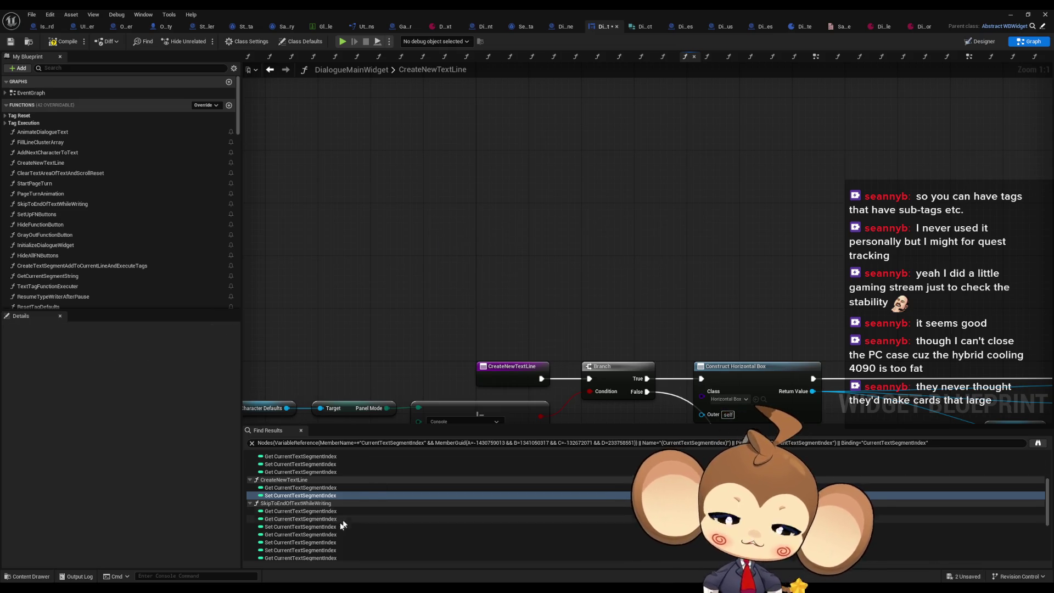
{"action": "scroll", "coordinate": [300, 513], "scroll_direction": "down", "scroll_amount": 1}
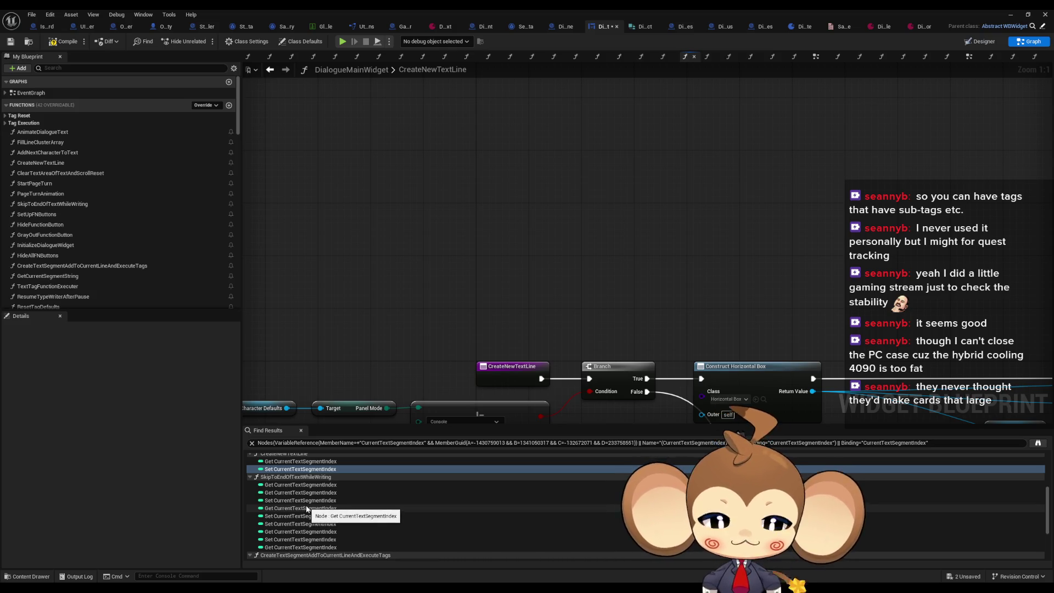
{"action": "left_click", "coordinate": [279, 517]}
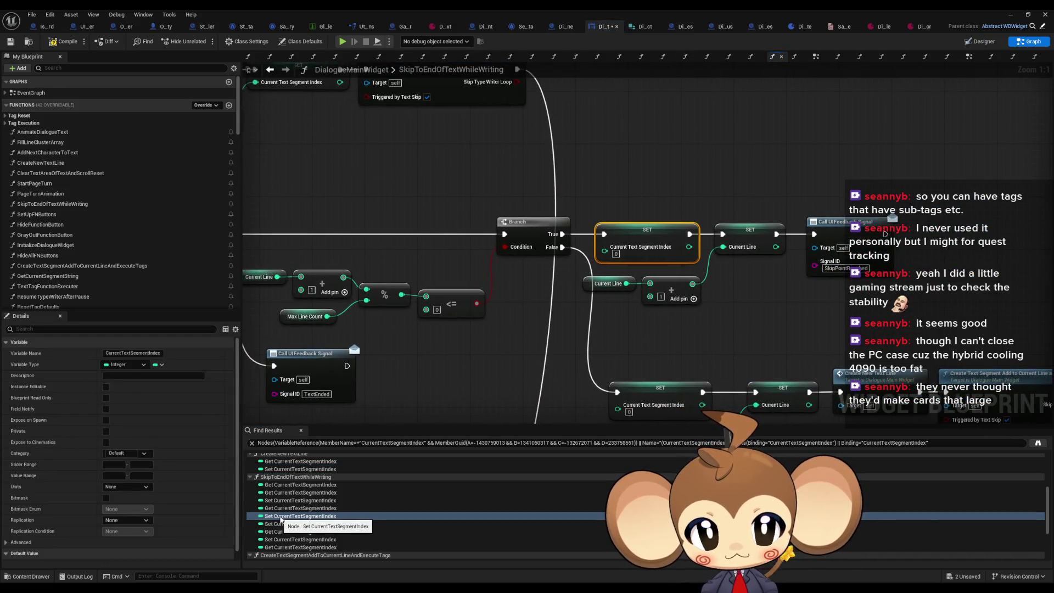
{"action": "left_click", "coordinate": [281, 524]}
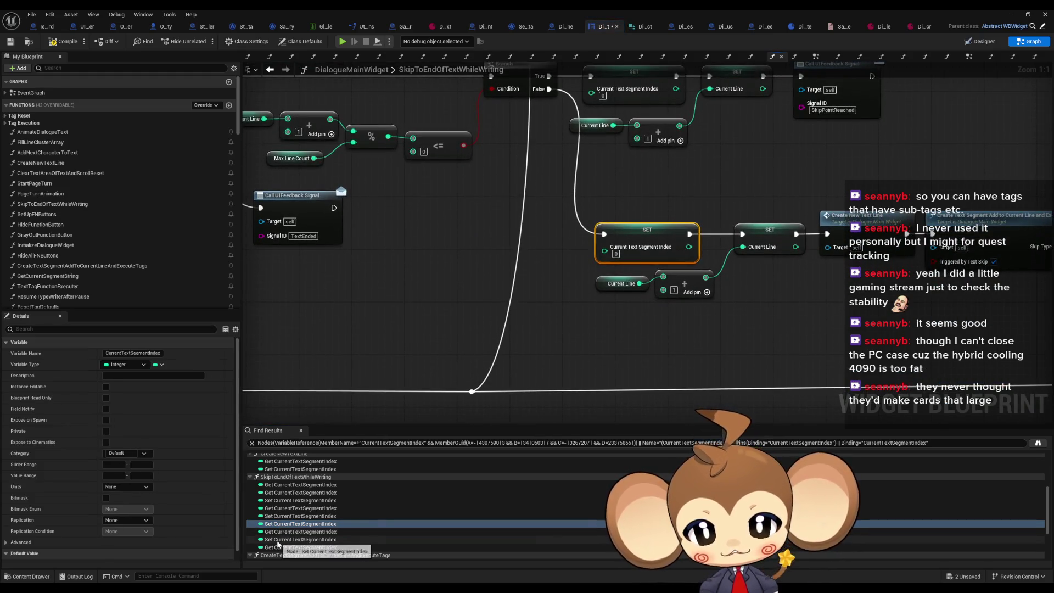
{"action": "left_click", "coordinate": [279, 540]}
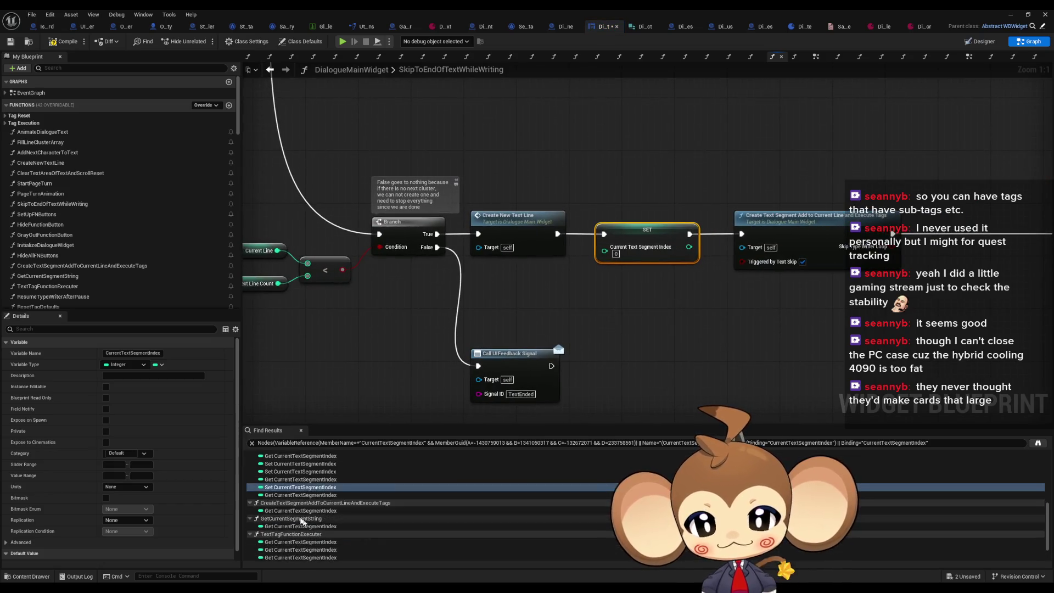
{"action": "left_click", "coordinate": [249, 477]}
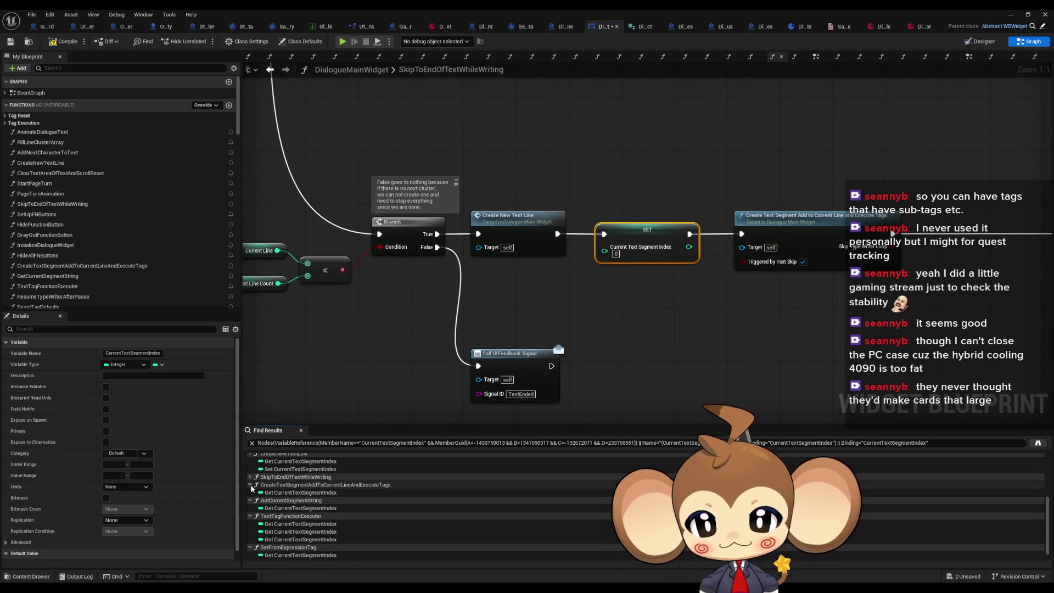
{"action": "scroll", "coordinate": [285, 497], "scroll_direction": "up", "scroll_amount": 3}
{"action": "scroll", "coordinate": [296, 501], "scroll_direction": "up", "scroll_amount": 3}
{"action": "double_click", "coordinate": [297, 504]}
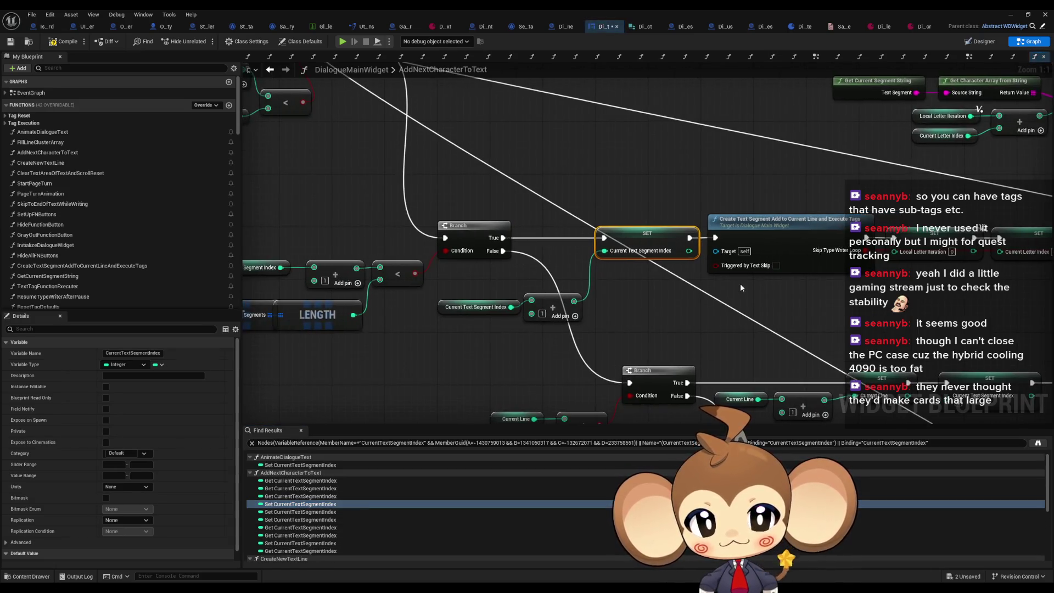
{"action": "scroll", "coordinate": [740, 283], "scroll_direction": "down", "scroll_amount": 4}
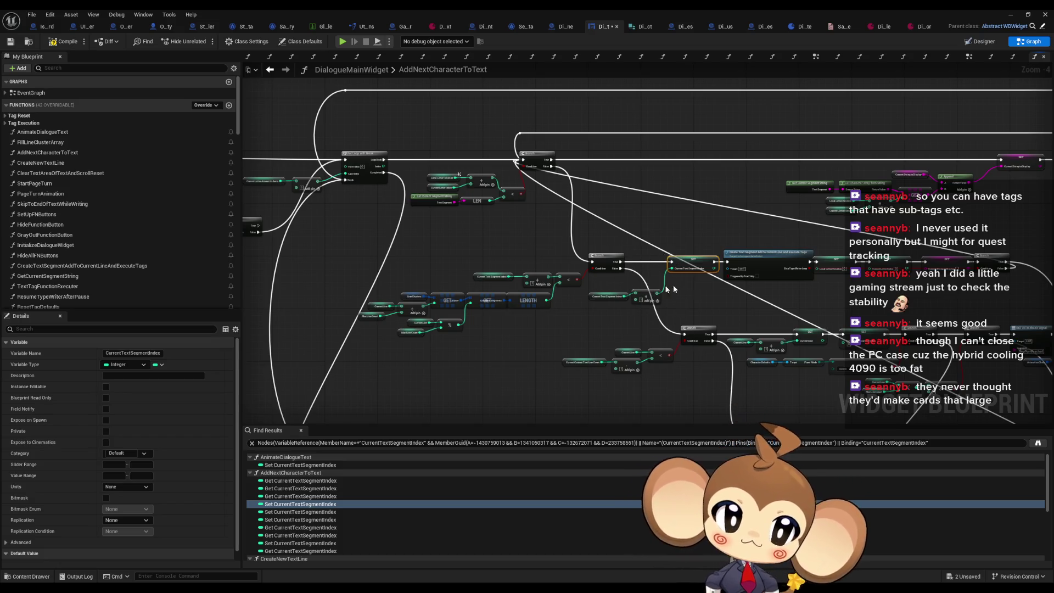
{"action": "left_click_drag", "start_coordinate": [657, 296], "coordinate": [555, 309]}
{"action": "left_click_drag", "start_coordinate": [653, 307], "coordinate": [579, 306]}
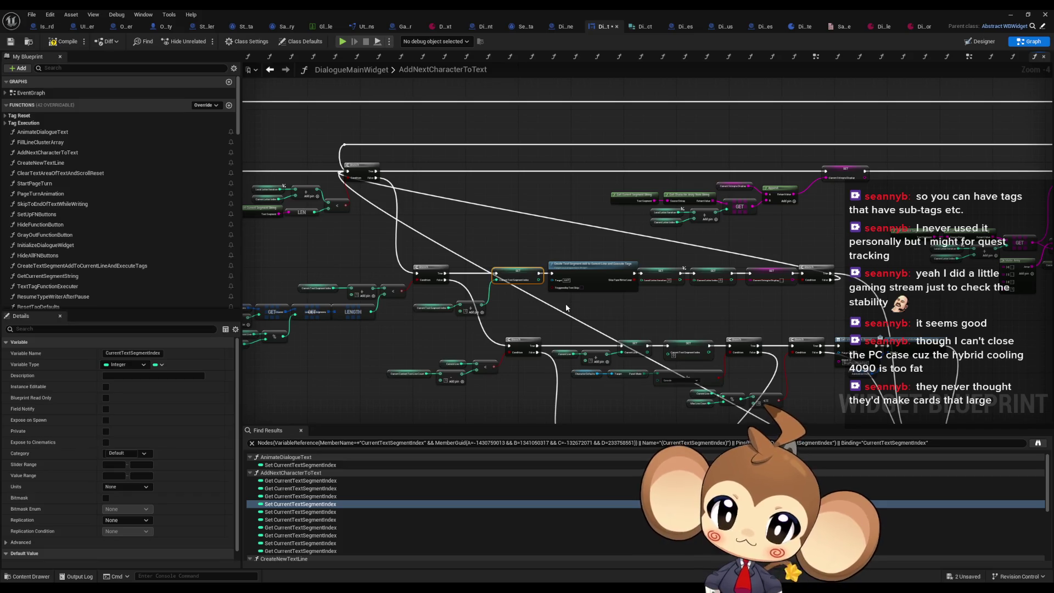
{"action": "mouse_move", "coordinate": [562, 310]}
{"action": "left_mouse_down"}
{"action": "mouse_move", "coordinate": [591, 308]}
{"action": "mouse_move", "coordinate": [615, 272]}
{"action": "left_mouse_up"}
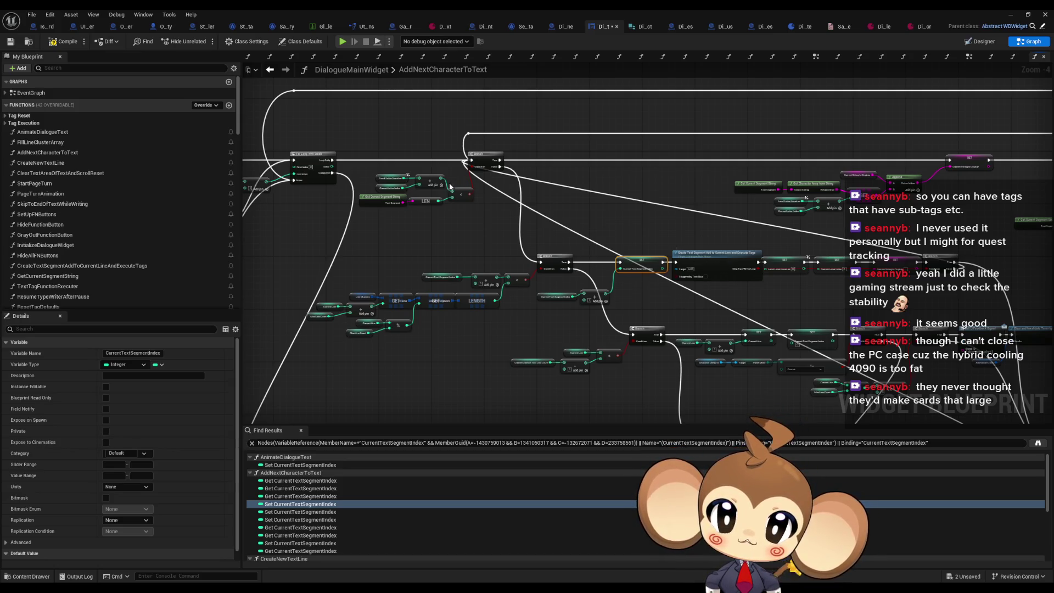
{"action": "scroll", "coordinate": [406, 189], "scroll_direction": "up", "scroll_amount": 4}
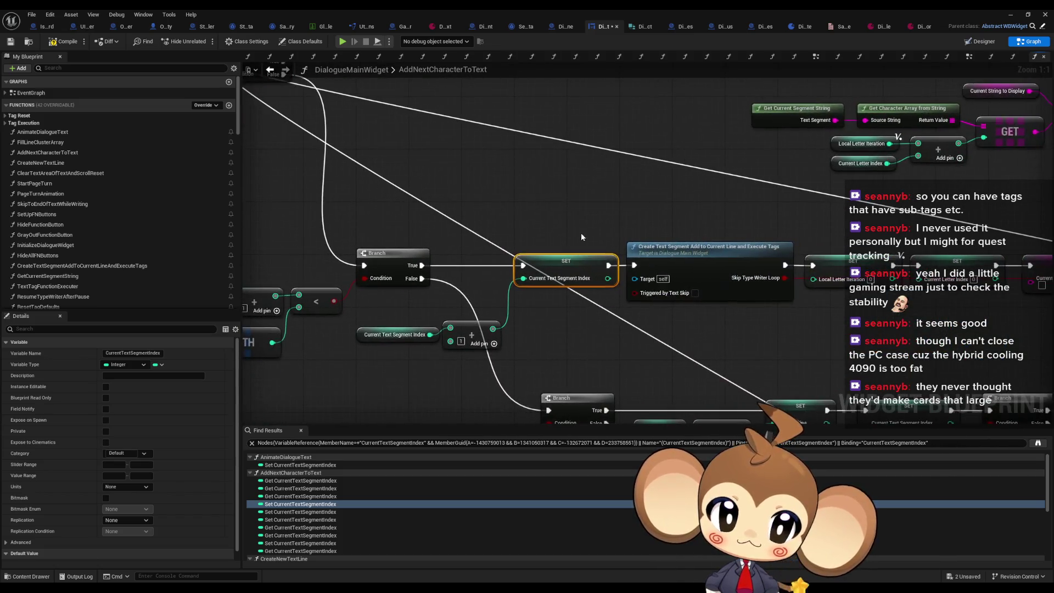
{"action": "left_click_drag", "start_coordinate": [677, 219], "coordinate": [723, 331]}
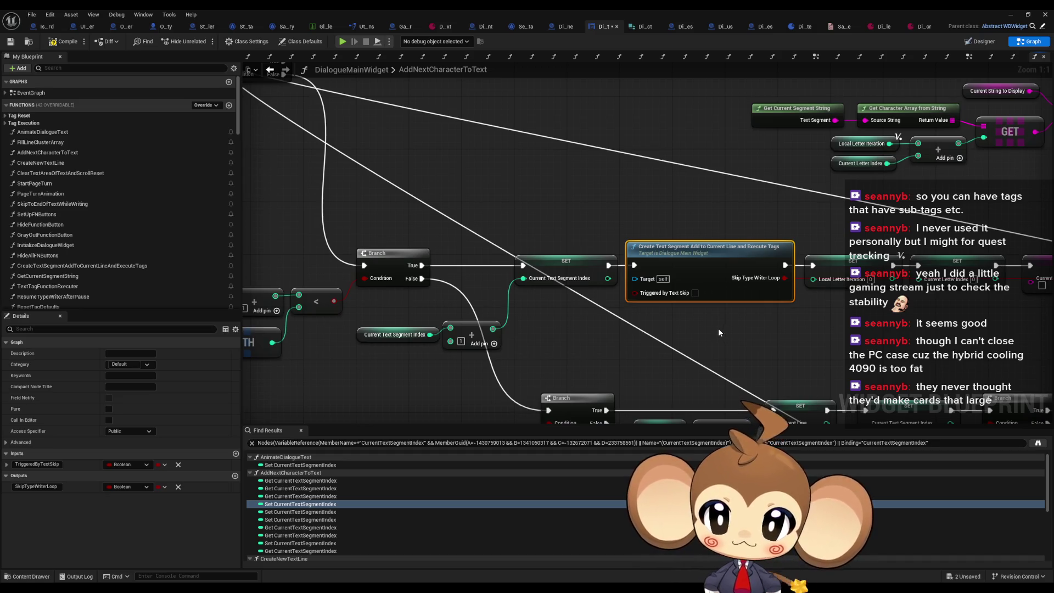
{"action": "scroll", "coordinate": [622, 308], "scroll_direction": "down", "scroll_amount": 3}
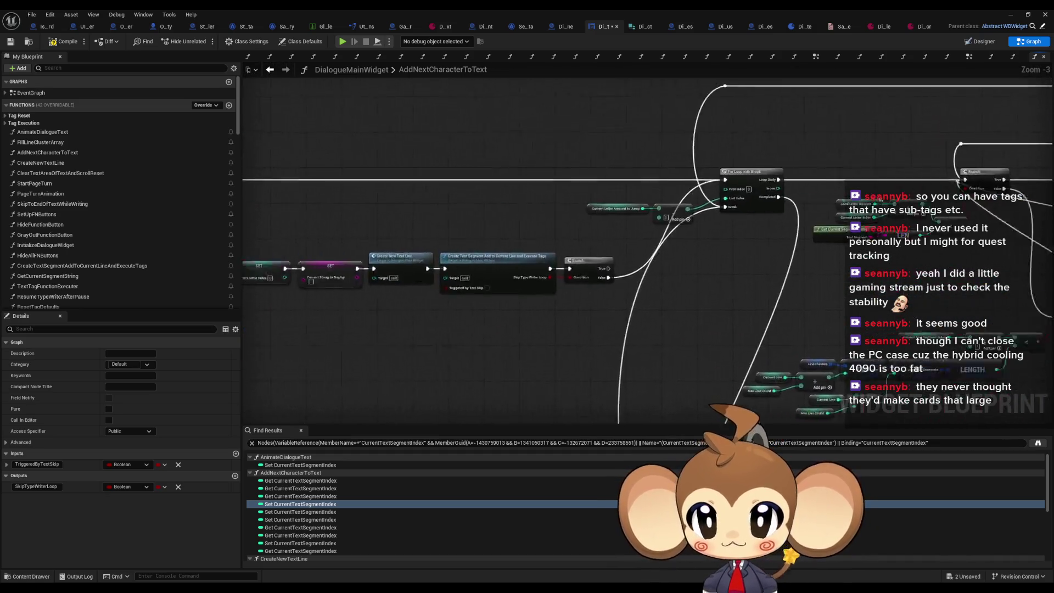
{"action": "scroll", "coordinate": [442, 207], "scroll_direction": "up", "scroll_amount": 3}
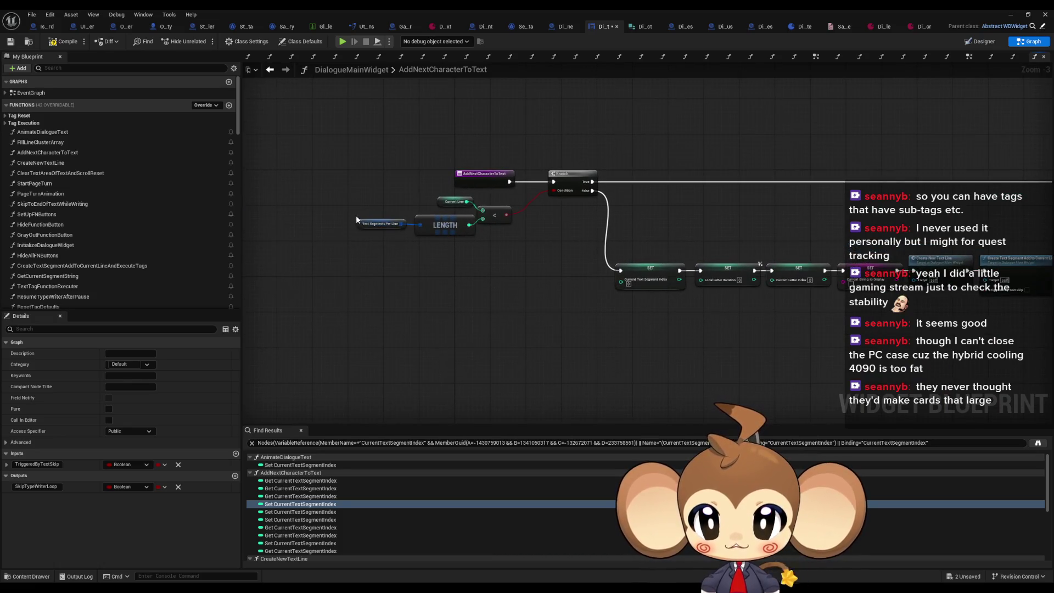
{"action": "left_click_drag", "start_coordinate": [366, 212], "coordinate": [571, 245]}
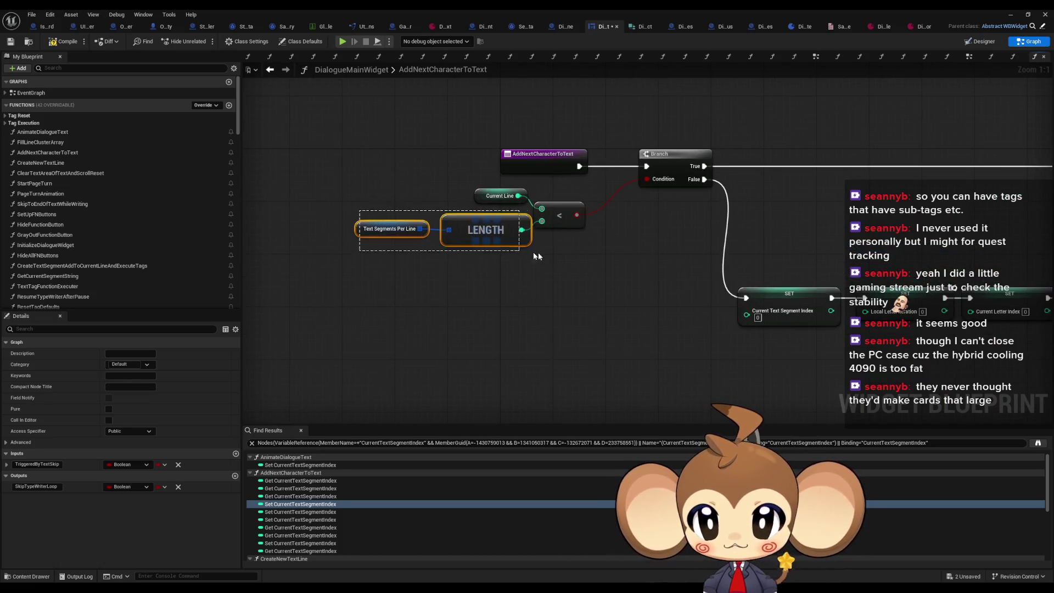
{"action": "scroll", "coordinate": [544, 263], "scroll_direction": "down", "scroll_amount": 2}
{"action": "scroll", "coordinate": [631, 274], "scroll_direction": "down", "scroll_amount": 2}
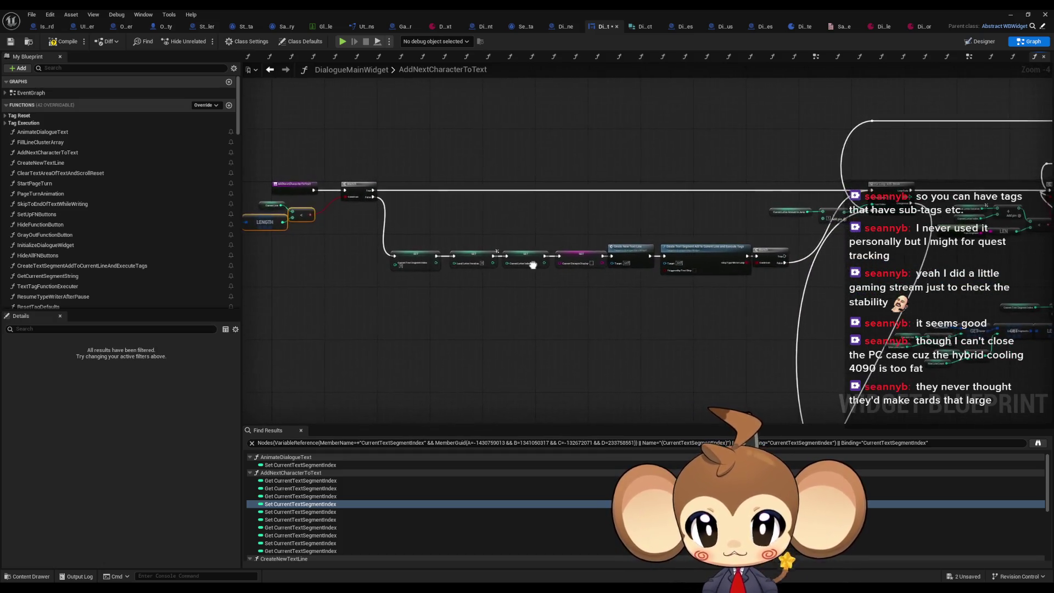
{"action": "left_click_drag", "start_coordinate": [541, 266], "coordinate": [650, 272]}
{"action": "scroll", "coordinate": [386, 225], "scroll_direction": "up", "scroll_amount": 2}
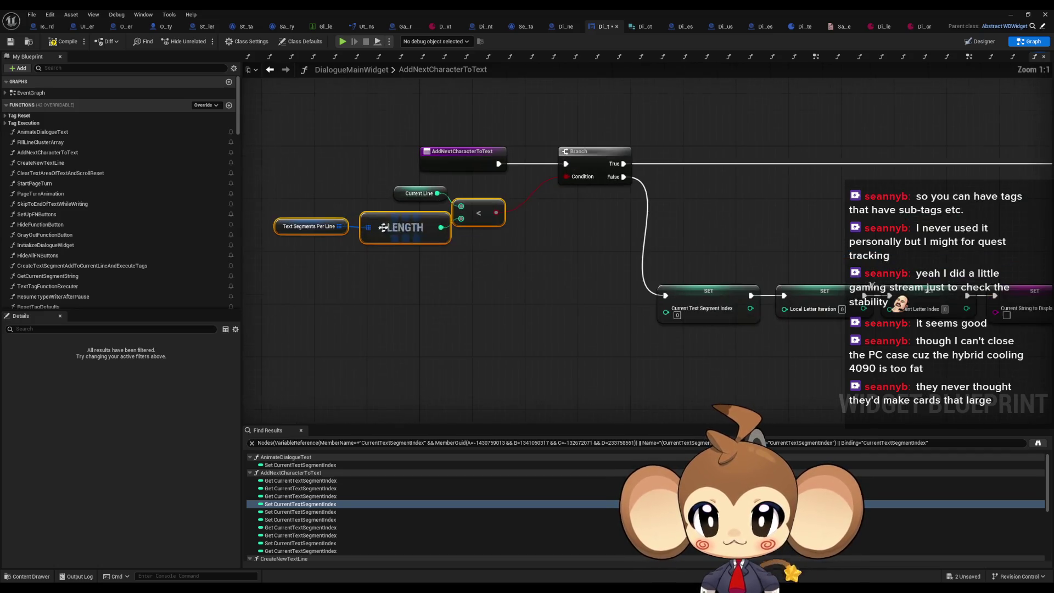
{"action": "scroll", "coordinate": [512, 214], "scroll_direction": "down", "scroll_amount": 3}
{"action": "scroll", "coordinate": [714, 230], "scroll_direction": "down", "scroll_amount": 1}
{"action": "left_click_drag", "start_coordinate": [644, 224], "coordinate": [644, 273]}
{"action": "scroll", "coordinate": [487, 296], "scroll_direction": "up", "scroll_amount": 4}
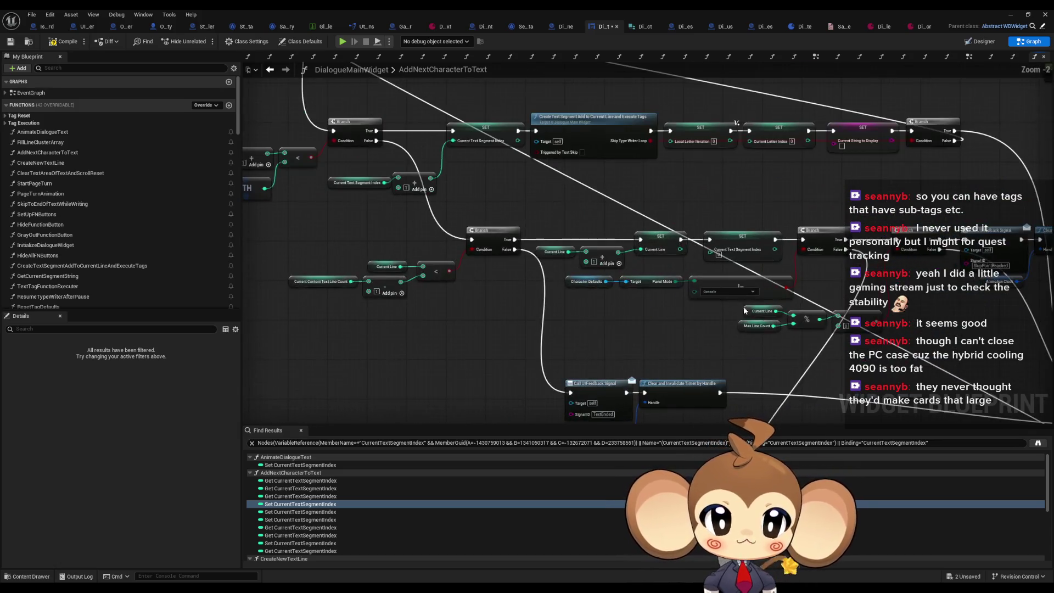
{"action": "left_click", "coordinate": [475, 242]}
{"action": "scroll", "coordinate": [487, 293], "scroll_direction": "down", "scroll_amount": 5}
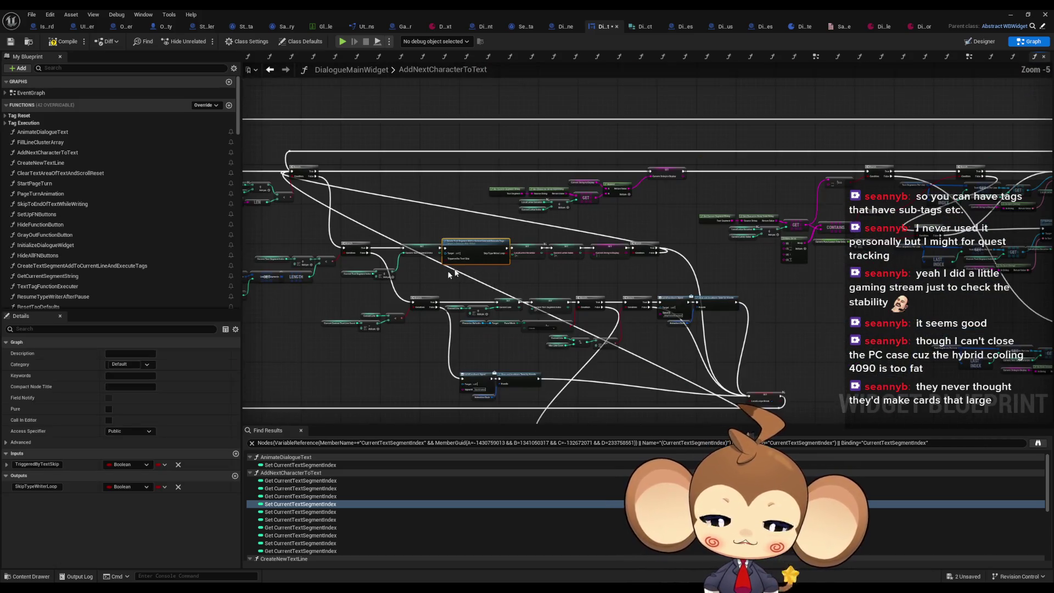
{"action": "scroll", "coordinate": [585, 276], "scroll_direction": "up", "scroll_amount": 2}
{"action": "left_click_drag", "start_coordinate": [882, 273], "coordinate": [666, 267]}
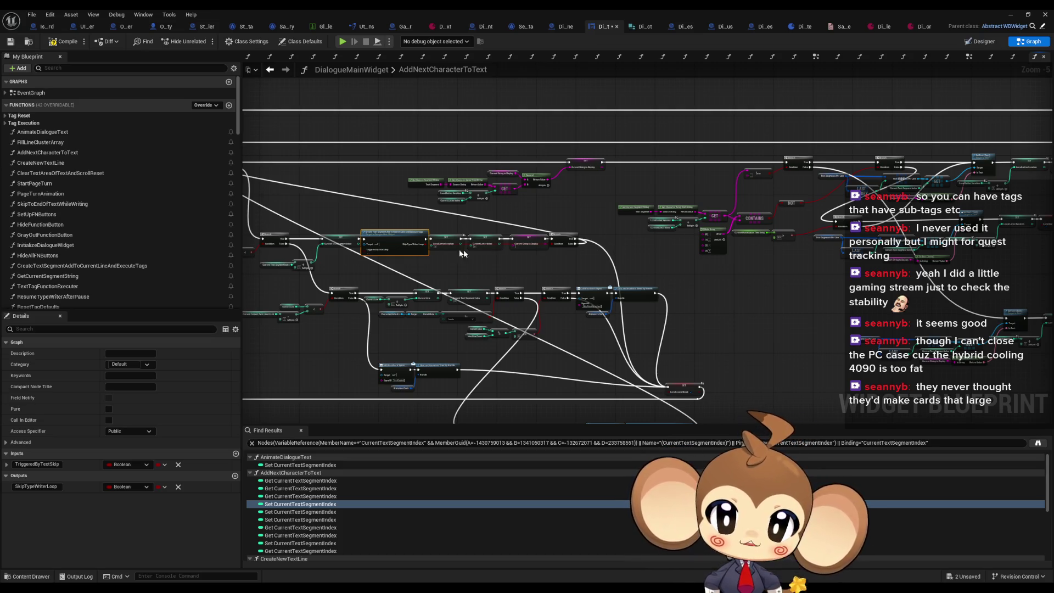
{"action": "left_click_drag", "start_coordinate": [473, 254], "coordinate": [580, 250]}
{"action": "left_click", "coordinate": [578, 258]}
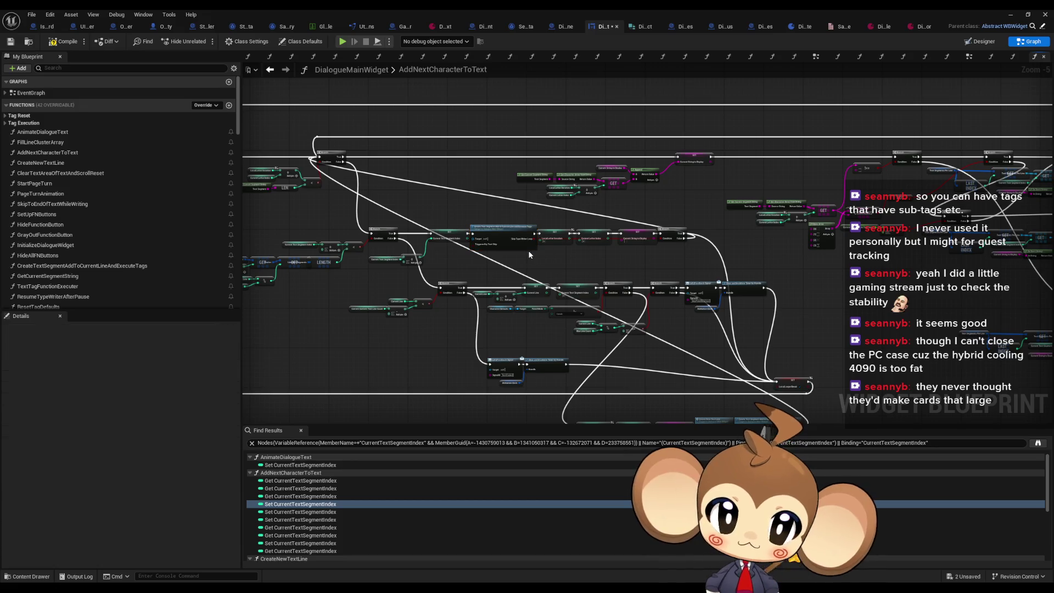
{"action": "scroll", "coordinate": [582, 258], "scroll_direction": "up", "scroll_amount": 3}
{"action": "mouse_move", "coordinate": [597, 262]}
{"action": "left_mouse_down"}
{"action": "mouse_move", "coordinate": [607, 204]}
{"action": "mouse_move", "coordinate": [590, 301]}
{"action": "left_mouse_up"}
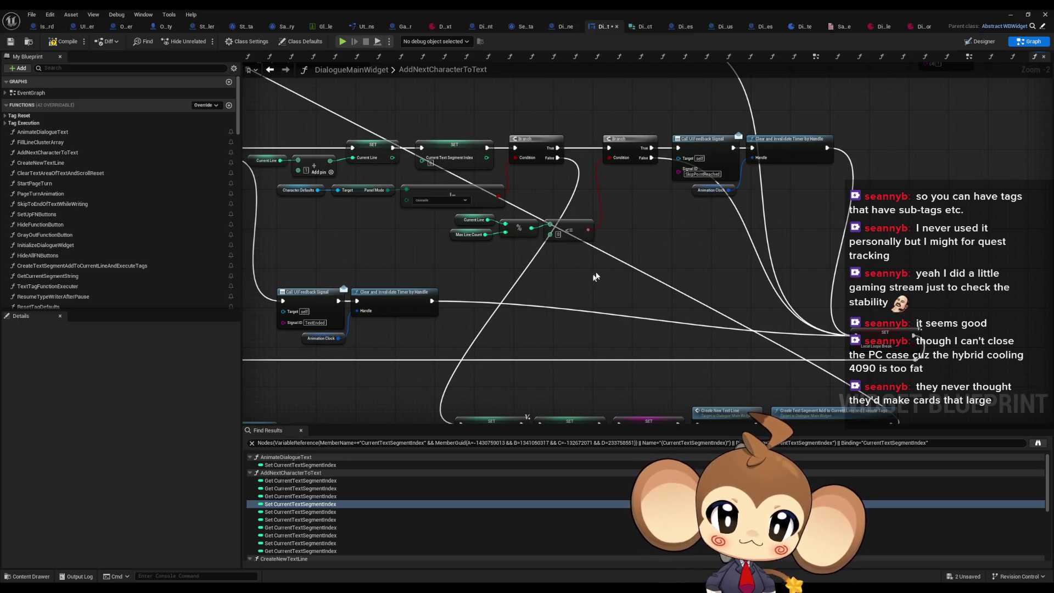
{"action": "scroll", "coordinate": [609, 307], "scroll_direction": "down", "scroll_amount": 2}
{"action": "scroll", "coordinate": [609, 311], "scroll_direction": "up", "scroll_amount": 1}
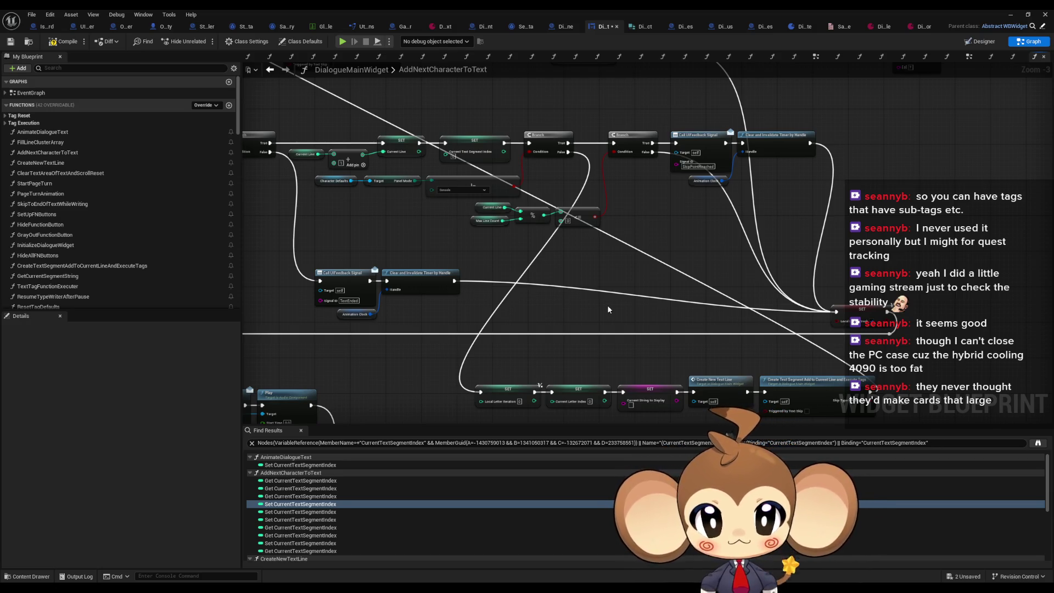
{"action": "left_click_drag", "start_coordinate": [606, 310], "coordinate": [545, 253]}
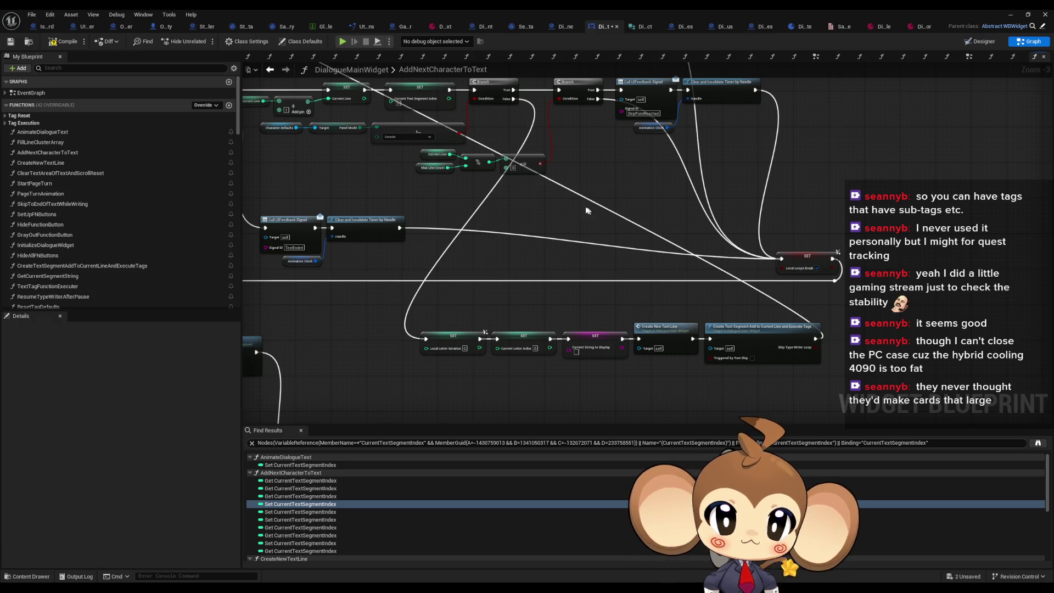
{"action": "left_click_drag", "start_coordinate": [584, 209], "coordinate": [589, 245]}
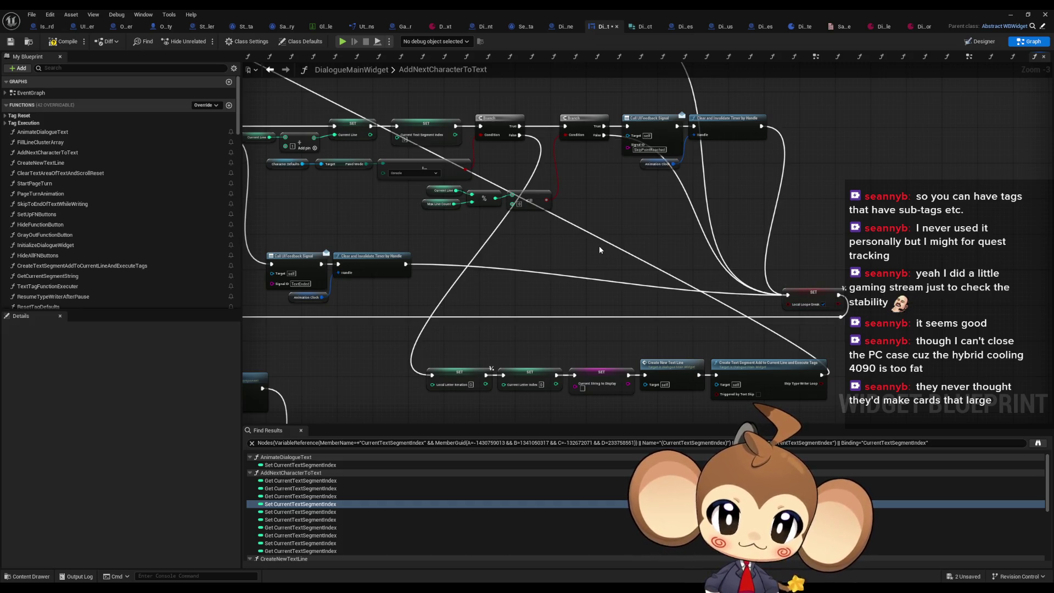
{"action": "left_click_drag", "start_coordinate": [600, 249], "coordinate": [637, 239]}
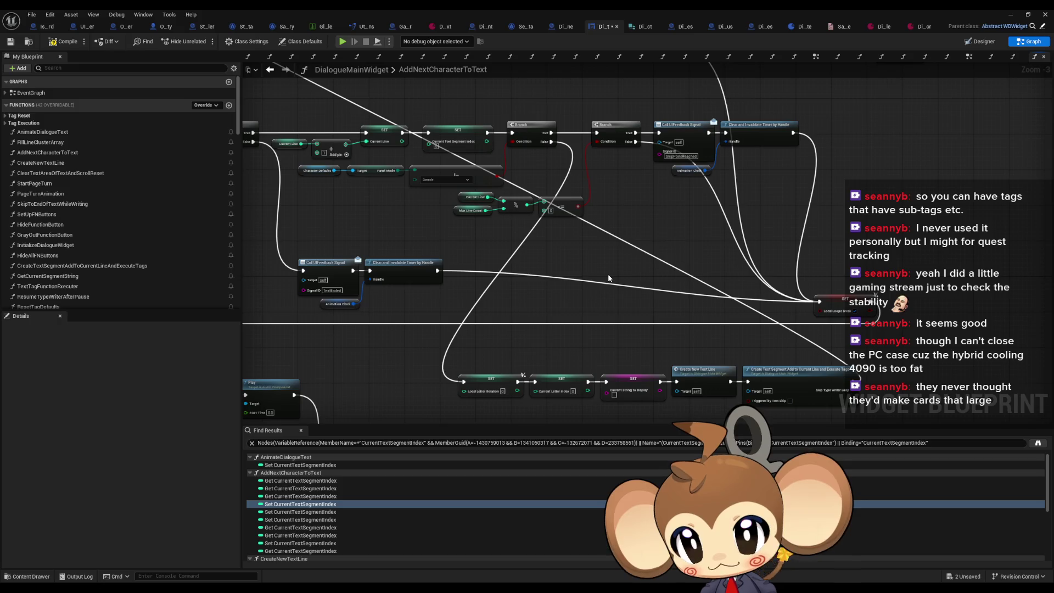
{"action": "scroll", "coordinate": [609, 278], "scroll_direction": "down", "scroll_amount": 3}
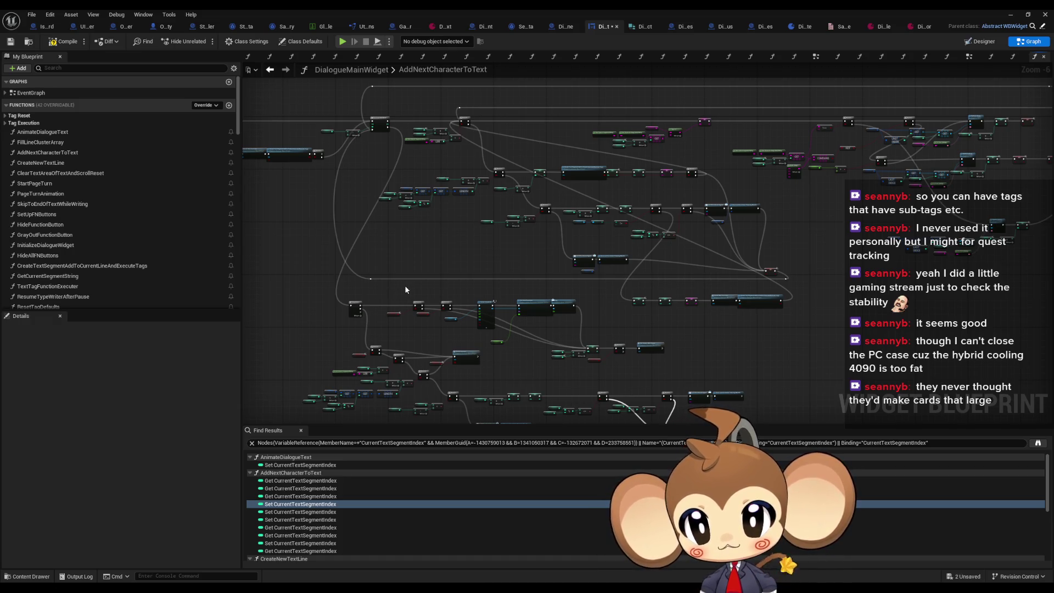
{"action": "scroll", "coordinate": [490, 285], "scroll_direction": "up", "scroll_amount": 2}
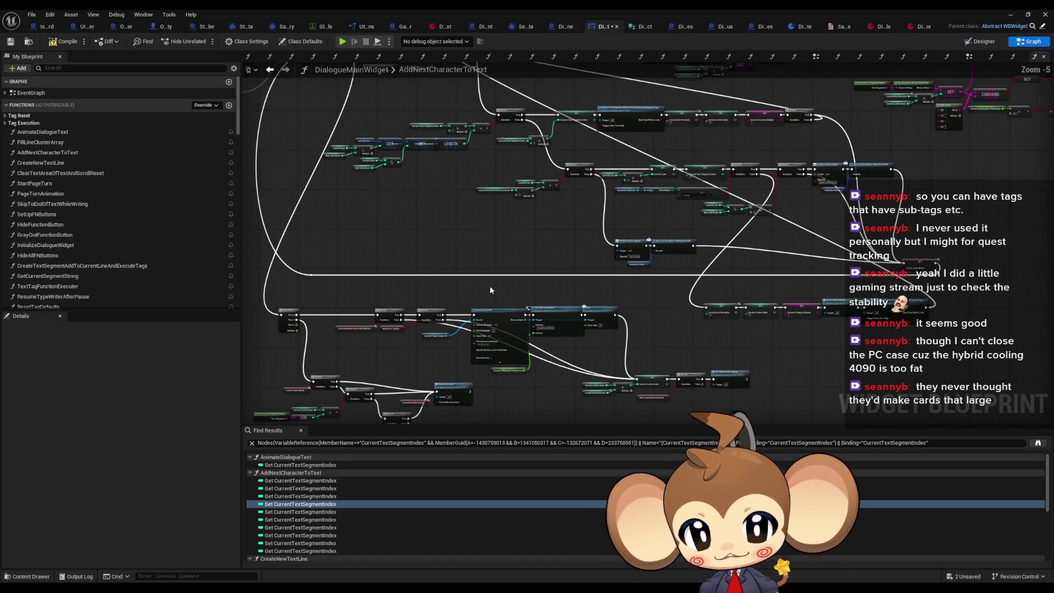
{"action": "scroll", "coordinate": [670, 314], "scroll_direction": "up", "scroll_amount": 1}
{"action": "left_click_drag", "start_coordinate": [670, 315], "coordinate": [617, 318]}
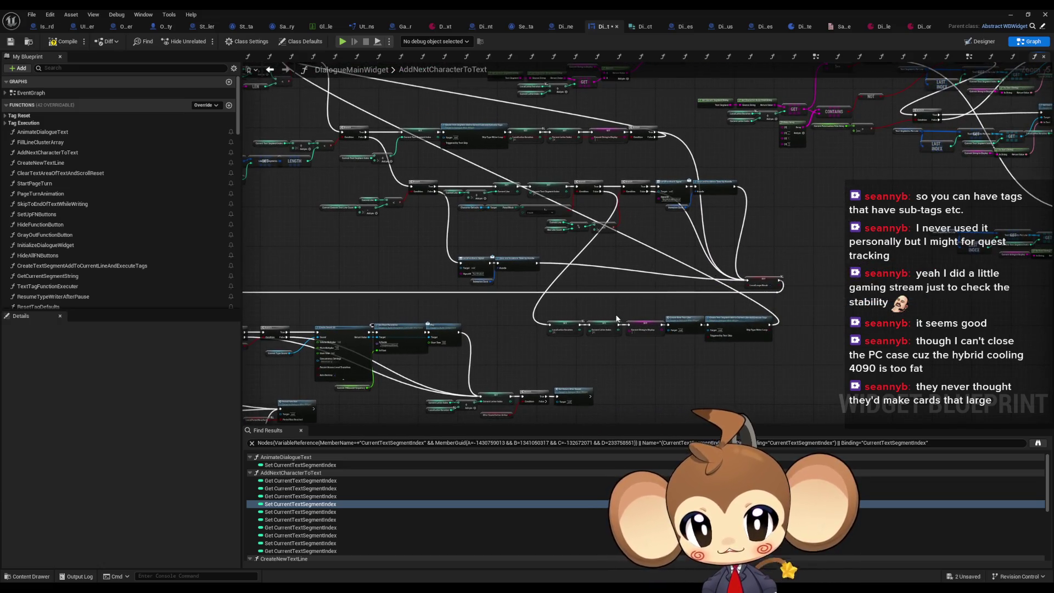
{"action": "scroll", "coordinate": [617, 319], "scroll_direction": "up", "scroll_amount": 1}
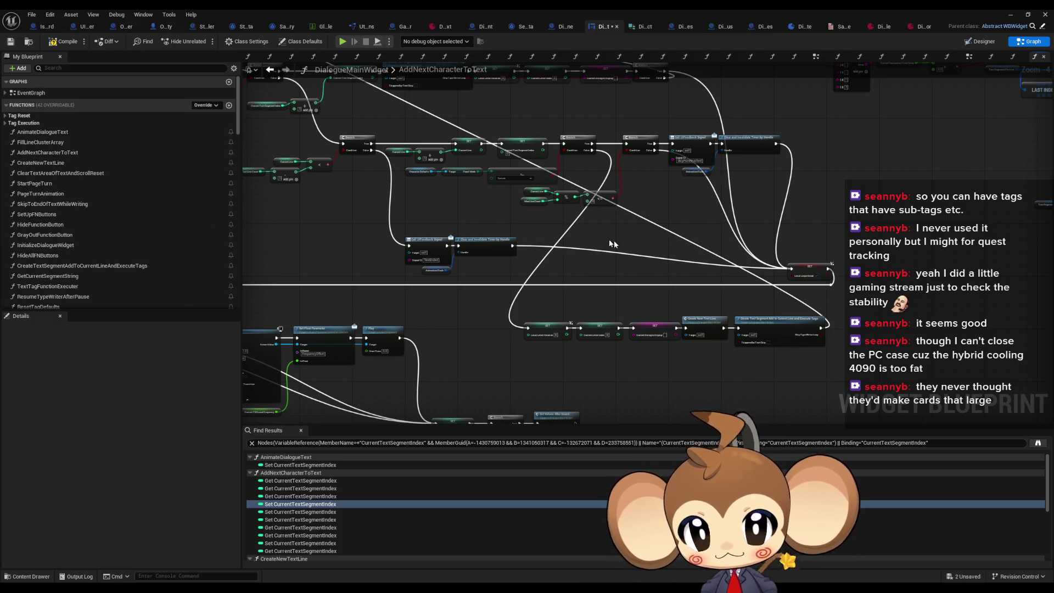
{"action": "scroll", "coordinate": [192, 222], "scroll_direction": "down", "scroll_amount": 10}
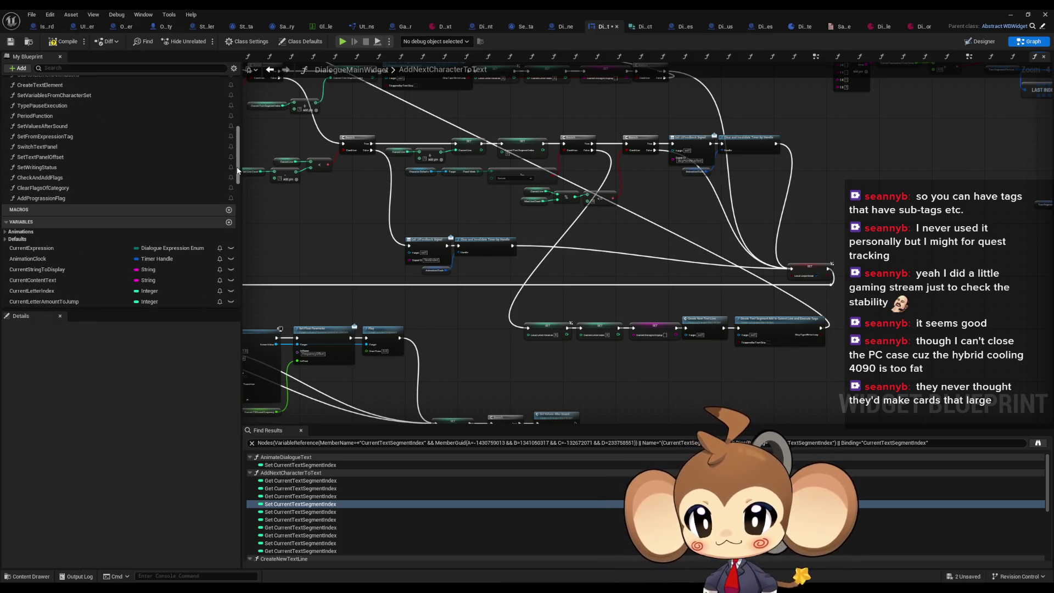
Create an Integer variable LineJumps and drop a Line Jumps getter into AddNextCharacterToText.
{"action": "scroll", "coordinate": [235, 187], "scroll_direction": "down", "scroll_amount": 2}
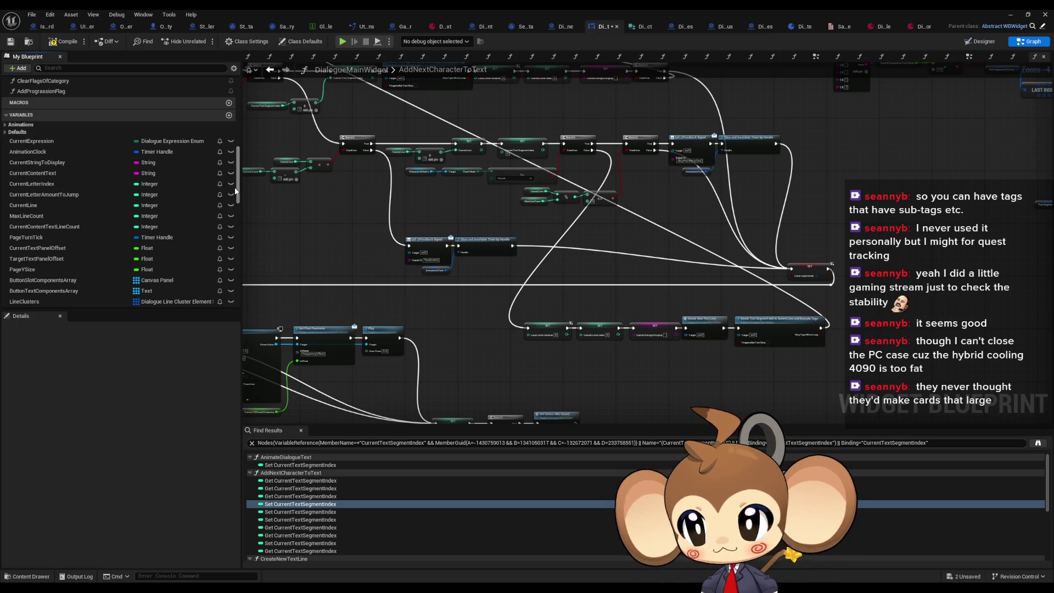
{"action": "left_click", "coordinate": [229, 116]}
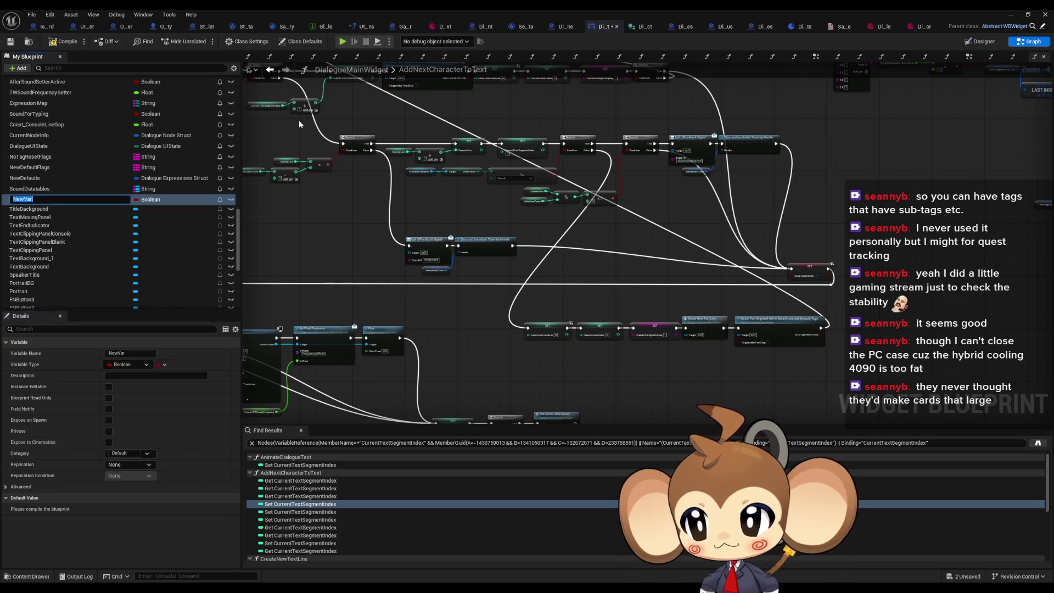
{"action": "type", "text": "LineJumps"}
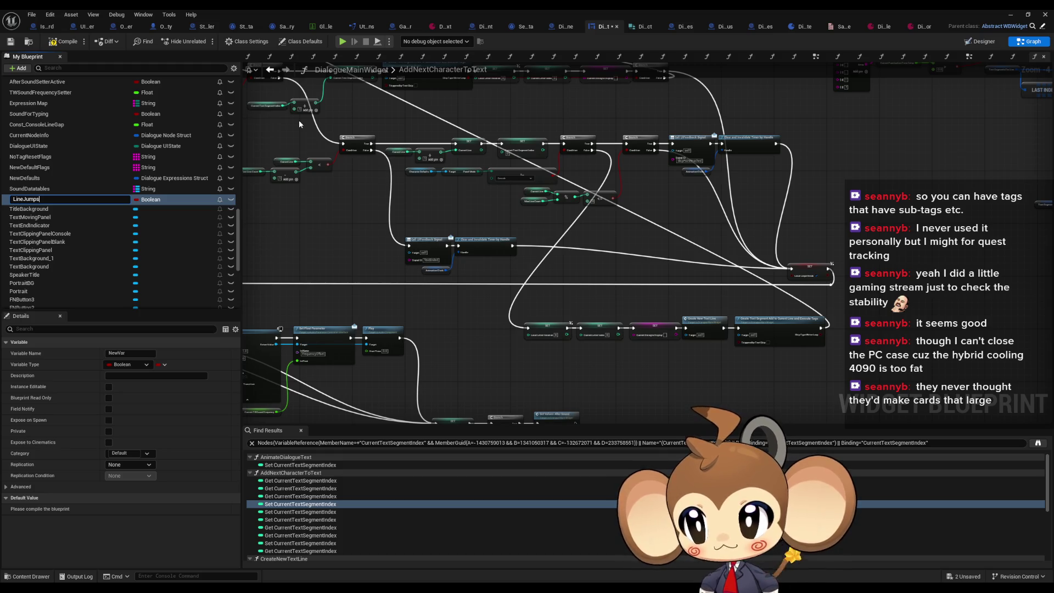
{"action": "key", "text": "Return"}
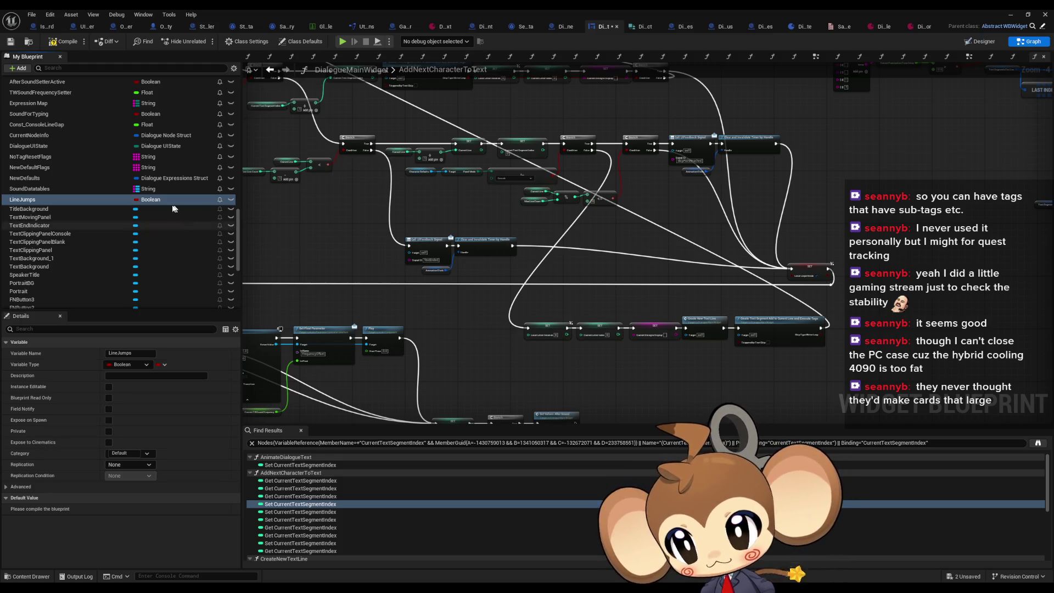
{"action": "left_click", "coordinate": [150, 199]}
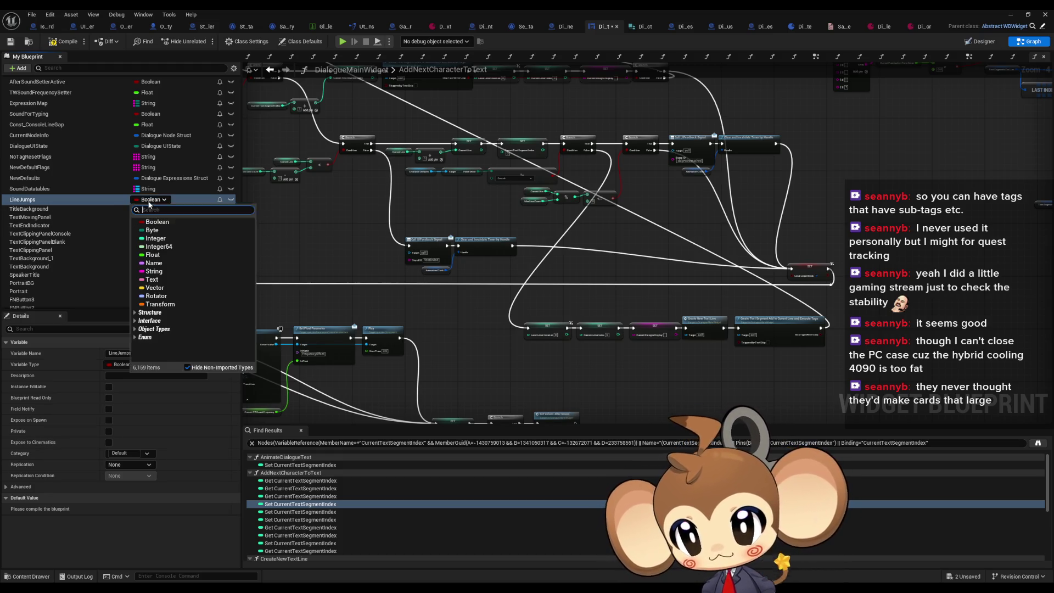
{"action": "left_click", "coordinate": [159, 239]}
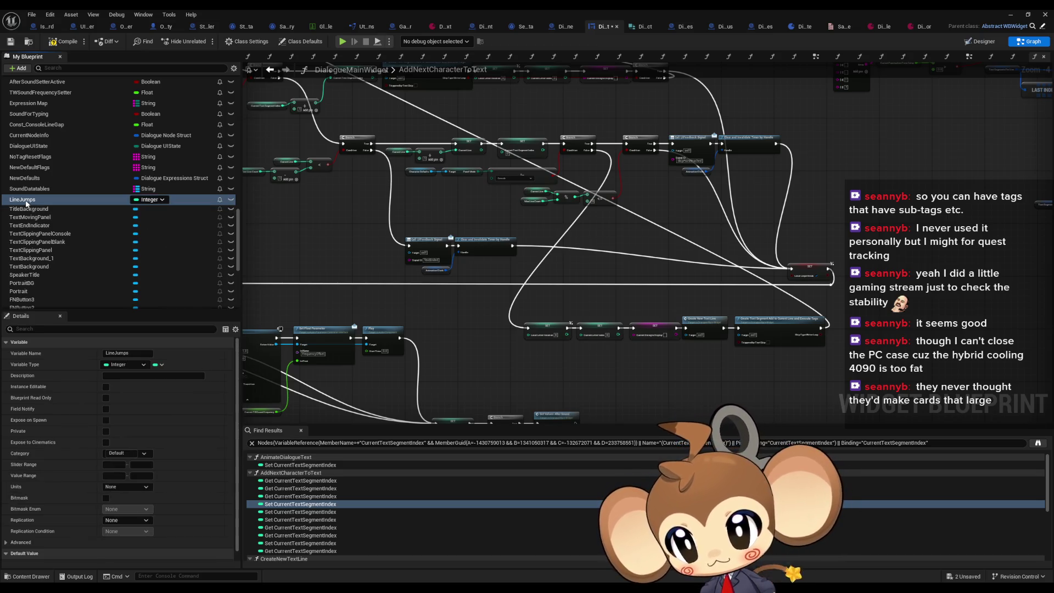
{"action": "left_click_drag", "start_coordinate": [583, 271], "coordinate": [586, 196]}
{"action": "scroll", "coordinate": [587, 269], "scroll_direction": "up", "scroll_amount": 5}
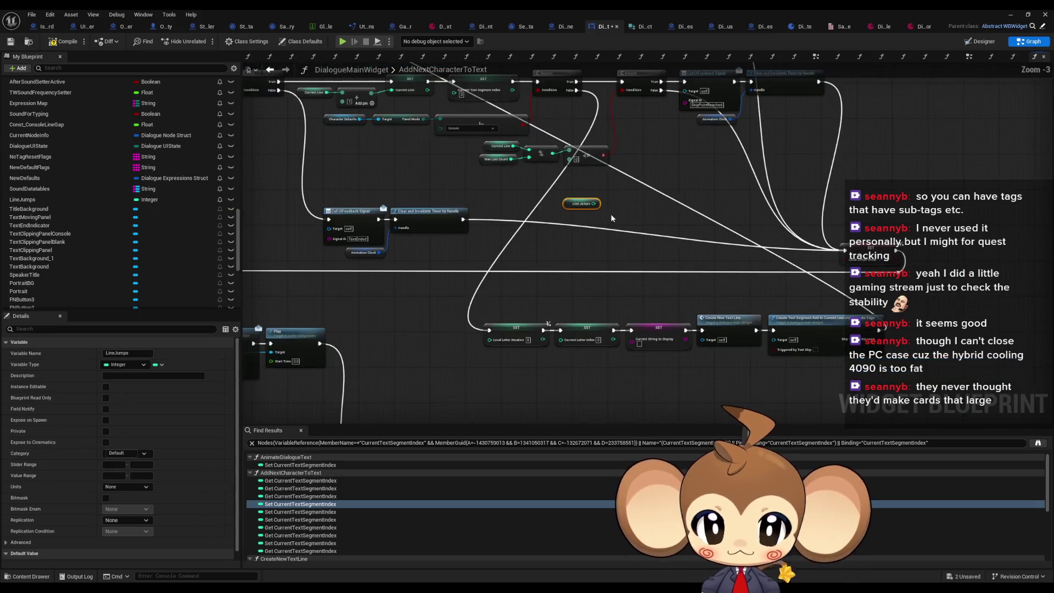
Save the widget blueprint and give LineJumps a default value of 1.
{"action": "scroll", "coordinate": [604, 212], "scroll_direction": "down", "scroll_amount": 3}
{"action": "key", "text": "ctrl+s"}
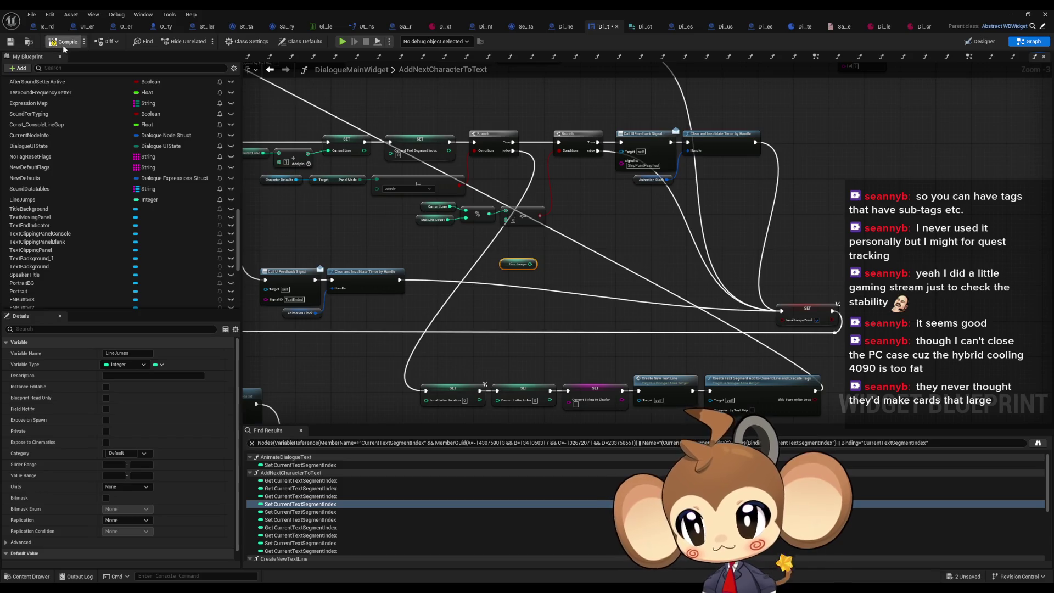
{"action": "scroll", "coordinate": [56, 560], "scroll_direction": "down", "scroll_amount": 1}
{"action": "left_click", "coordinate": [110, 554]}
{"action": "type", "text": "1"}
{"action": "left_click", "coordinate": [585, 271]}
{"action": "scroll", "coordinate": [538, 269], "scroll_direction": "up", "scroll_amount": 3}
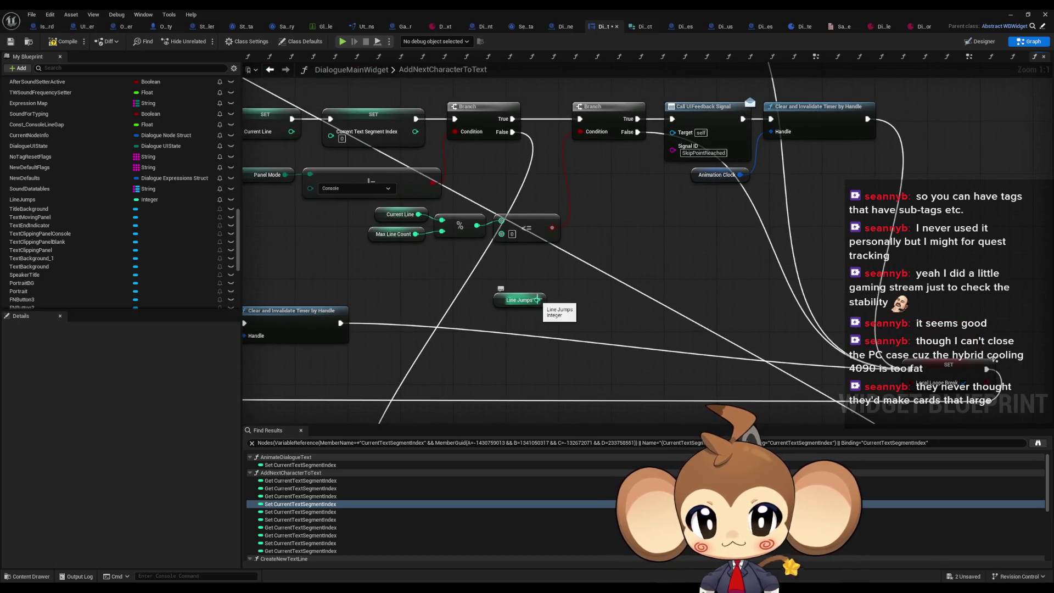
Duplicate the LineJumps variable, producing LineJumps_0.
{"action": "scroll", "coordinate": [626, 304], "scroll_direction": "down", "scroll_amount": 2}
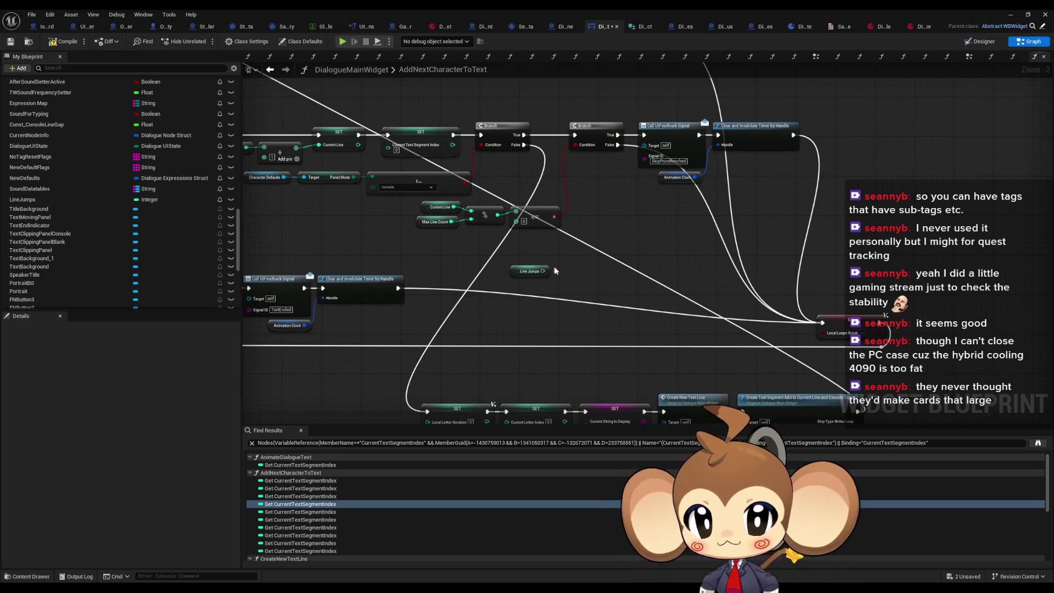
{"action": "scroll", "coordinate": [559, 272], "scroll_direction": "up", "scroll_amount": 2}
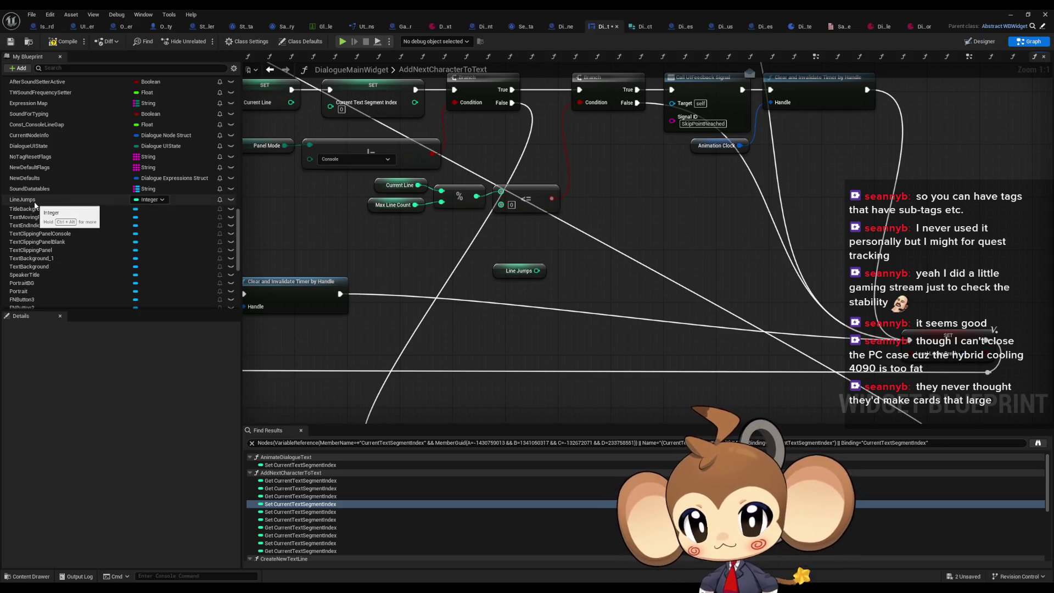
{"action": "scroll", "coordinate": [608, 280], "scroll_direction": "down", "scroll_amount": 3}
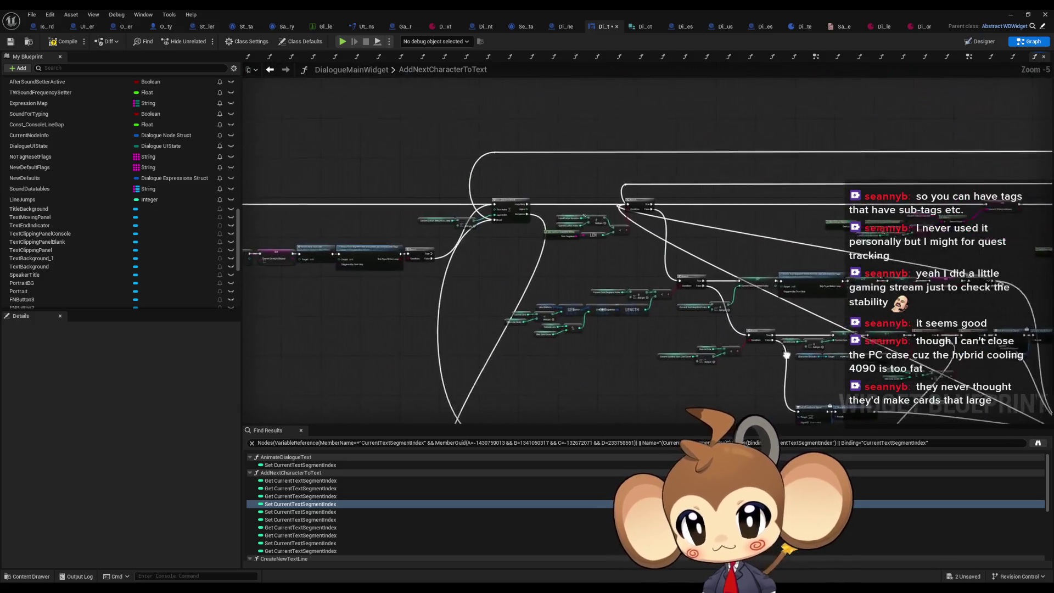
{"action": "scroll", "coordinate": [608, 280], "scroll_direction": "up", "scroll_amount": 3}
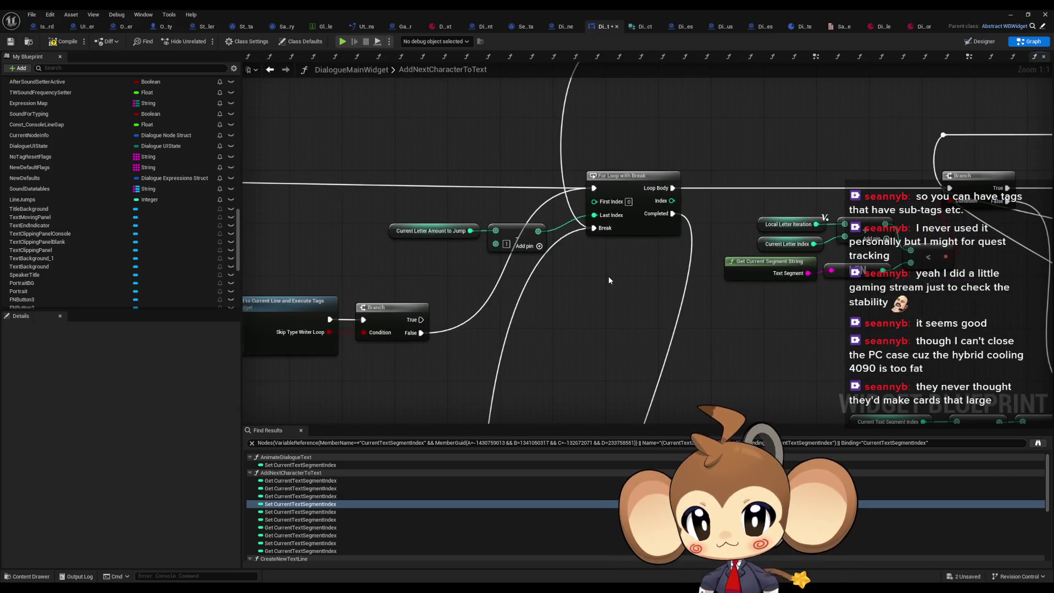
{"action": "scroll", "coordinate": [609, 276], "scroll_direction": "down", "scroll_amount": 2}
{"action": "scroll", "coordinate": [678, 285], "scroll_direction": "down", "scroll_amount": 2}
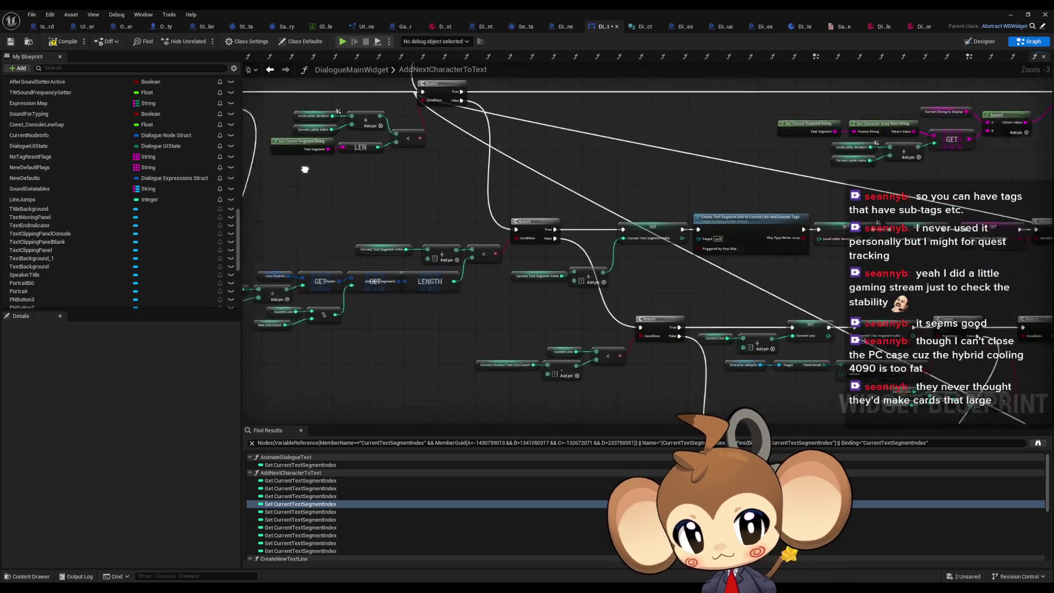
{"action": "scroll", "coordinate": [604, 275], "scroll_direction": "up", "scroll_amount": 3}
{"action": "left_click", "coordinate": [498, 232]}
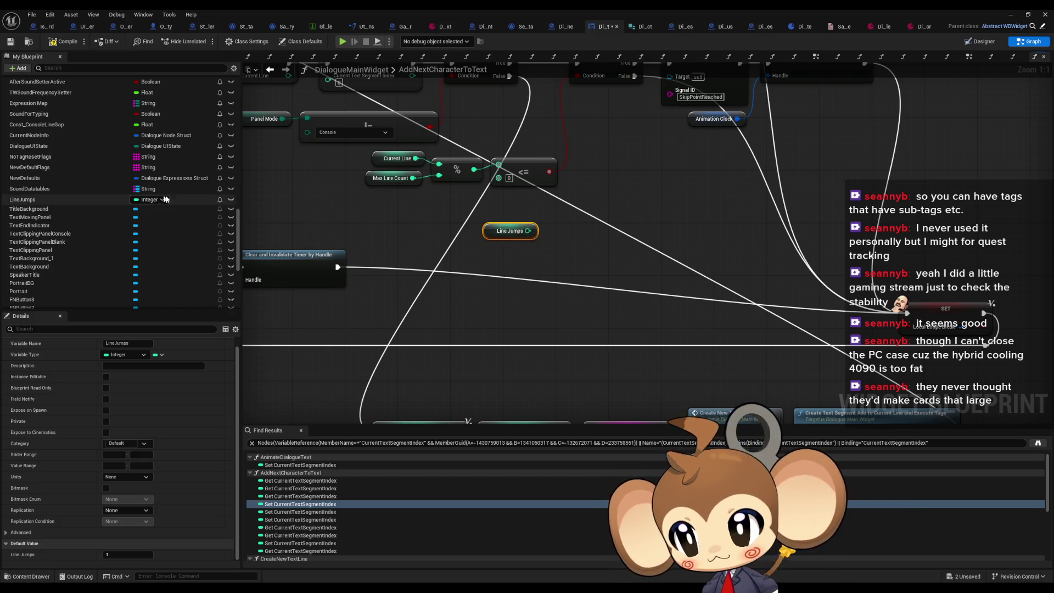
{"action": "scroll", "coordinate": [348, 214], "scroll_direction": "down", "scroll_amount": 7}
{"action": "scroll", "coordinate": [599, 255], "scroll_direction": "up", "scroll_amount": 6}
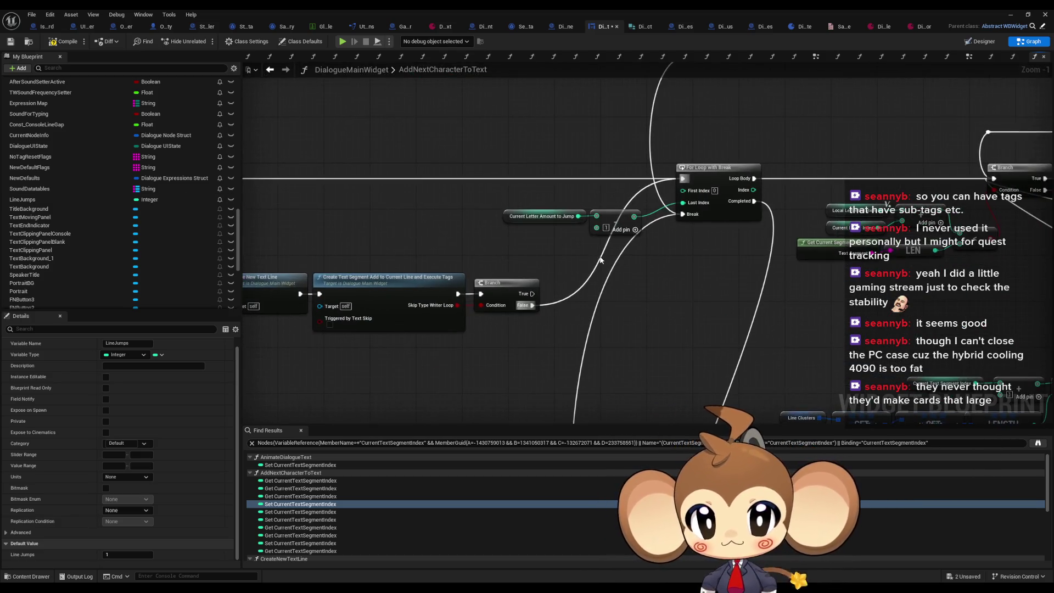
{"action": "scroll", "coordinate": [599, 260], "scroll_direction": "down", "scroll_amount": 3}
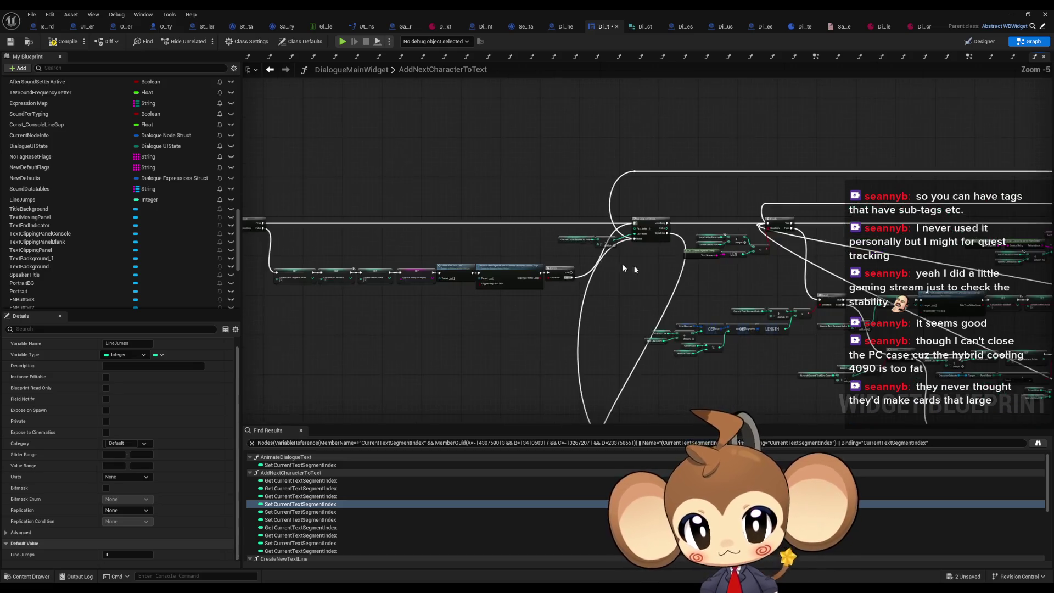
{"action": "scroll", "coordinate": [600, 324], "scroll_direction": "up", "scroll_amount": 4}
{"action": "scroll", "coordinate": [598, 324], "scroll_direction": "down", "scroll_amount": 1}
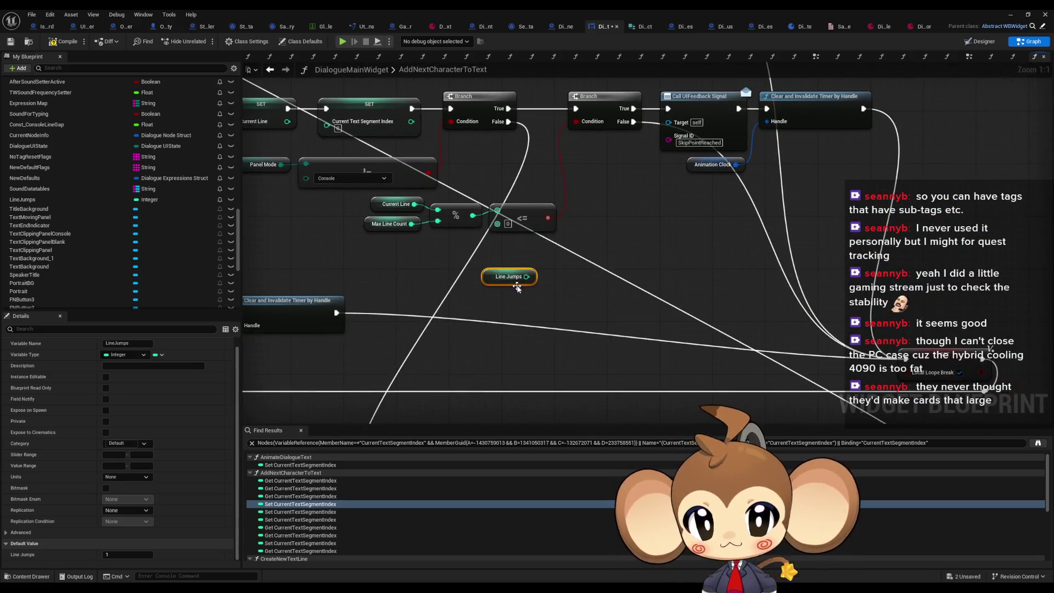
{"action": "scroll", "coordinate": [134, 275], "scroll_direction": "down", "scroll_amount": 1}
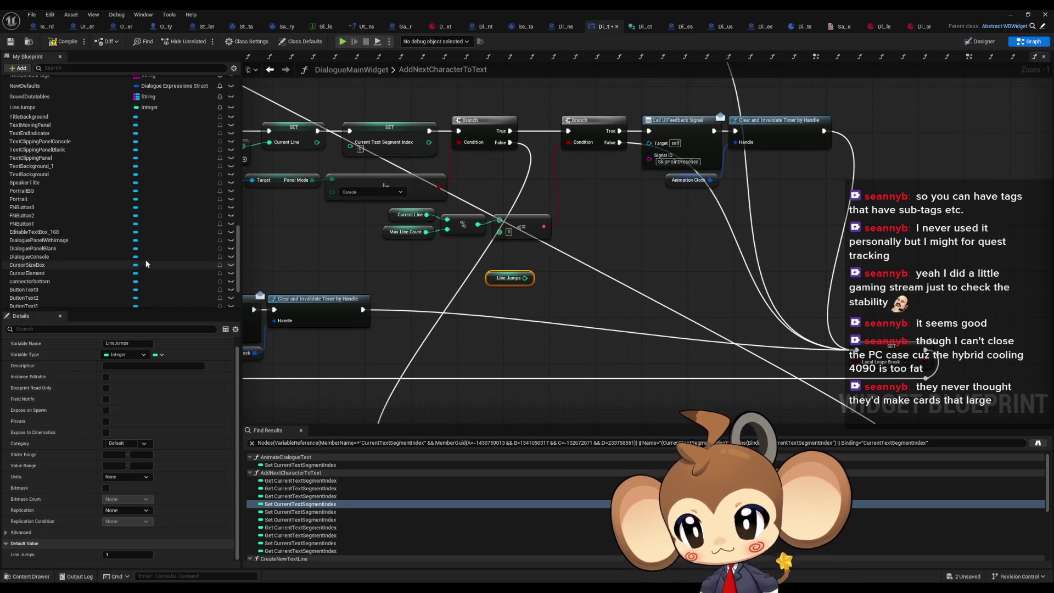
{"action": "left_click", "coordinate": [34, 187]}
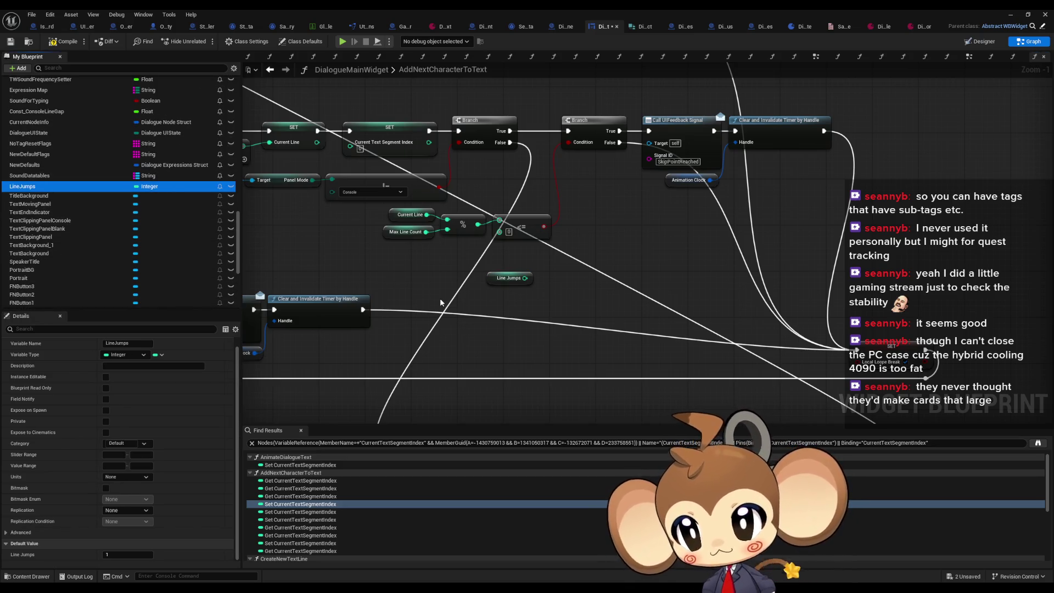
{"action": "key", "text": "ctrl+w"}
{"action": "key", "text": "End"}
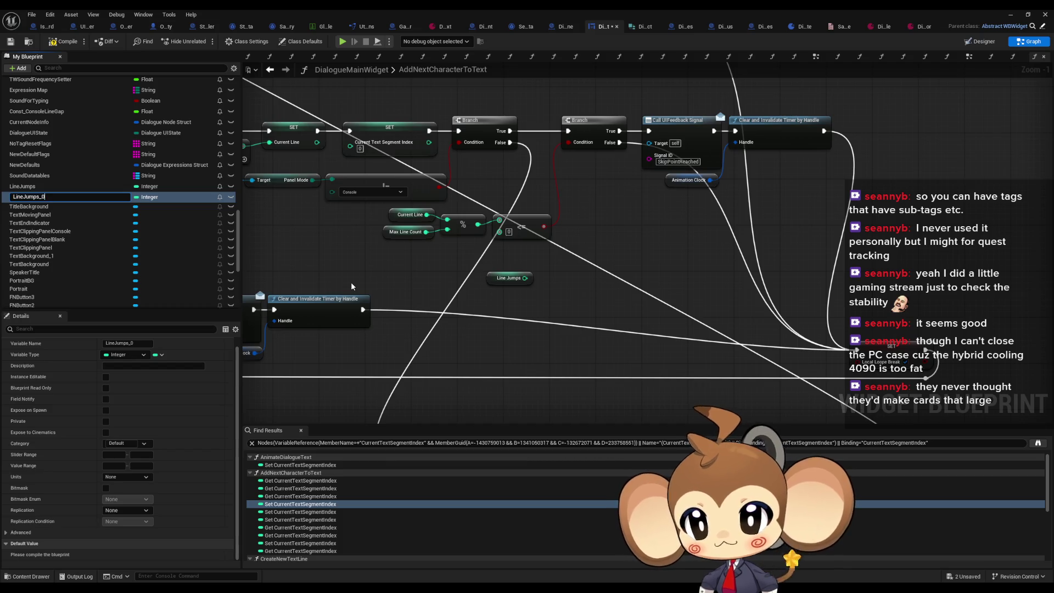
Rename the duplicate to LineJumpsLimit, then to LinesPerLoop.
{"action": "key", "text": "BackSpace"}
{"action": "type", "text": "Limit"}
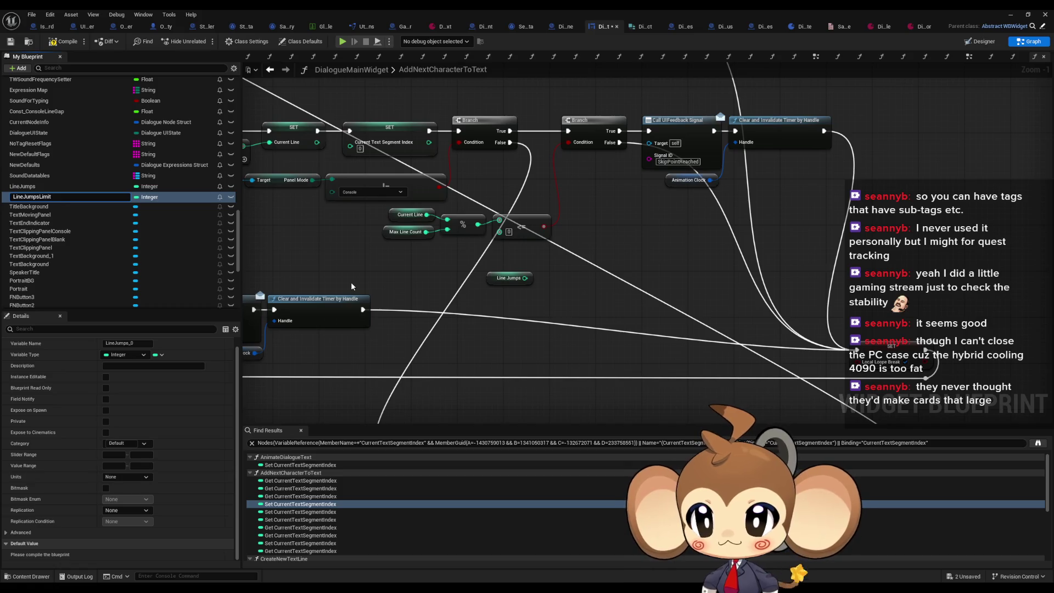
{"action": "key", "text": "Return"}
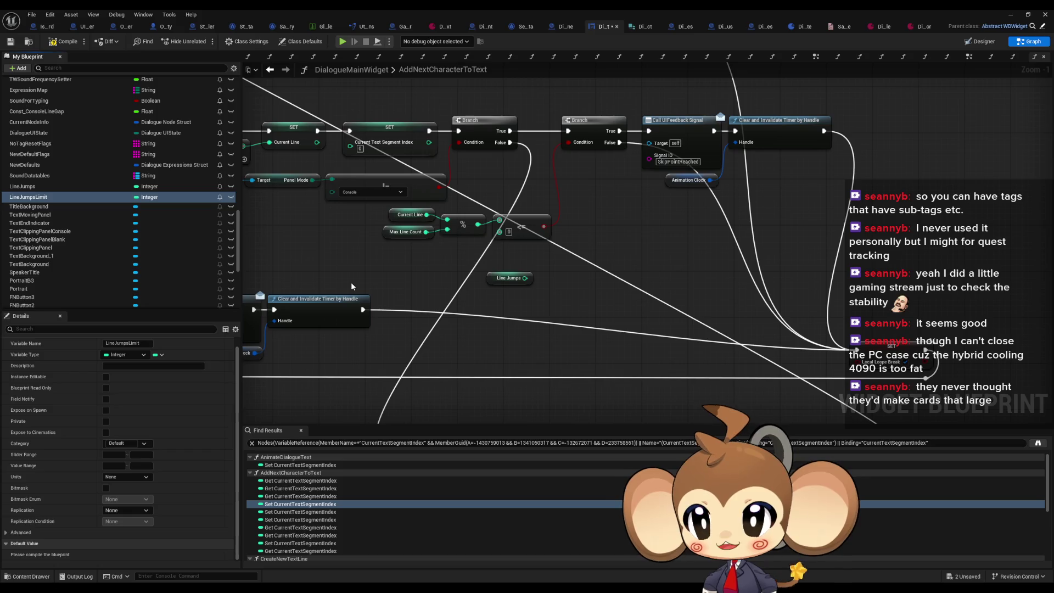
{"action": "left_click", "coordinate": [148, 198]}
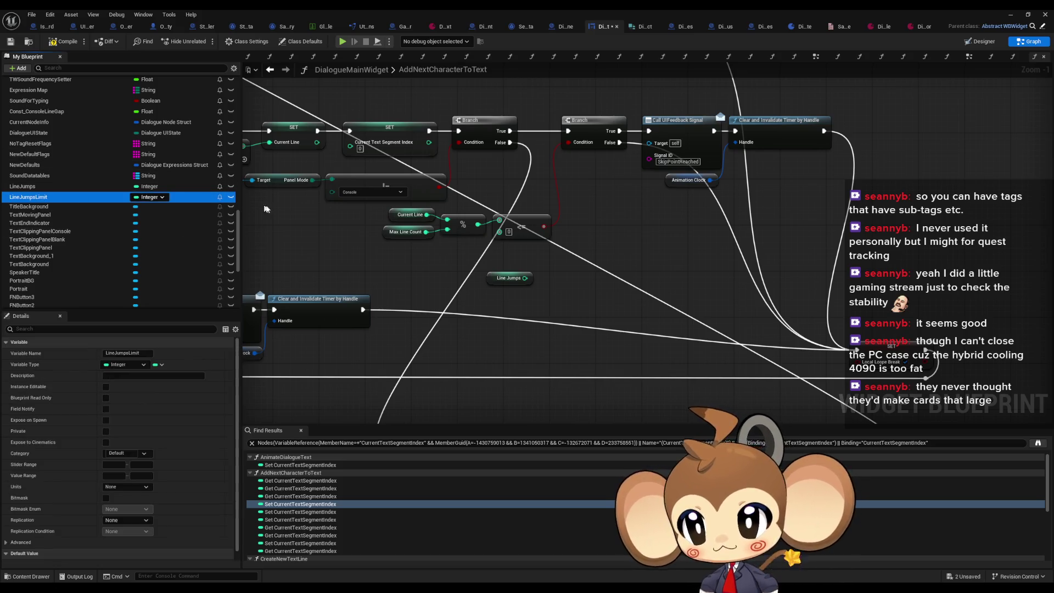
{"action": "key", "text": "F2"}
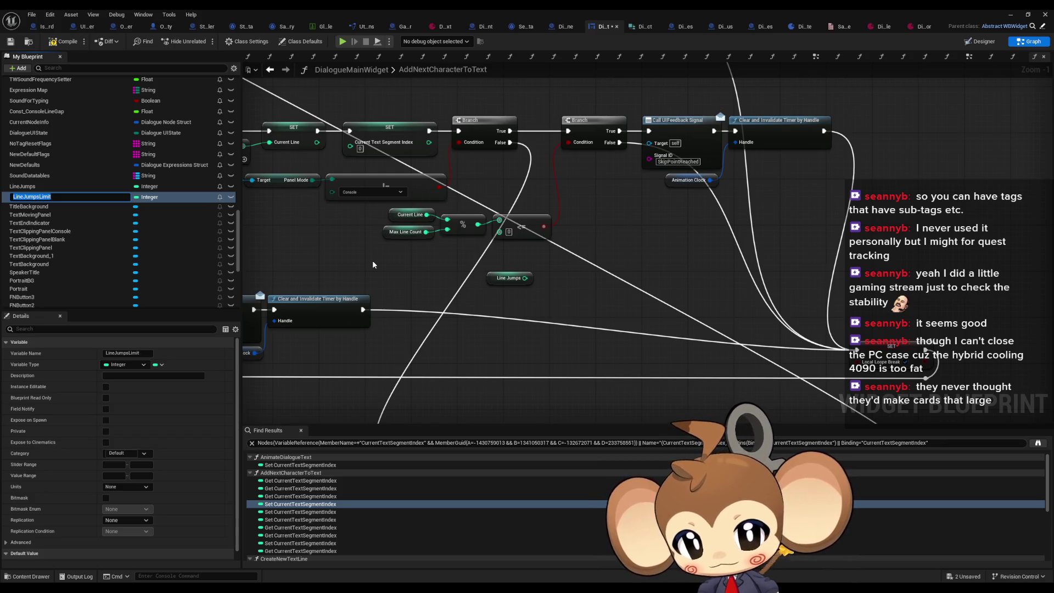
{"action": "type", "text": "LinesPerLoop"}
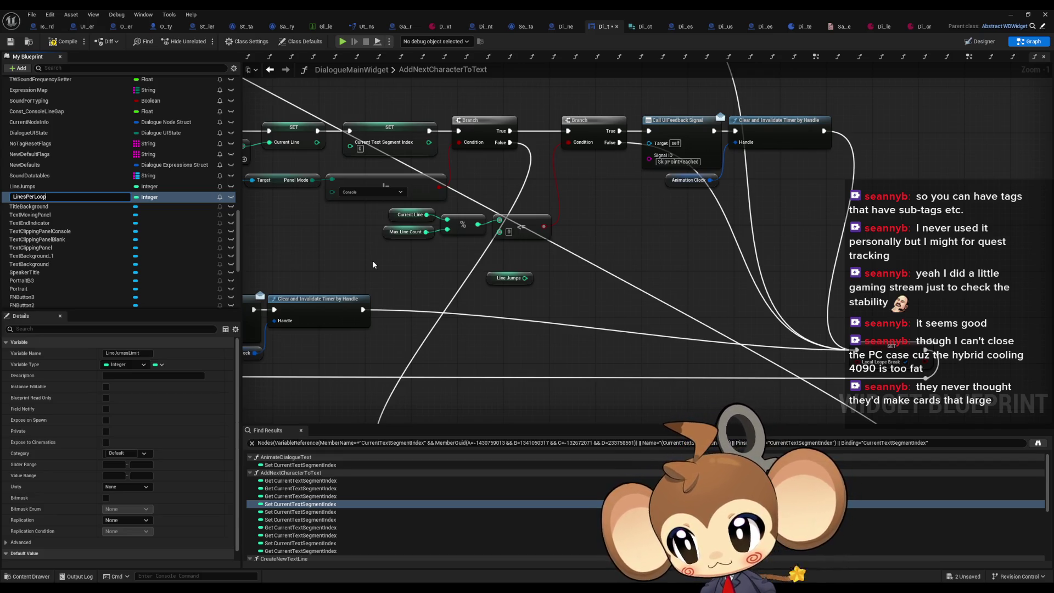
{"action": "key", "text": "Return"}
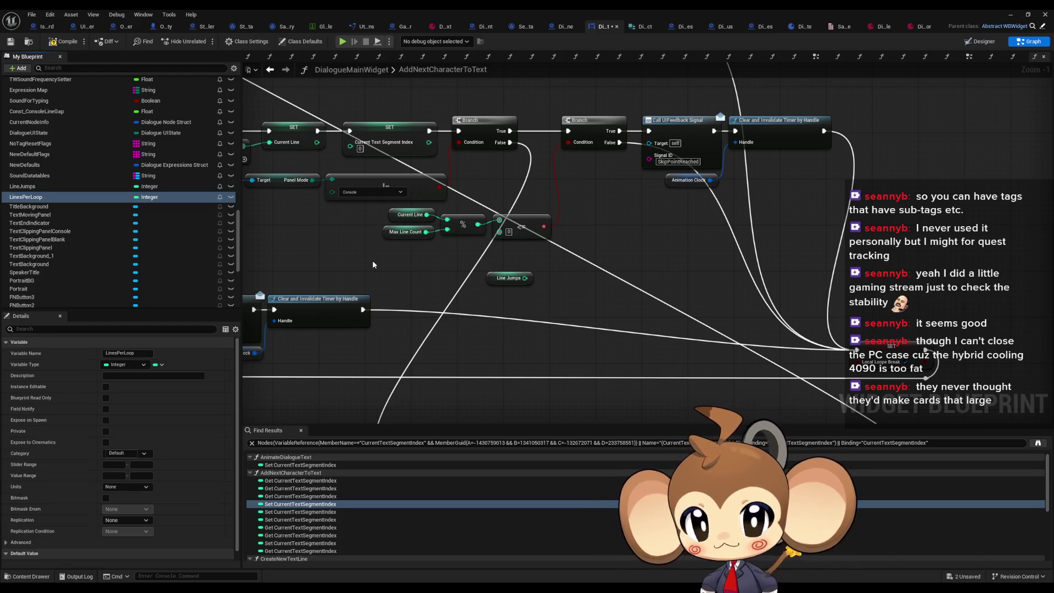
Compile, set LineJumps' default back to 0, and drag LinesPerLoop into the graph.
{"action": "left_click", "coordinate": [64, 41]}
{"action": "scroll", "coordinate": [38, 544], "scroll_direction": "down", "scroll_amount": 1}
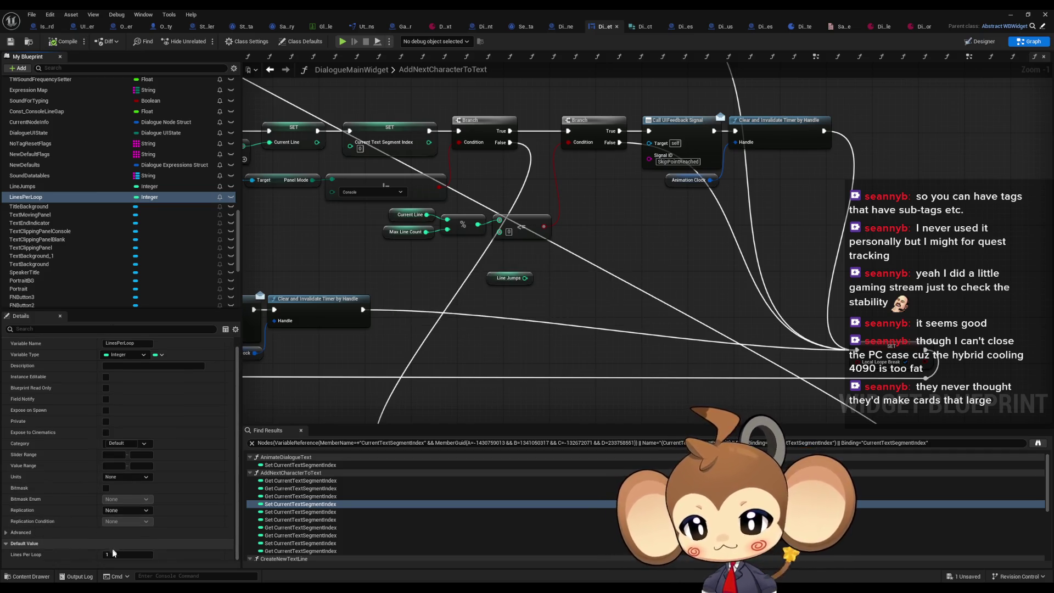
{"action": "left_click", "coordinate": [22, 186]}
{"action": "left_click", "coordinate": [117, 554]}
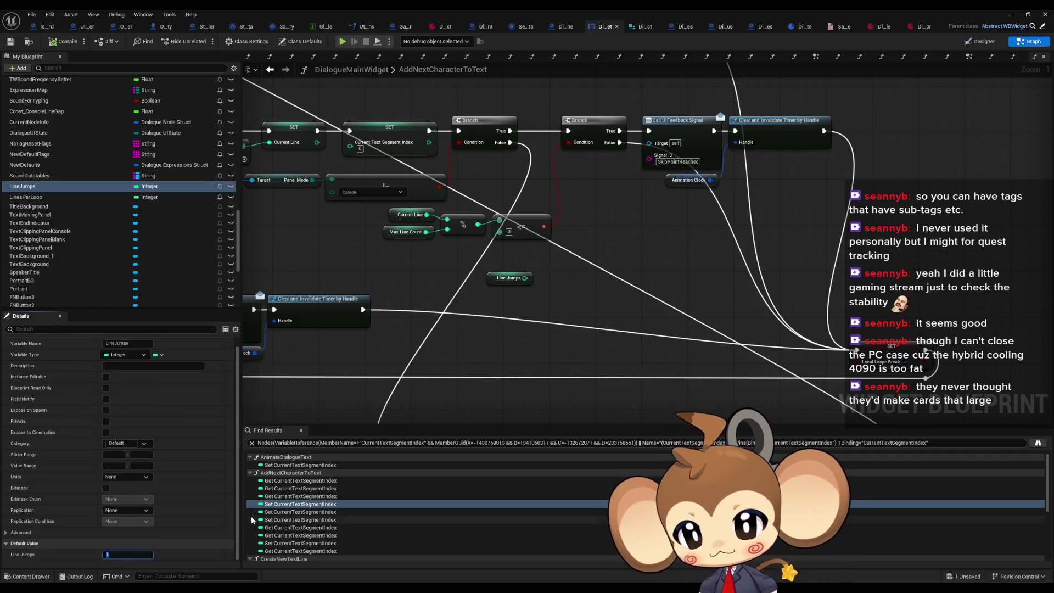
{"action": "mouse_move", "coordinate": [26, 196]}
{"action": "left_mouse_down"}
{"action": "mouse_move", "coordinate": [534, 313]}
{"action": "mouse_move", "coordinate": [518, 271]}
{"action": "mouse_move", "coordinate": [526, 299]}
{"action": "left_mouse_up"}
Place a Lines Per Loop getter and line it up with Line Jumps.
{"action": "left_click", "coordinate": [535, 313]}
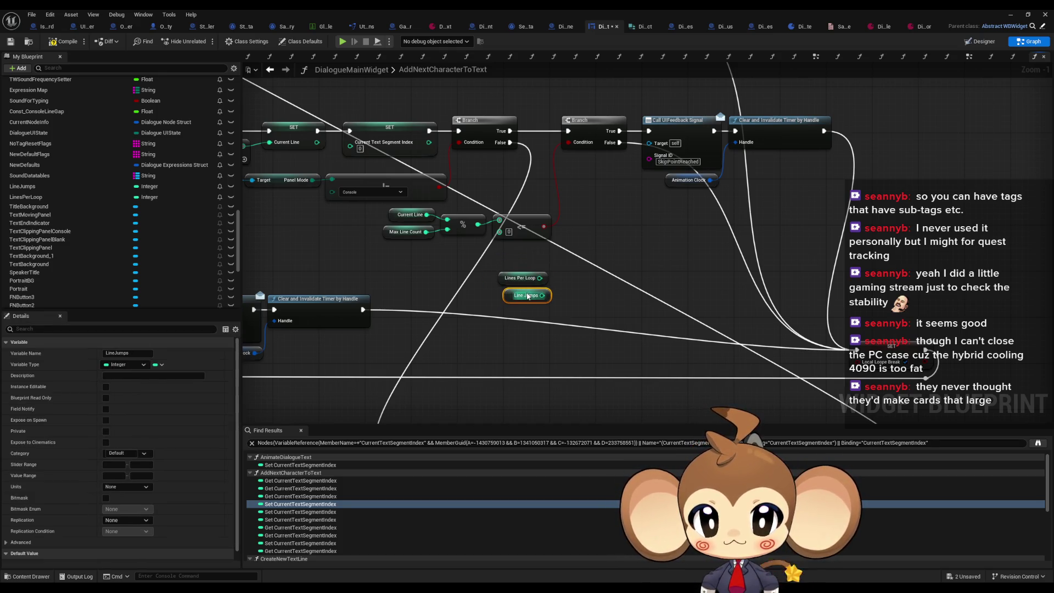
{"action": "left_click", "coordinate": [590, 278]}
{"action": "scroll", "coordinate": [591, 279], "scroll_direction": "up", "scroll_amount": 1}
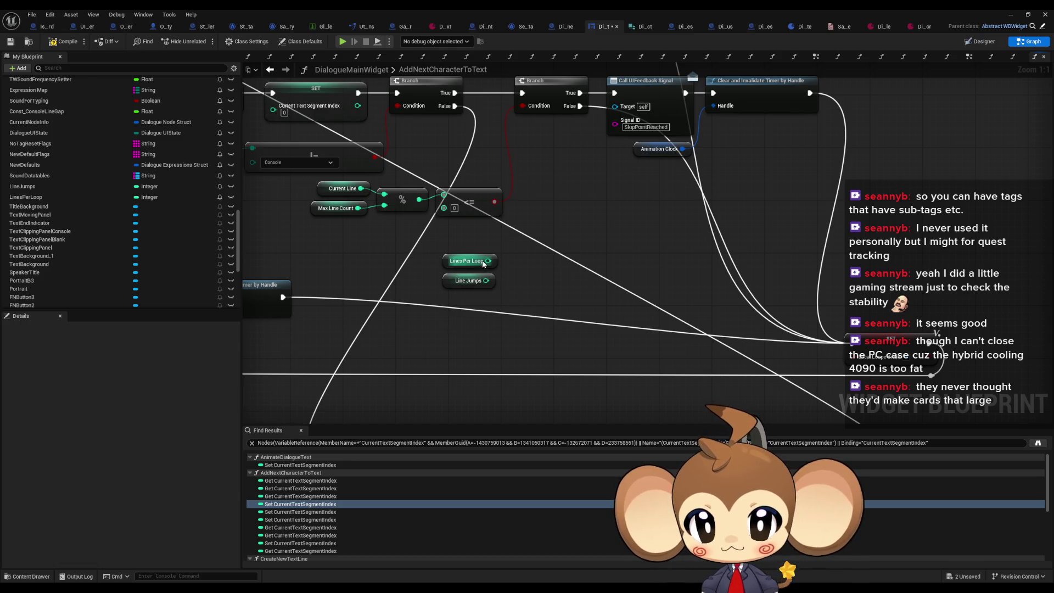
{"action": "left_click", "coordinate": [446, 261]}
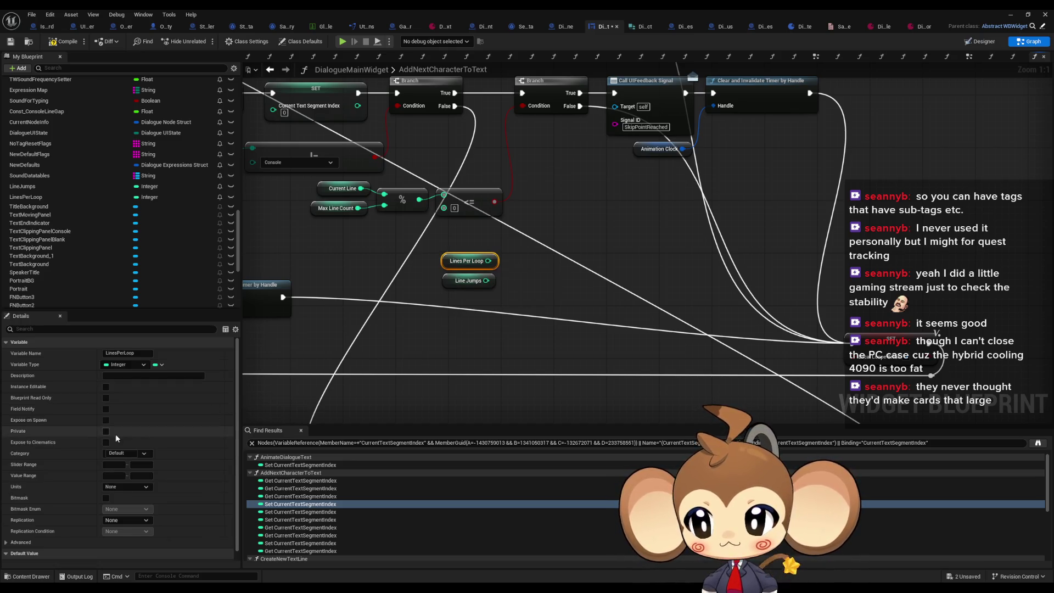
{"action": "scroll", "coordinate": [115, 433], "scroll_direction": "down", "scroll_amount": 1}
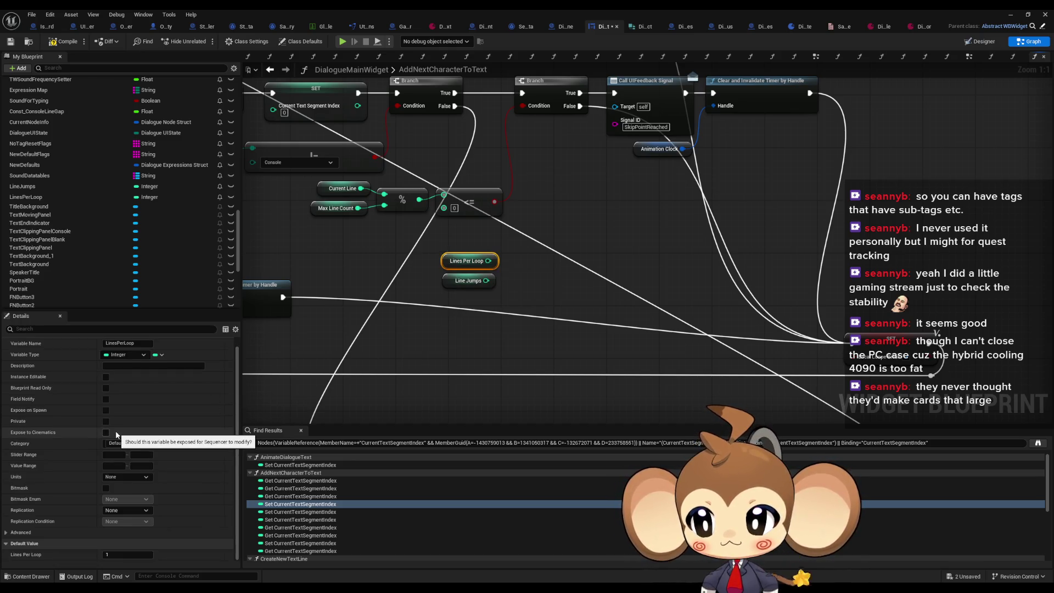
{"action": "left_click", "coordinate": [562, 284]}
Add a Line Jumps + 10 node and shift both nodes left.
{"action": "mouse_move", "coordinate": [483, 284]}
{"action": "left_mouse_down"}
{"action": "mouse_move", "coordinate": [525, 283]}
{"action": "mouse_move", "coordinate": [542, 309]}
{"action": "left_mouse_up"}
{"action": "type", "text": "+"}
{"action": "key", "text": "Return"}
{"action": "left_click", "coordinate": [528, 300]}
{"action": "type", "text": "10"}
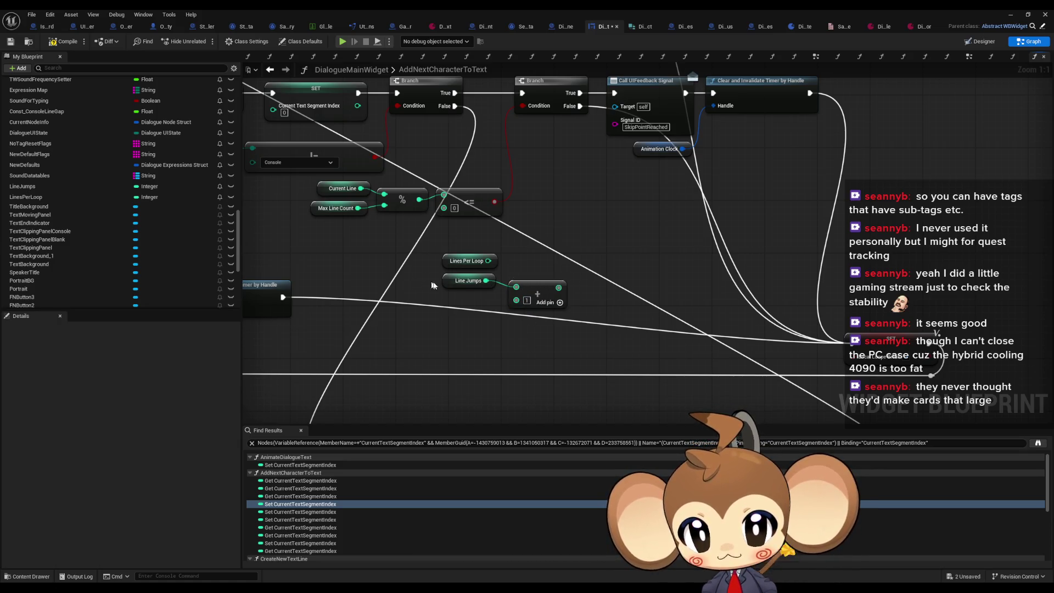
{"action": "left_click", "coordinate": [468, 280], "text": "ctrl"}
{"action": "left_click_drag", "start_coordinate": [544, 286], "coordinate": [496, 303]}
{"action": "left_click", "coordinate": [503, 304]}
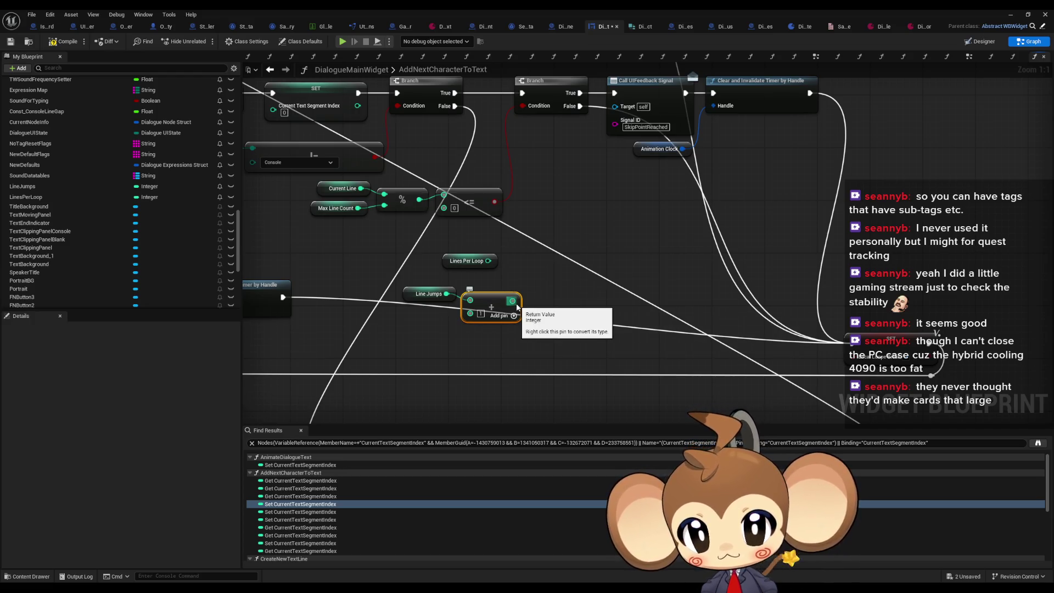
Wire the Add result into a less-than node, then delete the Add node.
{"action": "left_click_drag", "start_coordinate": [513, 301], "coordinate": [569, 306]}
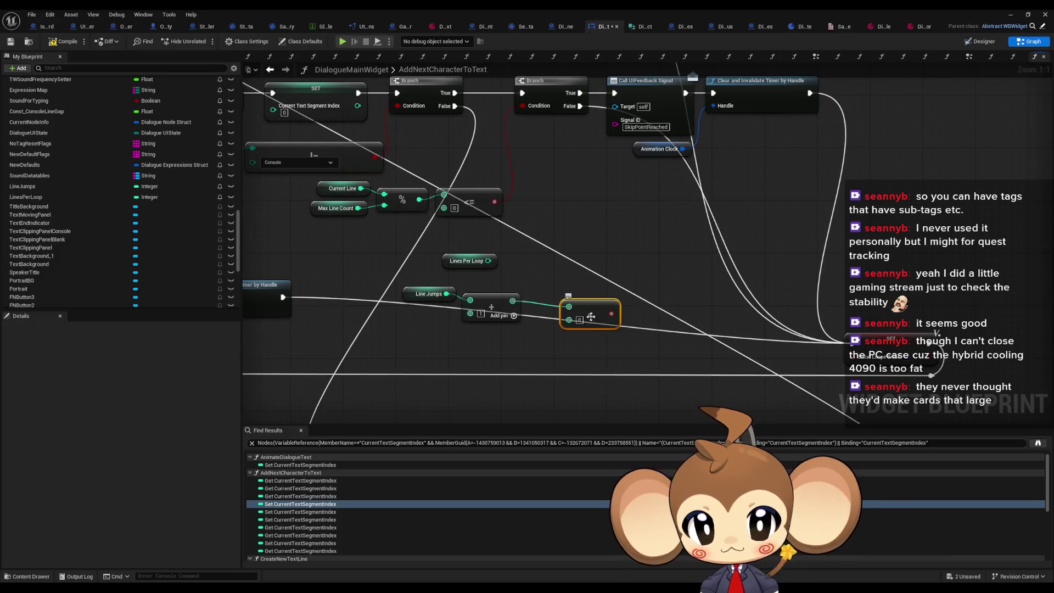
{"action": "mouse_move", "coordinate": [466, 263]}
{"action": "left_mouse_down"}
{"action": "mouse_move", "coordinate": [472, 353]}
{"action": "mouse_move", "coordinate": [502, 344]}
{"action": "left_mouse_up"}
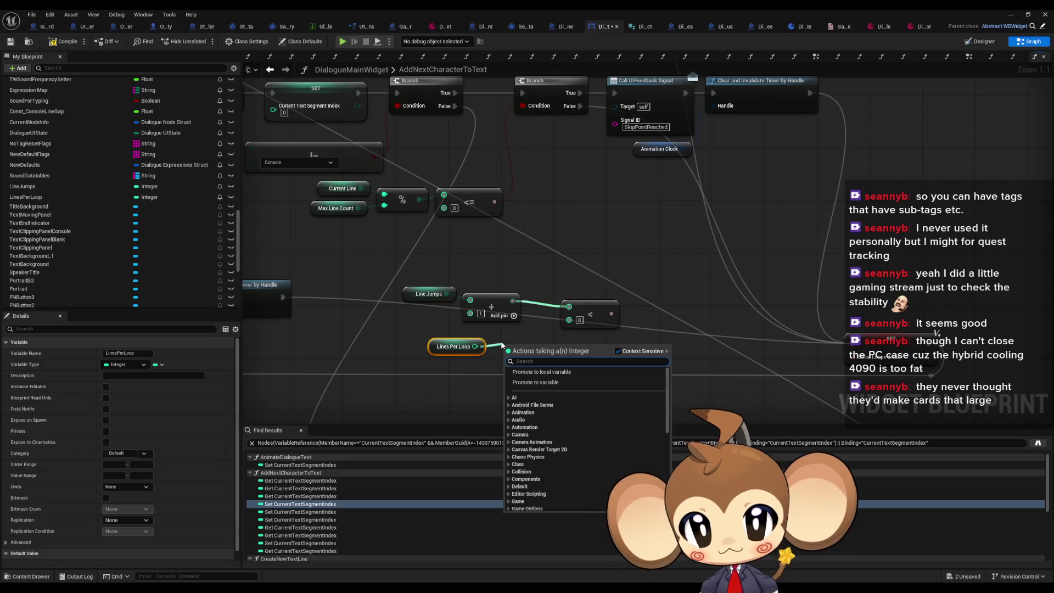
{"action": "left_click", "coordinate": [514, 266]}
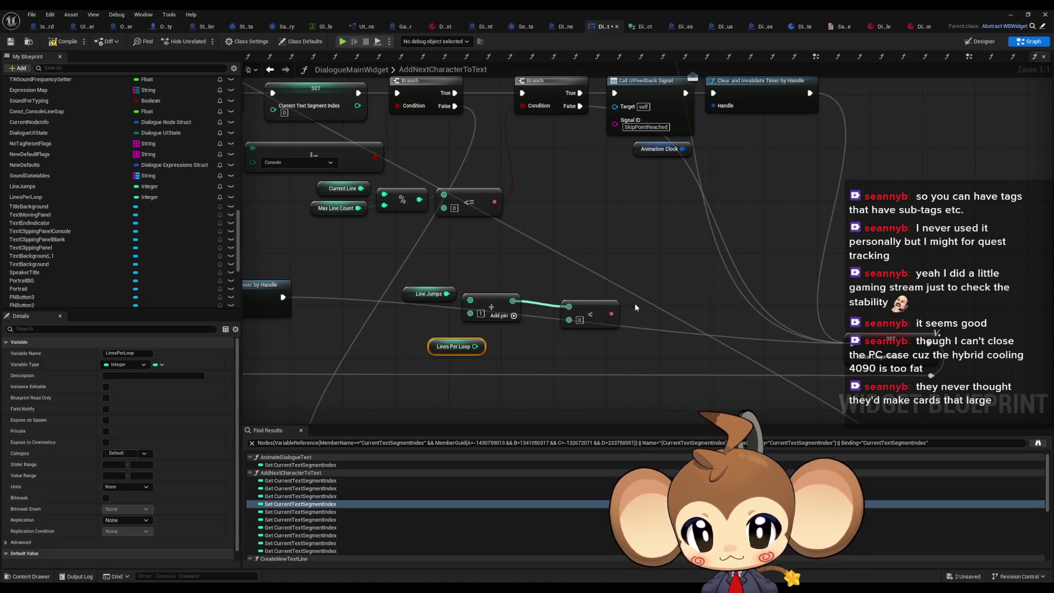
{"action": "left_click", "coordinate": [511, 313]}
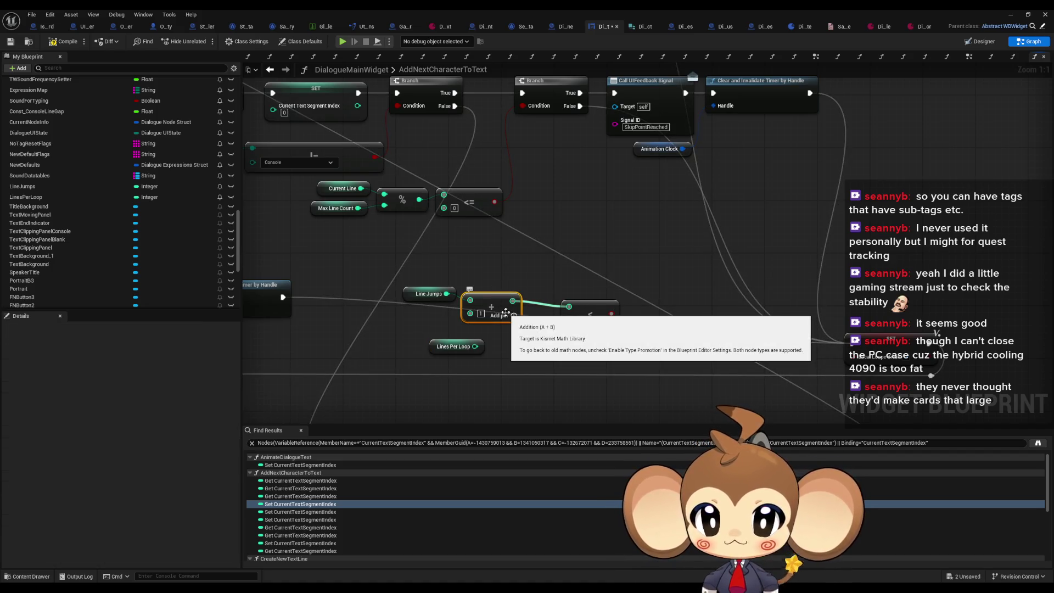
{"action": "key", "text": "Delete"}
Wire Line Jumps < Lines Per Loop and feed the result into a new Branch.
{"action": "left_click_drag", "start_coordinate": [587, 312], "coordinate": [555, 284]}
{"action": "mouse_move", "coordinate": [446, 294]}
{"action": "left_mouse_down"}
{"action": "mouse_move", "coordinate": [499, 296]}
{"action": "mouse_move", "coordinate": [542, 281]}
{"action": "left_mouse_up"}
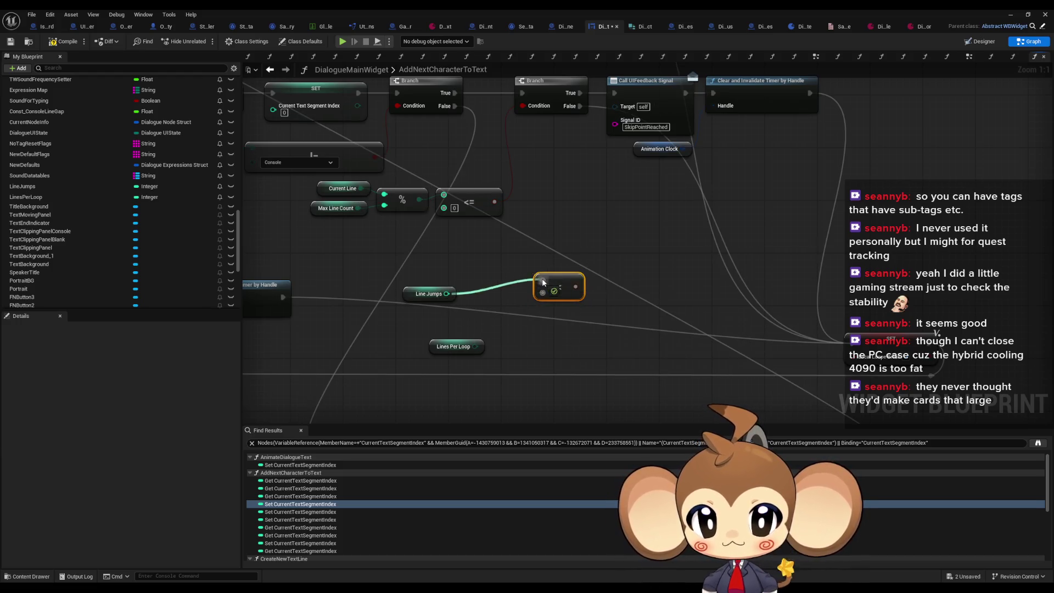
{"action": "left_click_drag", "start_coordinate": [476, 347], "coordinate": [541, 296]}
{"action": "left_click_drag", "start_coordinate": [429, 293], "coordinate": [482, 281]}
{"action": "left_click_drag", "start_coordinate": [458, 341], "coordinate": [484, 295]}
{"action": "mouse_move", "coordinate": [578, 287]}
{"action": "left_mouse_down"}
{"action": "mouse_move", "coordinate": [613, 283]}
{"action": "mouse_move", "coordinate": [638, 260]}
{"action": "left_mouse_up"}
{"action": "type", "text": "branch"}
{"action": "key", "text": "Return"}
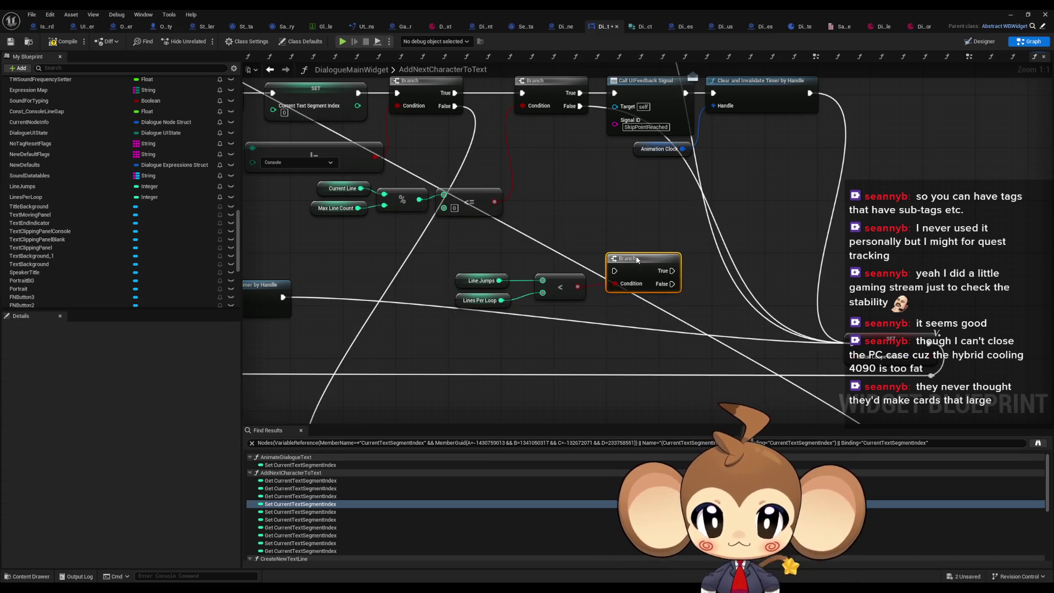
Connect the Branch's False output to the SET Local Loops Break node.
{"action": "scroll", "coordinate": [690, 303], "scroll_direction": "down", "scroll_amount": 2}
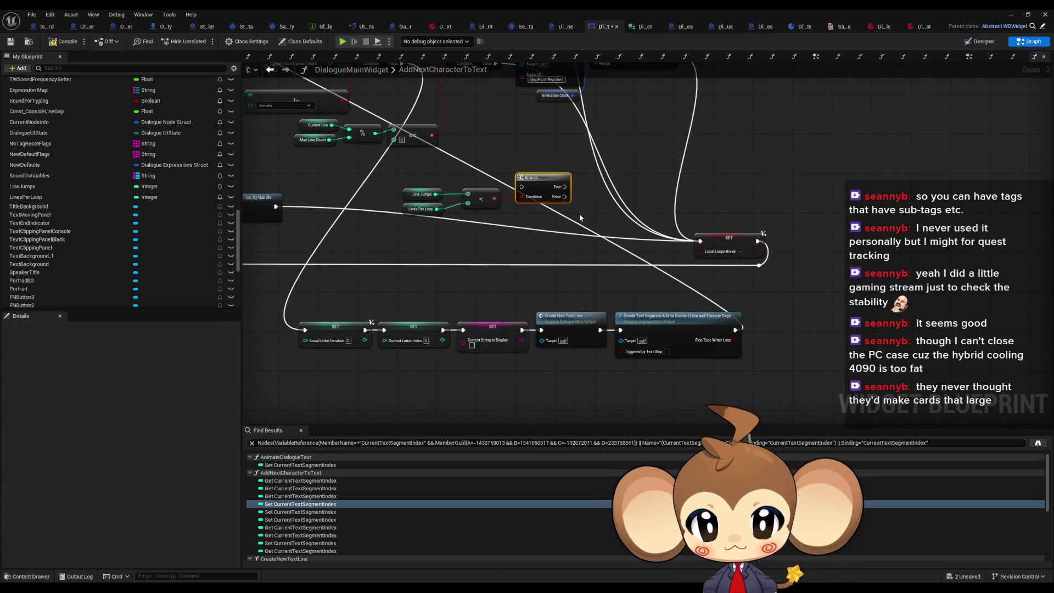
{"action": "mouse_move", "coordinate": [590, 237]}
{"action": "left_mouse_down"}
{"action": "mouse_move", "coordinate": [582, 332]}
{"action": "mouse_move", "coordinate": [331, 381]}
{"action": "left_mouse_up"}
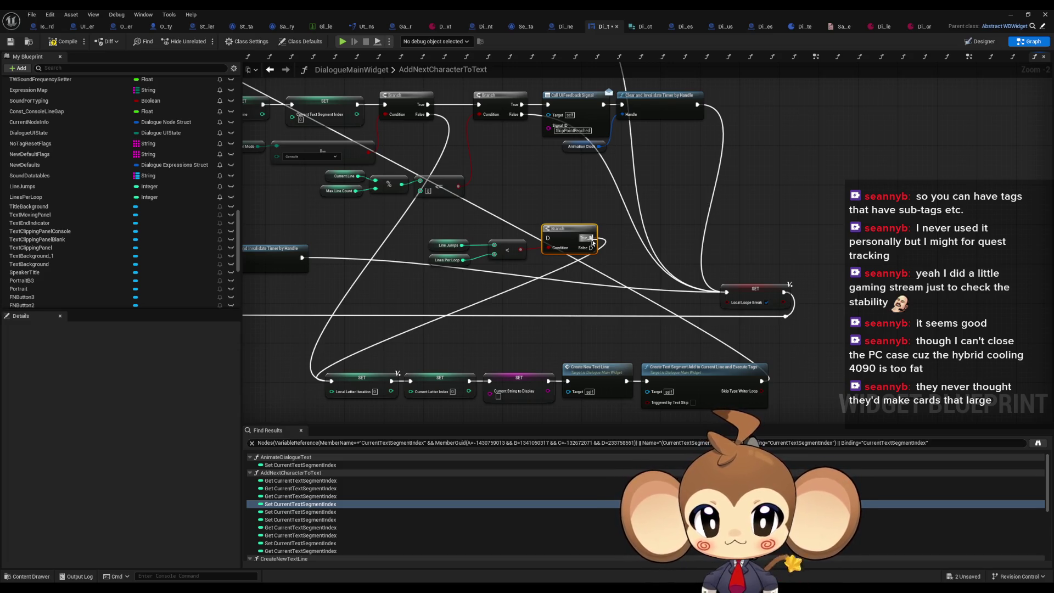
{"action": "mouse_move", "coordinate": [590, 248]}
{"action": "left_mouse_down"}
{"action": "mouse_move", "coordinate": [730, 302]}
{"action": "mouse_move", "coordinate": [726, 291]}
{"action": "left_mouse_up"}
{"action": "scroll", "coordinate": [426, 273], "scroll_direction": "up", "scroll_amount": 2}
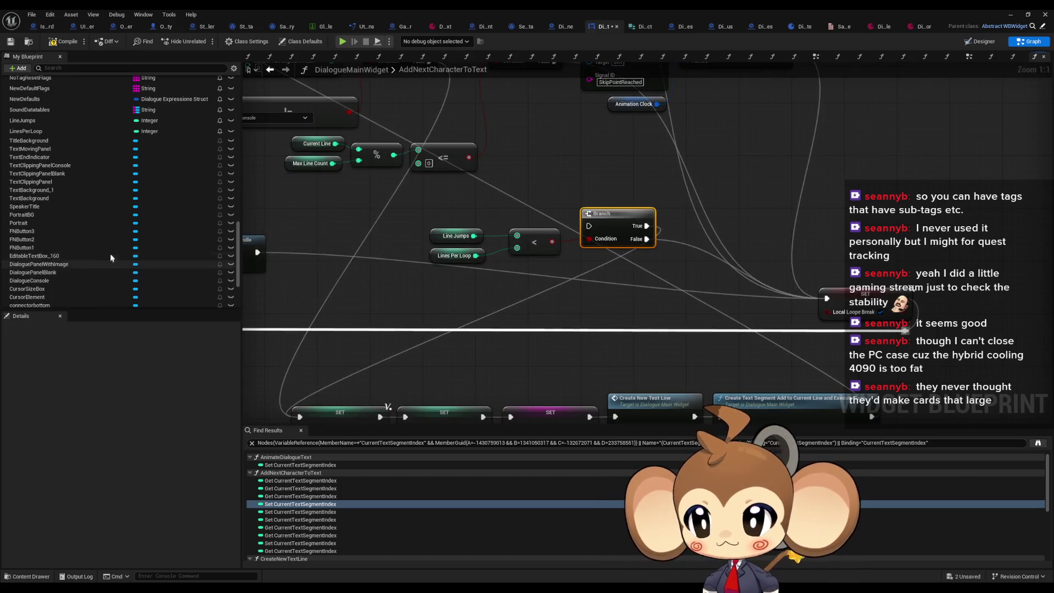
{"action": "scroll", "coordinate": [68, 220], "scroll_direction": "down", "scroll_amount": 1}
Add a Line Jumps setter and a Line Jumps + 1 node.
{"action": "mouse_move", "coordinate": [40, 174]}
{"action": "left_mouse_down"}
{"action": "mouse_move", "coordinate": [282, 272]}
{"action": "mouse_move", "coordinate": [431, 293]}
{"action": "mouse_move", "coordinate": [448, 311]}
{"action": "left_mouse_up"}
{"action": "left_click", "coordinate": [440, 317]}
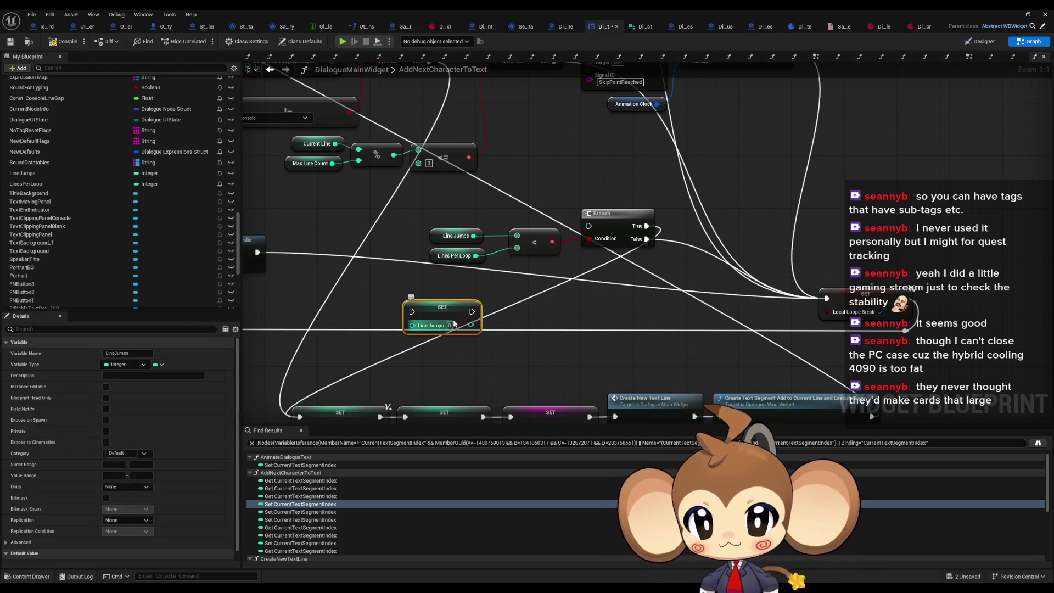
{"action": "key", "text": "Delete"}
{"action": "mouse_move", "coordinate": [40, 174]}
{"action": "left_mouse_down"}
{"action": "mouse_move", "coordinate": [317, 282]}
{"action": "mouse_move", "coordinate": [361, 282]}
{"action": "mouse_move", "coordinate": [413, 313]}
{"action": "mouse_move", "coordinate": [412, 324]}
{"action": "mouse_move", "coordinate": [375, 280]}
{"action": "left_mouse_up"}
{"action": "type", "text": "+"}
{"action": "key", "text": "Return"}
{"action": "type", "text": "1"}
{"action": "scroll", "coordinate": [461, 271], "scroll_direction": "down", "scroll_amount": 1}
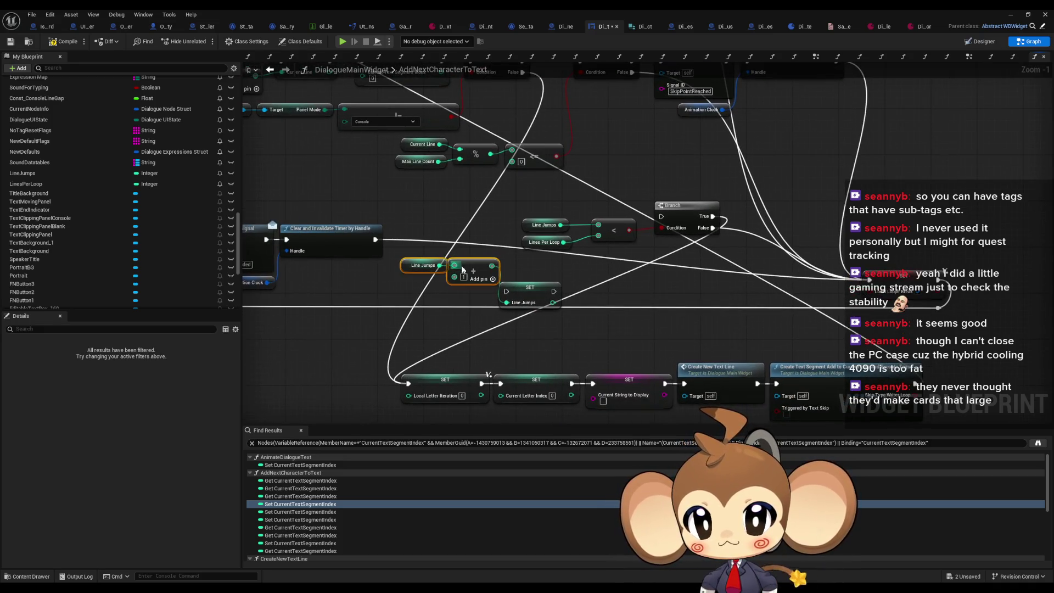
Arrange the plus-one nodes and the Line Jumps setter into the chain.
{"action": "left_click_drag", "start_coordinate": [462, 270], "coordinate": [321, 387]}
{"action": "scroll", "coordinate": [487, 315], "scroll_direction": "down", "scroll_amount": 1}
{"action": "mouse_move", "coordinate": [613, 273]}
{"action": "left_mouse_down"}
{"action": "mouse_move", "coordinate": [508, 329]}
{"action": "mouse_move", "coordinate": [516, 353]}
{"action": "left_mouse_up"}
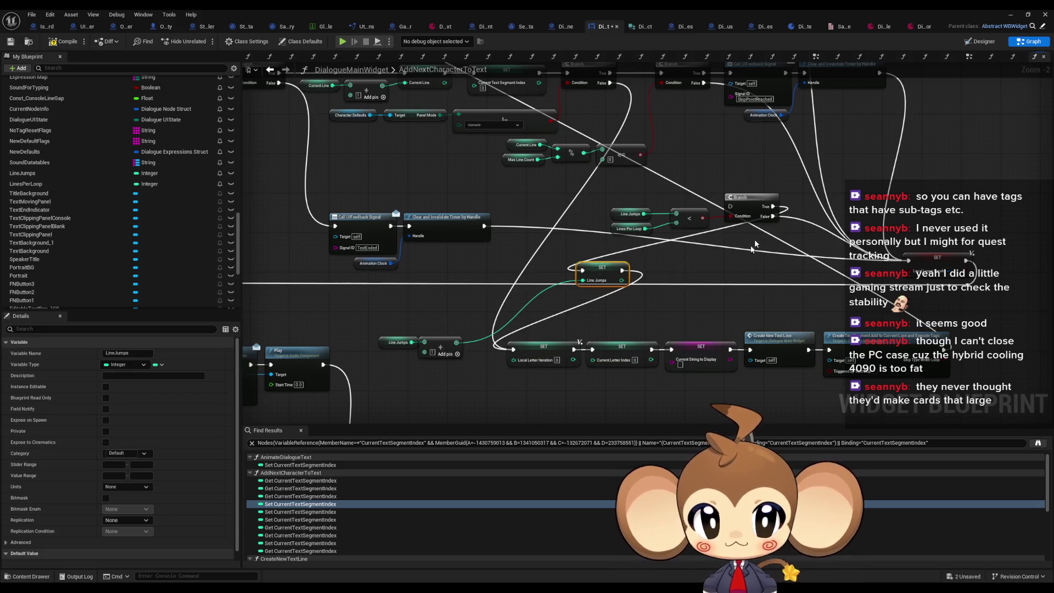
{"action": "left_click_drag", "start_coordinate": [615, 266], "coordinate": [545, 317]}
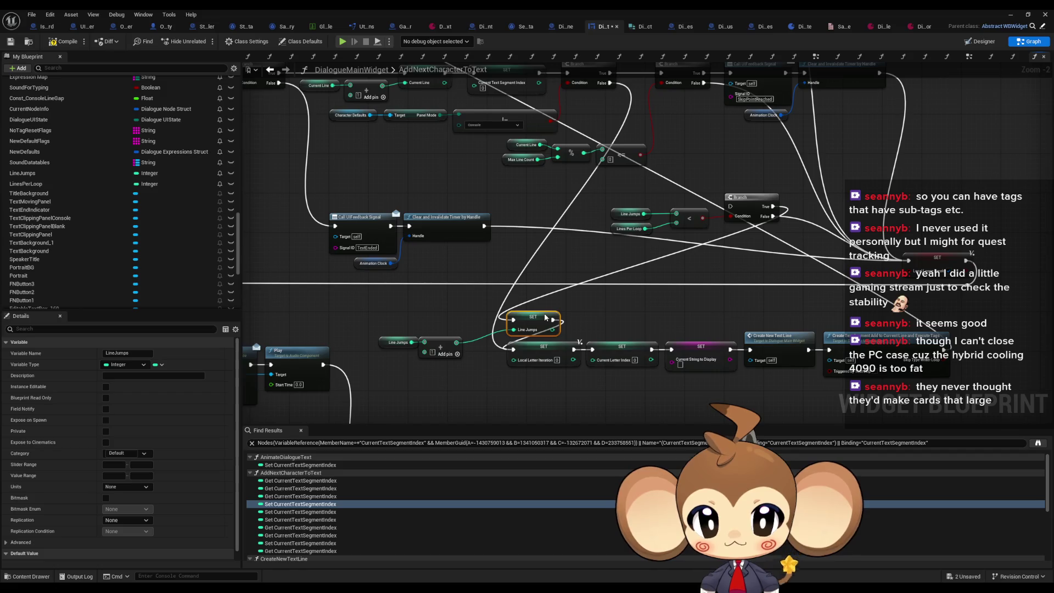
{"action": "left_click", "coordinate": [674, 301]}
{"action": "mouse_move", "coordinate": [672, 301]}
{"action": "left_mouse_down"}
{"action": "mouse_move", "coordinate": [608, 307]}
{"action": "mouse_move", "coordinate": [569, 287]}
{"action": "left_mouse_up"}
Duplicate the Line Jumps setter and route the Branch's False output into the copy.
{"action": "left_click", "coordinate": [471, 321]}
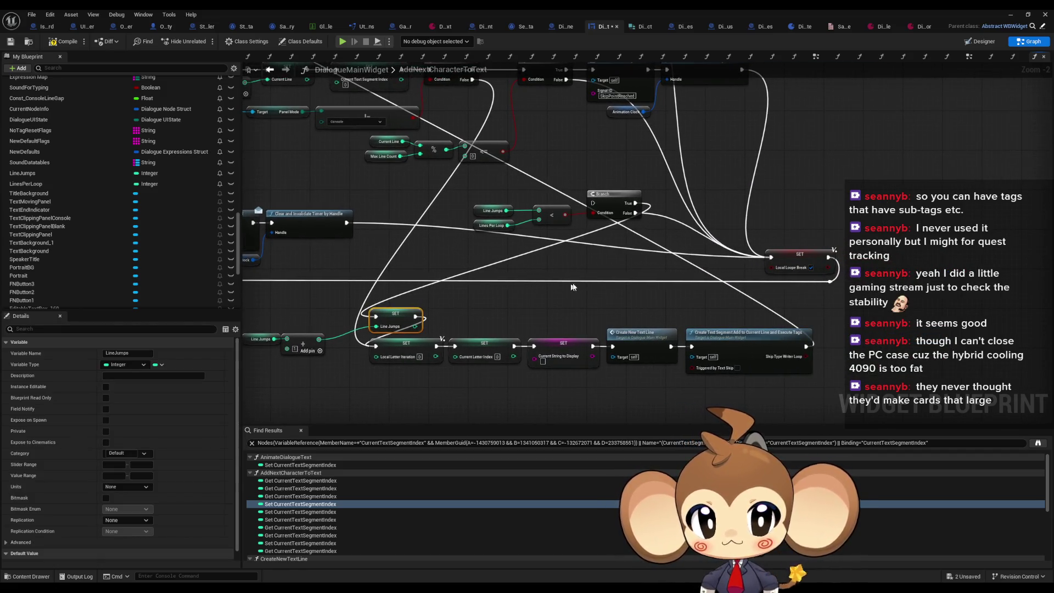
{"action": "key", "text": "ctrl+v"}
{"action": "left_click_drag", "start_coordinate": [680, 253], "coordinate": [681, 238]}
{"action": "scroll", "coordinate": [681, 238], "scroll_direction": "up", "scroll_amount": 2}
{"action": "mouse_move", "coordinate": [621, 205]}
{"action": "left_mouse_down"}
{"action": "mouse_move", "coordinate": [659, 235]}
{"action": "mouse_move", "coordinate": [734, 238]}
{"action": "mouse_move", "coordinate": [801, 267]}
{"action": "left_mouse_up"}
{"action": "scroll", "coordinate": [800, 267], "scroll_direction": "down", "scroll_amount": 2}
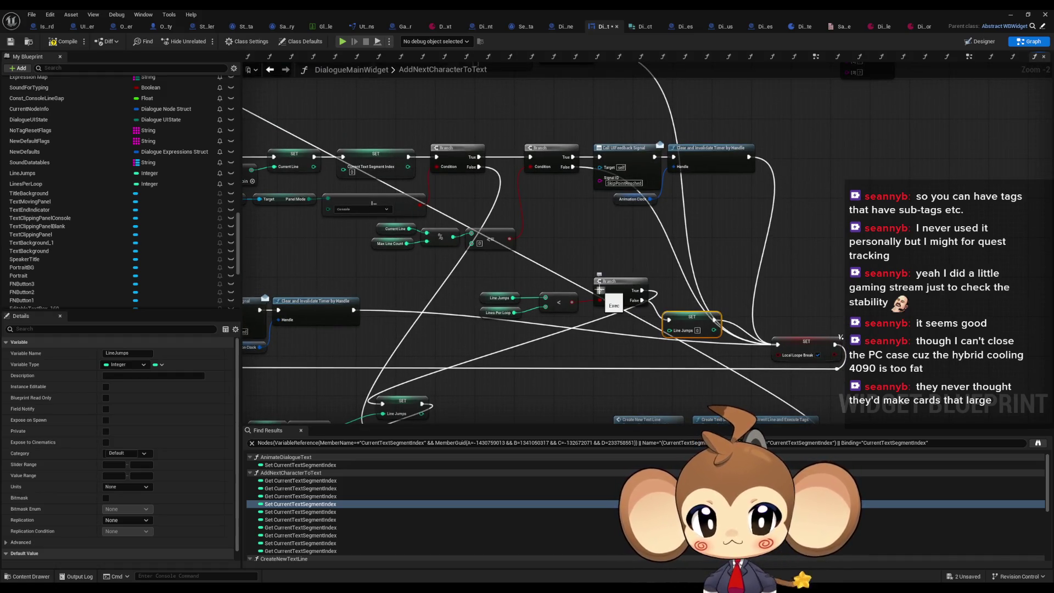
Wire a Branch False output to the lower Branch and select the Line Jumps reset node.
{"action": "mouse_move", "coordinate": [601, 290]}
{"action": "left_mouse_down"}
{"action": "mouse_move", "coordinate": [480, 168]}
{"action": "mouse_move", "coordinate": [573, 166]}
{"action": "left_mouse_up"}
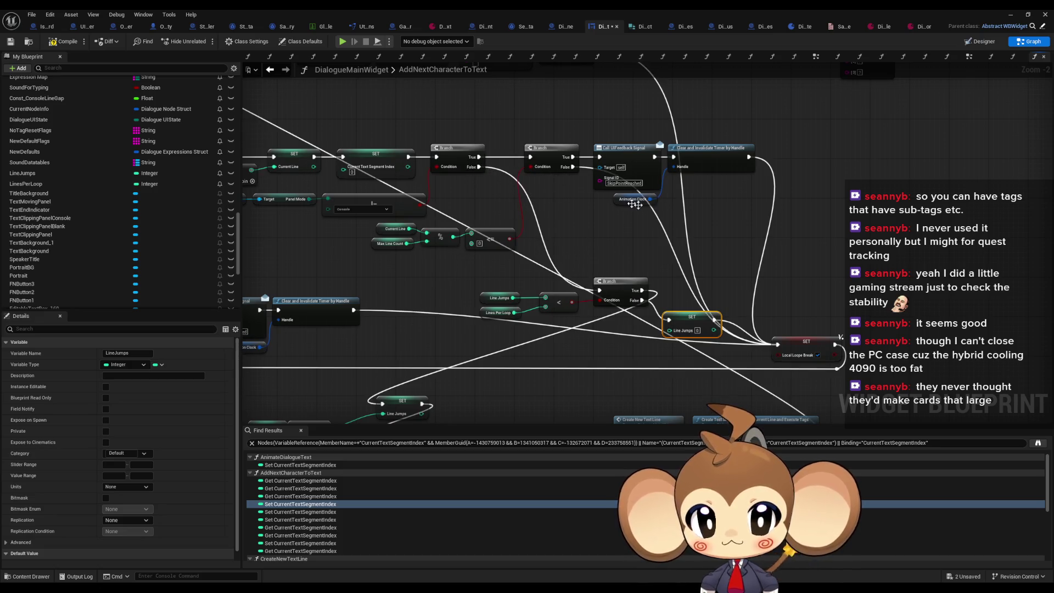
{"action": "left_click_drag", "start_coordinate": [729, 243], "coordinate": [729, 198]}
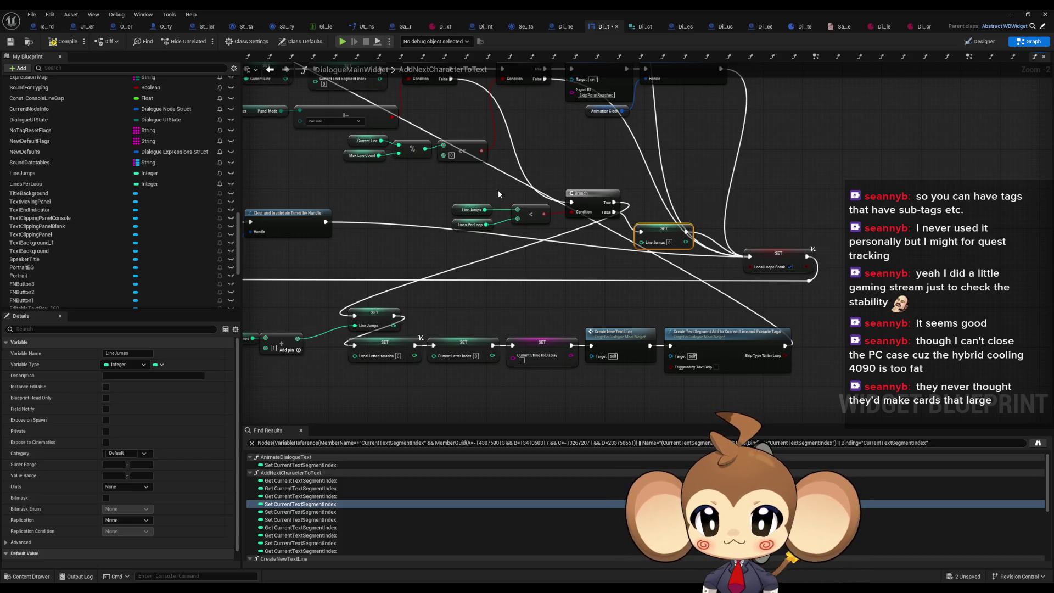
{"action": "left_click", "coordinate": [476, 210]}
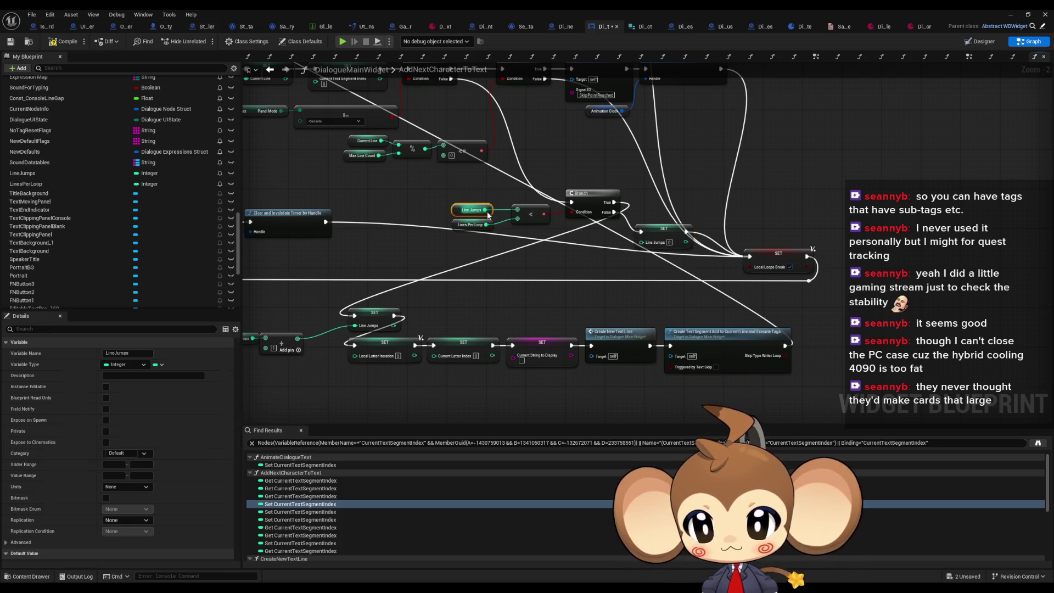
{"action": "left_click", "coordinate": [723, 199]}
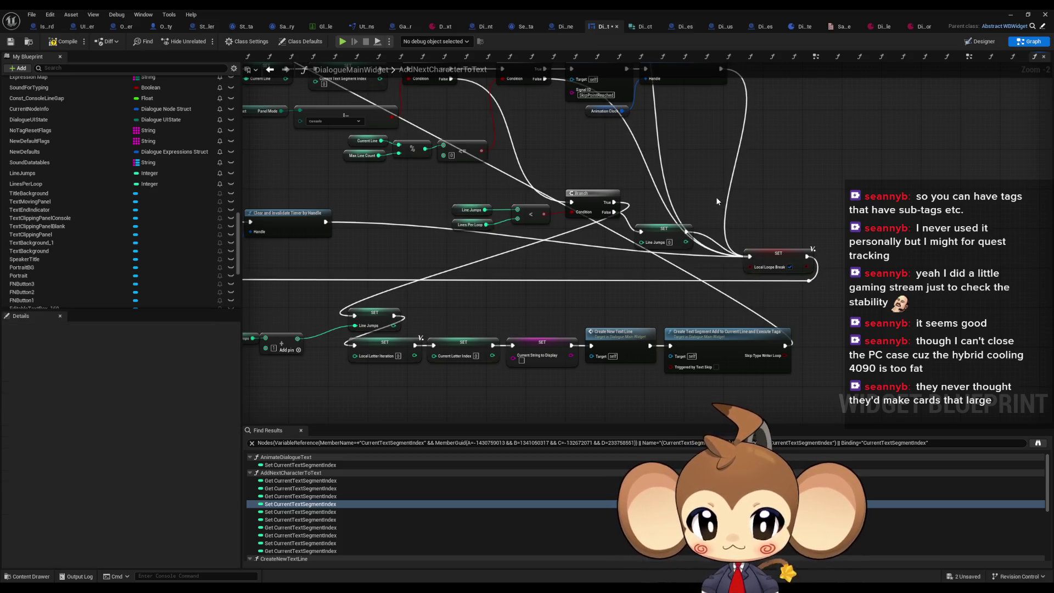
{"action": "left_click_drag", "start_coordinate": [716, 197], "coordinate": [797, 184]}
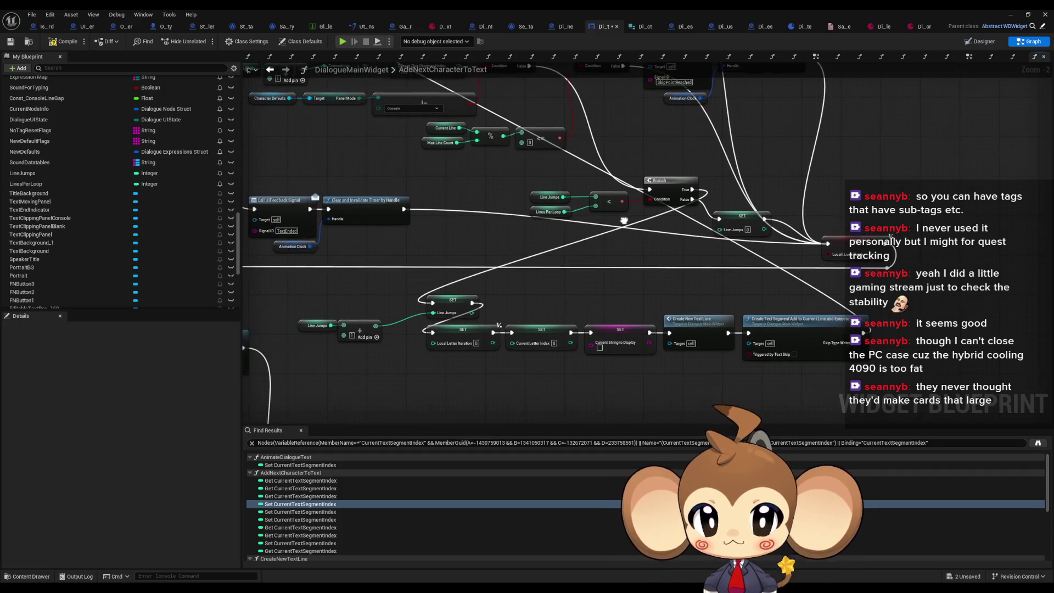
Paste the Line Jumps reset between the Sequence and Branch, then minimize the Blueprint editor.
{"action": "left_click_drag", "start_coordinate": [729, 195], "coordinate": [751, 238]}
{"action": "scroll", "coordinate": [560, 294], "scroll_direction": "down", "scroll_amount": 6}
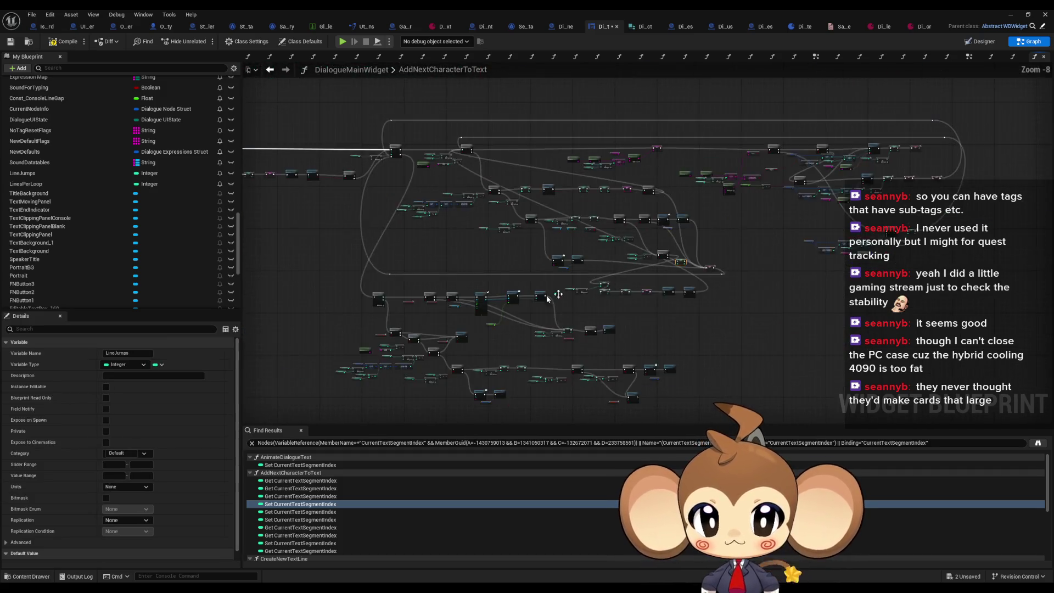
{"action": "scroll", "coordinate": [434, 299], "scroll_direction": "up", "scroll_amount": 5}
{"action": "mouse_move", "coordinate": [438, 298]}
{"action": "left_mouse_down"}
{"action": "mouse_move", "coordinate": [352, 230]}
{"action": "mouse_move", "coordinate": [374, 209]}
{"action": "mouse_move", "coordinate": [640, 182]}
{"action": "mouse_move", "coordinate": [709, 220]}
{"action": "mouse_move", "coordinate": [768, 279]}
{"action": "mouse_move", "coordinate": [662, 171]}
{"action": "mouse_move", "coordinate": [420, 66]}
{"action": "left_mouse_up"}
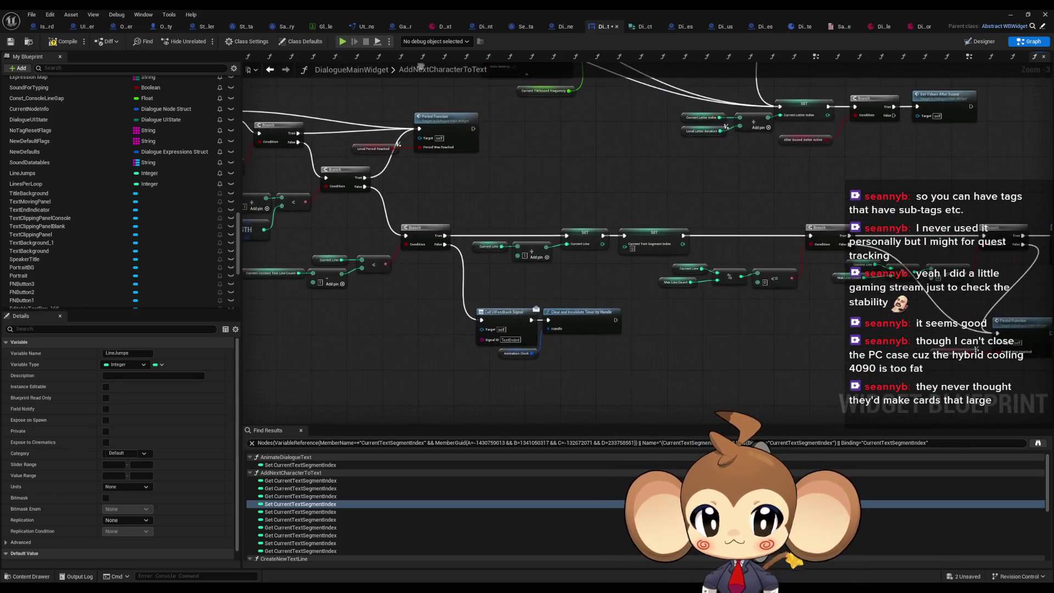
{"action": "mouse_move", "coordinate": [600, 197]}
{"action": "left_mouse_down"}
{"action": "mouse_move", "coordinate": [557, 176]}
{"action": "mouse_move", "coordinate": [484, 179]}
{"action": "mouse_move", "coordinate": [740, 220]}
{"action": "mouse_move", "coordinate": [262, 151]}
{"action": "mouse_move", "coordinate": [749, 245]}
{"action": "mouse_move", "coordinate": [750, 263]}
{"action": "mouse_move", "coordinate": [659, 285]}
{"action": "mouse_move", "coordinate": [403, 323]}
{"action": "mouse_move", "coordinate": [409, 304]}
{"action": "mouse_move", "coordinate": [448, 304]}
{"action": "mouse_move", "coordinate": [427, 301]}
{"action": "mouse_move", "coordinate": [542, 239]}
{"action": "mouse_move", "coordinate": [532, 225]}
{"action": "mouse_move", "coordinate": [652, 228]}
{"action": "left_mouse_up"}
{"action": "key", "text": "ctrl+v"}
{"action": "scroll", "coordinate": [396, 303], "scroll_direction": "up", "scroll_amount": 2}
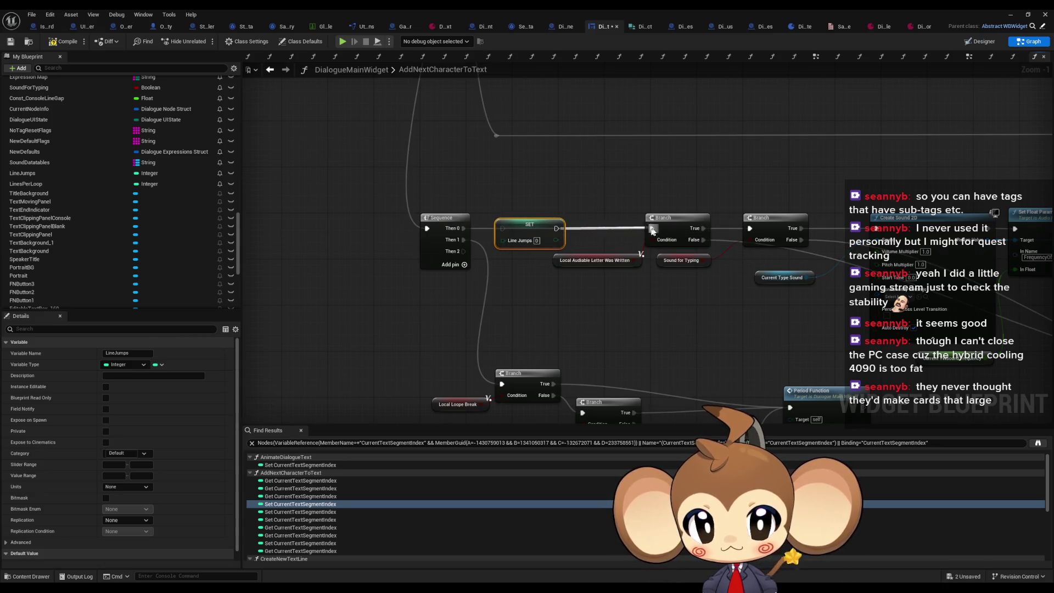
{"action": "left_click_drag", "start_coordinate": [503, 229], "coordinate": [464, 229]}
{"action": "scroll", "coordinate": [644, 313], "scroll_direction": "down", "scroll_amount": 1}
{"action": "scroll", "coordinate": [644, 313], "scroll_direction": "down", "scroll_amount": 3}
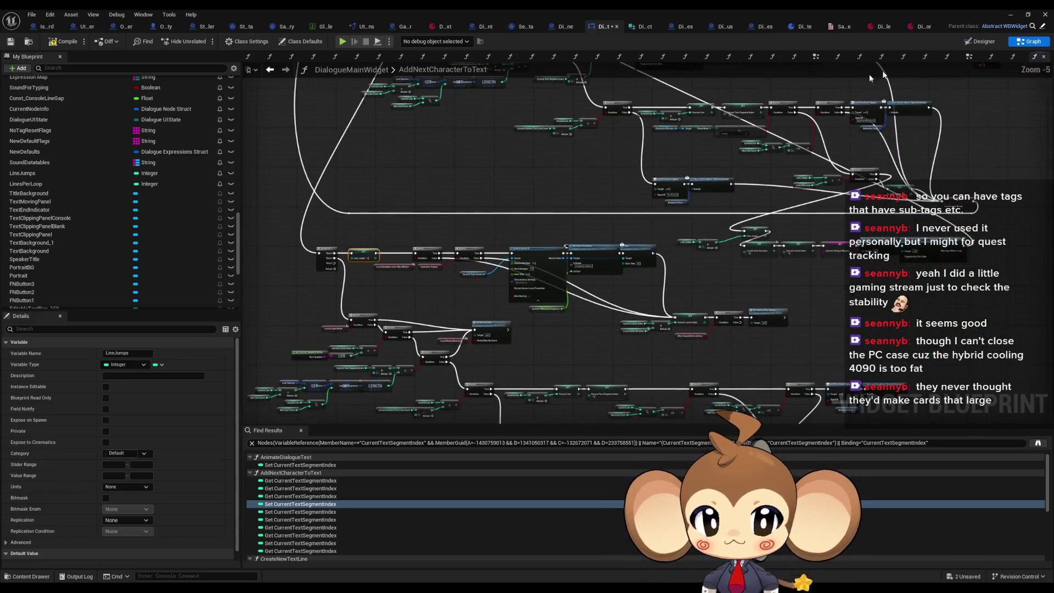
{"action": "left_click", "coordinate": [1011, 15]}
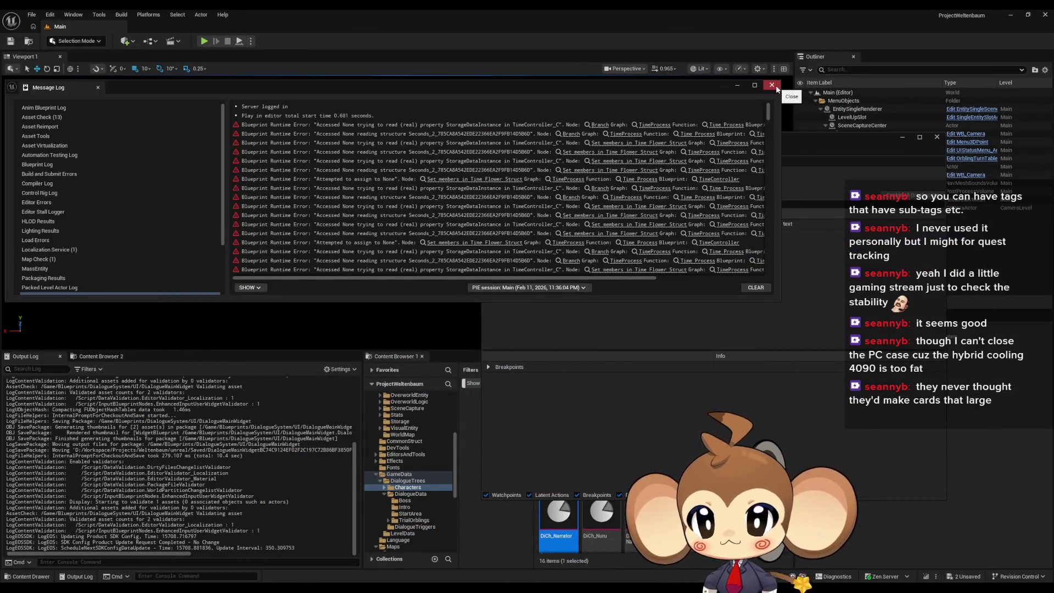
Start a Play-in-Editor session, moving the Message Log and debugger windows aside.
{"action": "mouse_move", "coordinate": [566, 88]}
{"action": "left_mouse_down"}
{"action": "mouse_move", "coordinate": [648, 182]}
{"action": "mouse_move", "coordinate": [563, 304]}
{"action": "mouse_move", "coordinate": [574, 327]}
{"action": "left_mouse_up"}
{"action": "left_click", "coordinate": [203, 42]}
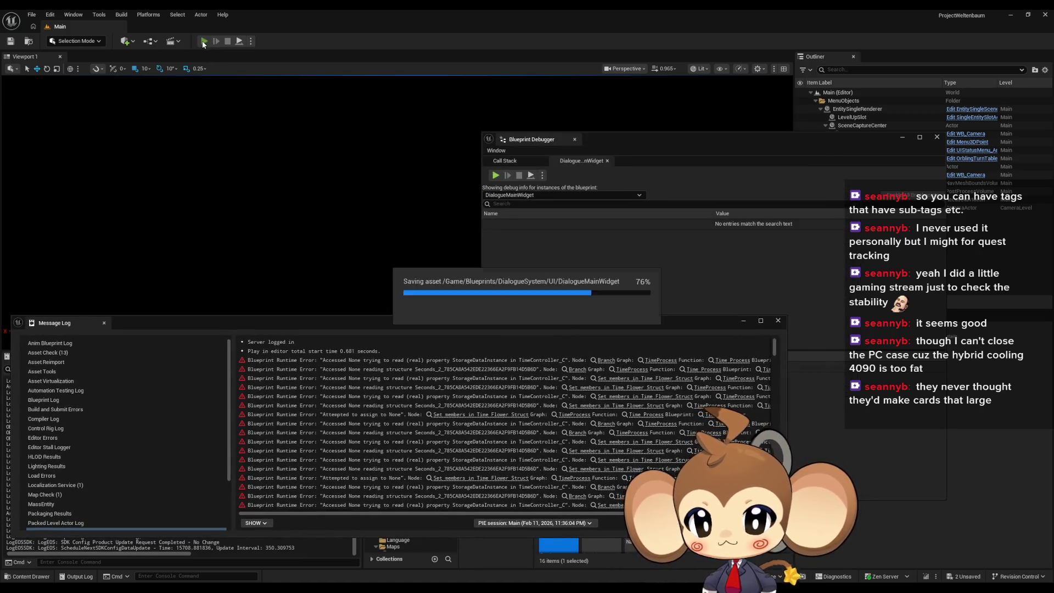
{"action": "mouse_move", "coordinate": [377, 323]}
{"action": "left_mouse_down"}
{"action": "mouse_move", "coordinate": [615, 300]}
{"action": "mouse_move", "coordinate": [590, 300]}
{"action": "left_mouse_up"}
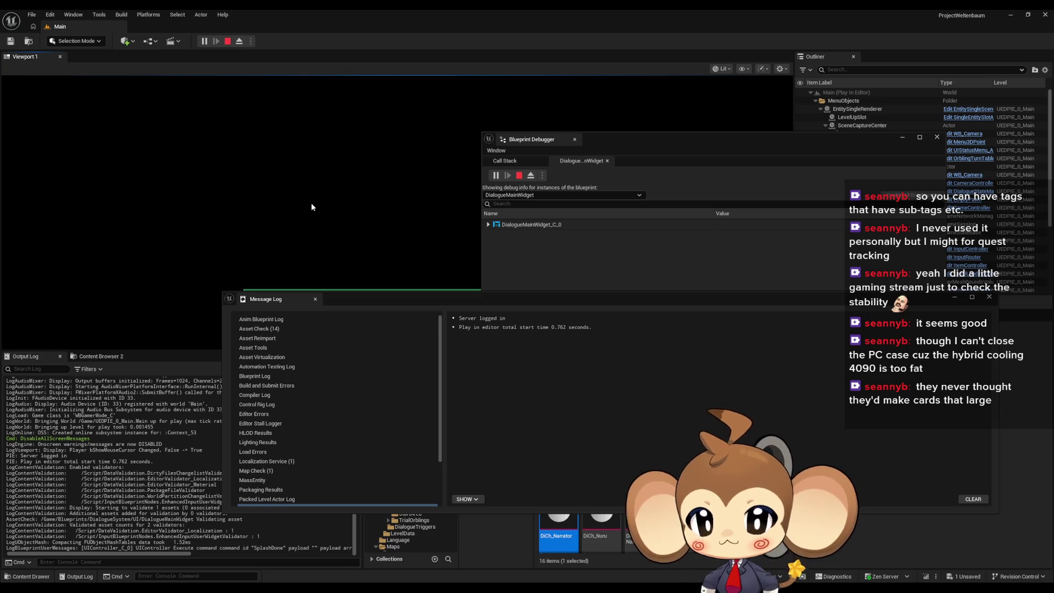
{"action": "left_click_drag", "start_coordinate": [605, 139], "coordinate": [805, 149]}
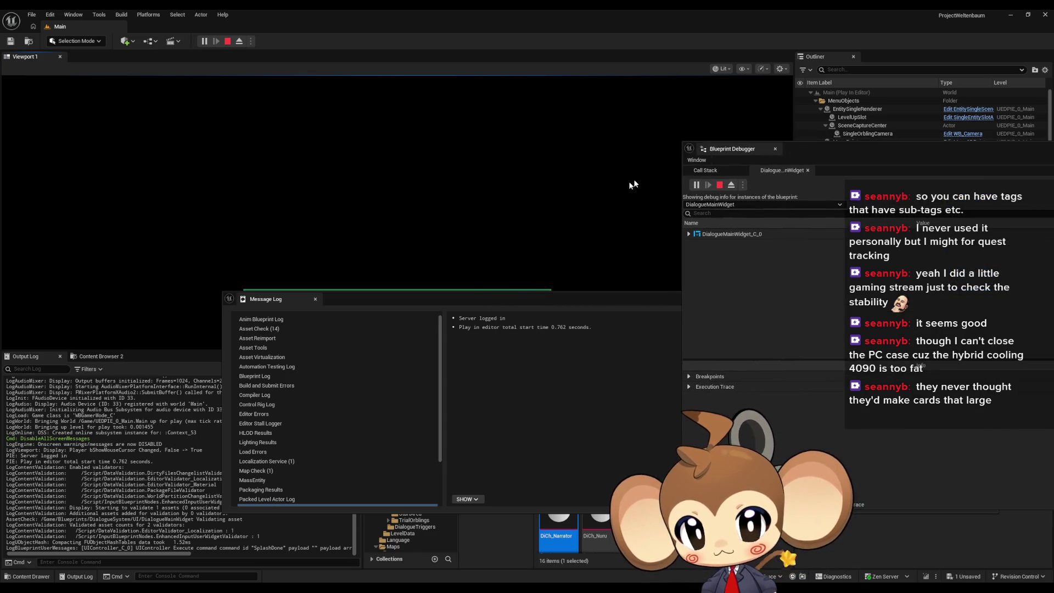
{"action": "left_click_drag", "start_coordinate": [518, 300], "coordinate": [503, 378]}
Advance the dialogue, answer y to create the world, watch the boot output, then stop.
{"action": "left_click", "coordinate": [434, 281]}
{"action": "left_click", "coordinate": [433, 281]}
{"action": "left_click", "coordinate": [433, 281]}
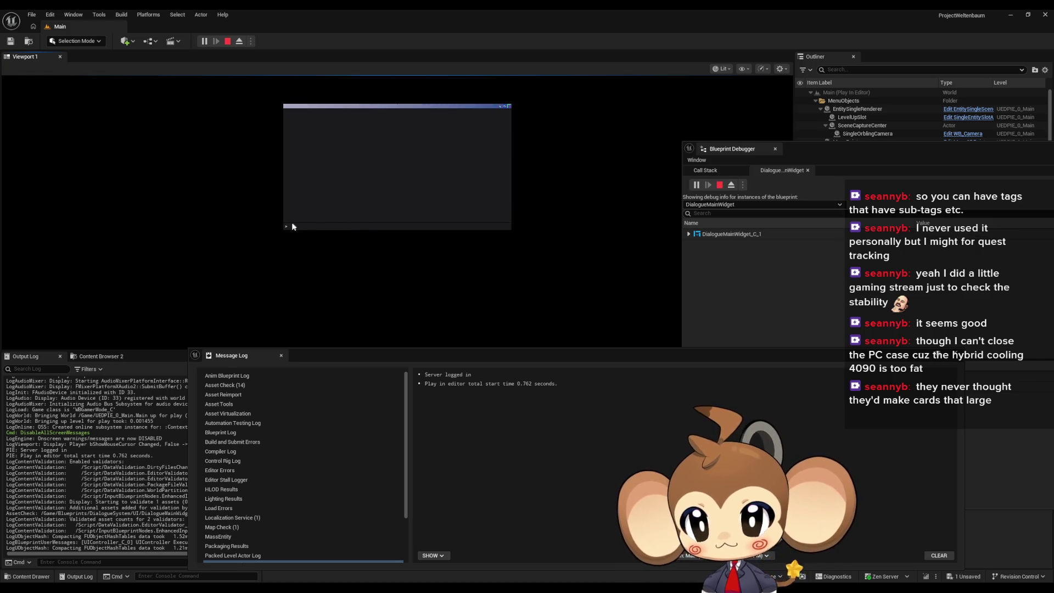
{"action": "type", "text": "y"}
{"action": "key", "text": "Return"}
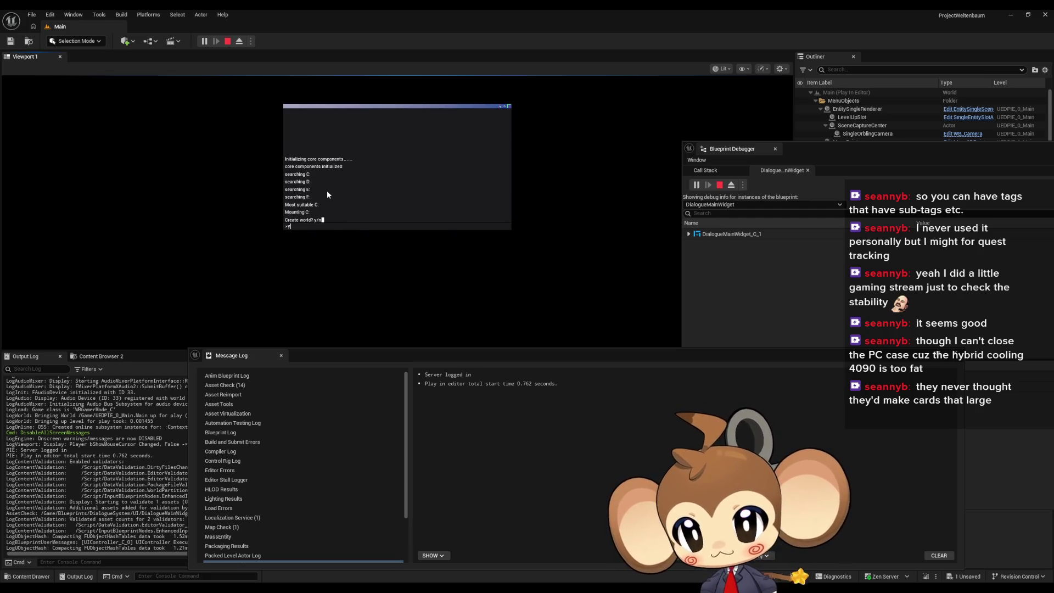
{"action": "key", "text": "Return"}
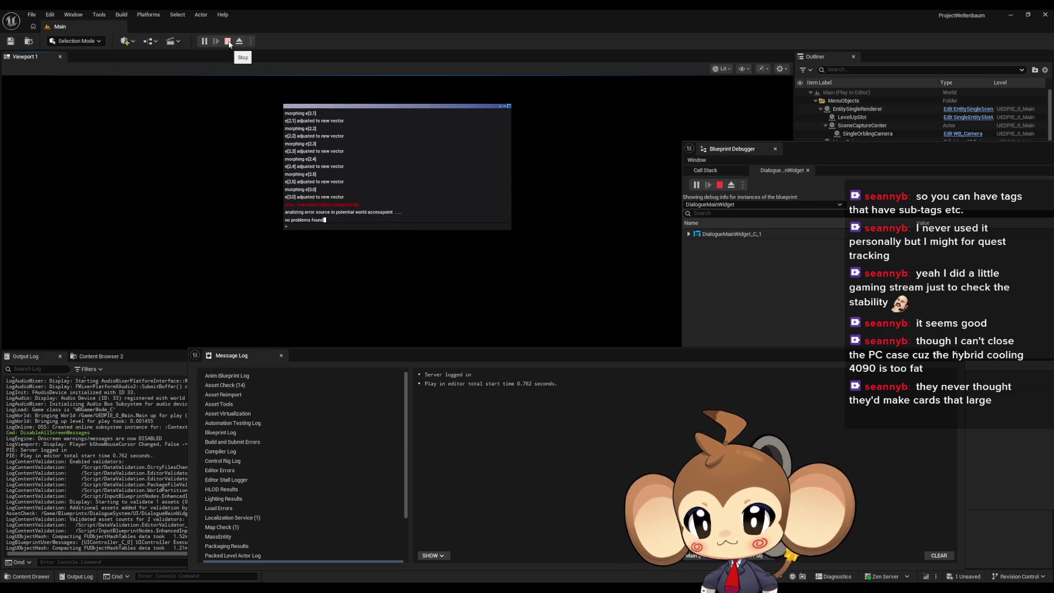
{"action": "left_click", "coordinate": [228, 41]}
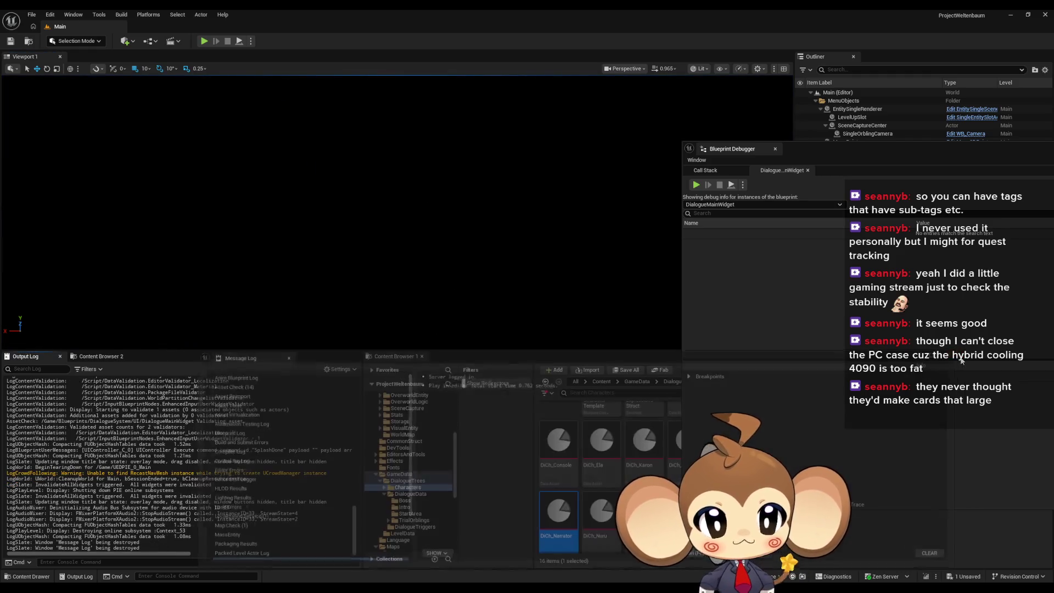
Return to DialogueMainWidget and inspect the Current Line and Max Line Count variables.
{"action": "mouse_move", "coordinate": [476, 561]}
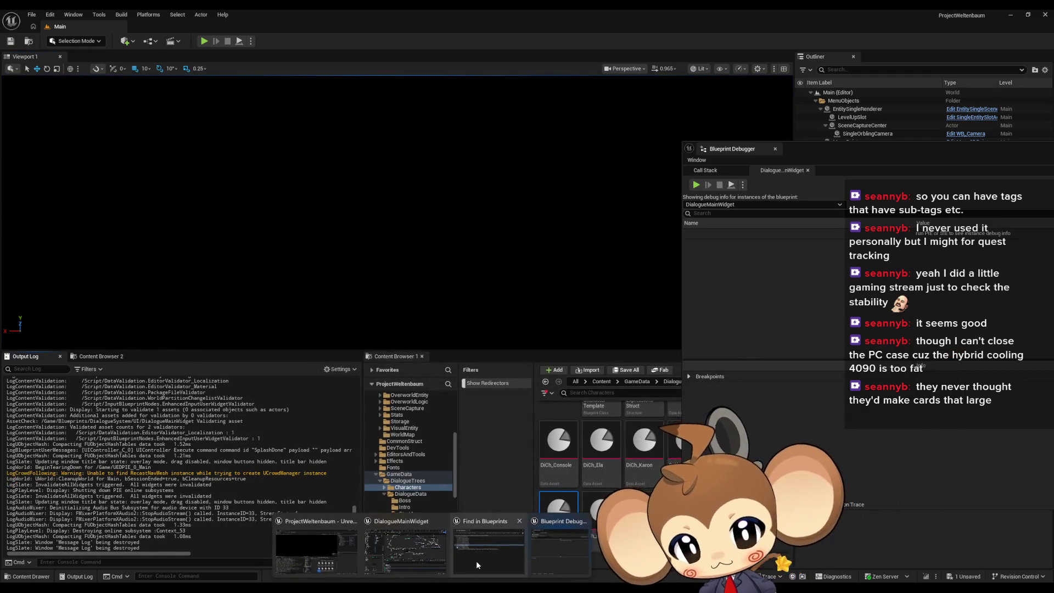
{"action": "left_click", "coordinate": [416, 558]}
{"action": "scroll", "coordinate": [467, 260], "scroll_direction": "up", "scroll_amount": 4}
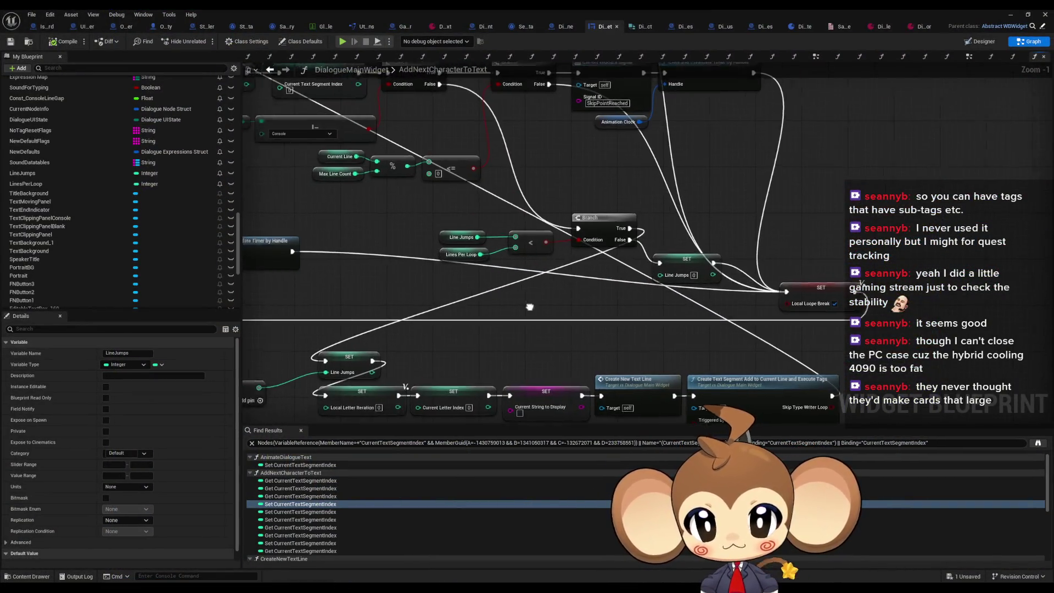
{"action": "left_click_drag", "start_coordinate": [519, 306], "coordinate": [653, 318]}
{"action": "left_click", "coordinate": [461, 168]}
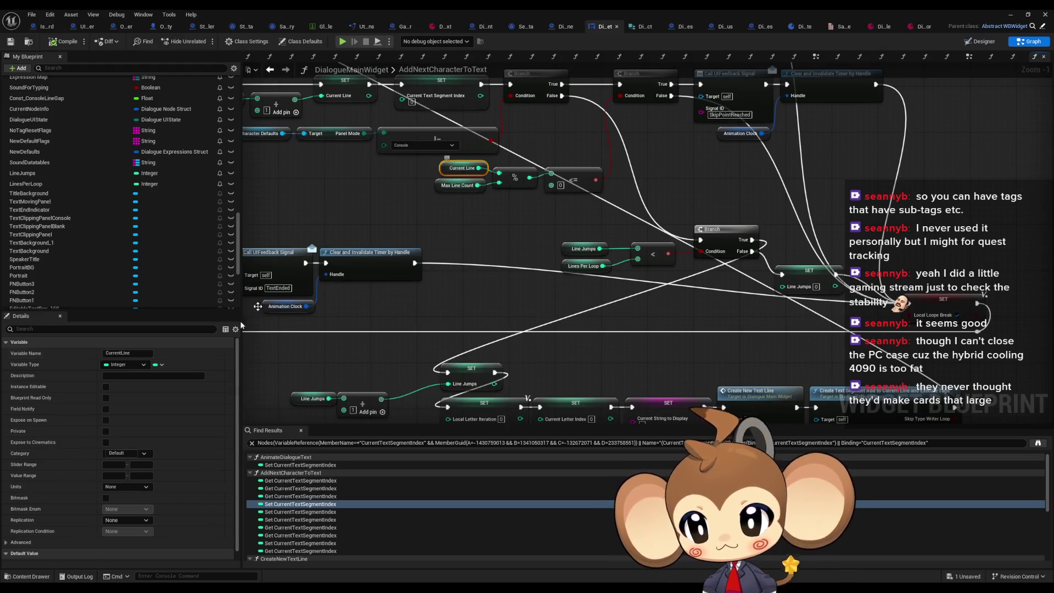
{"action": "left_click", "coordinate": [458, 185]}
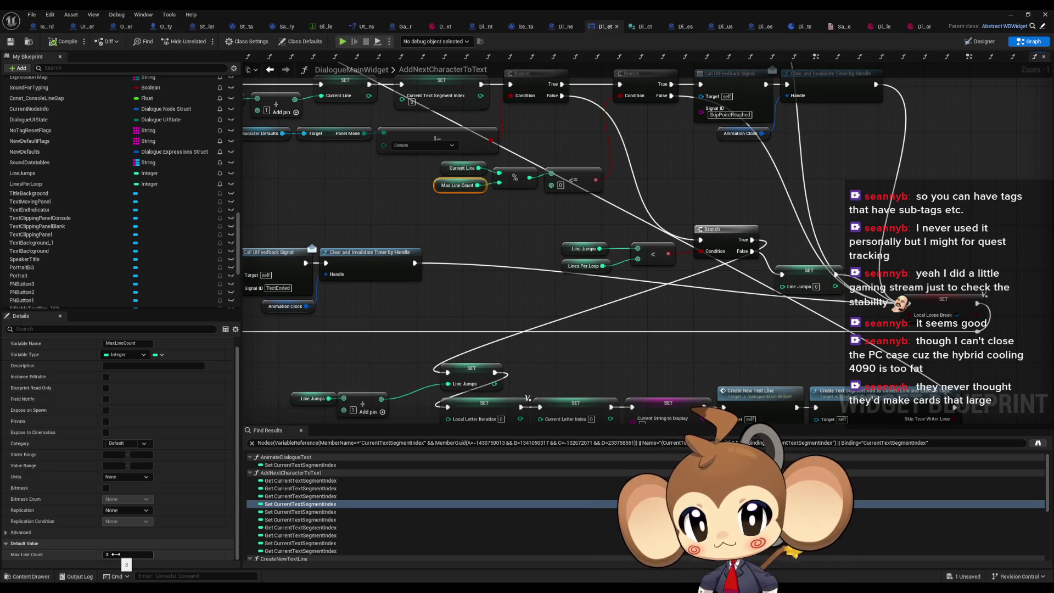
{"action": "scroll", "coordinate": [536, 303], "scroll_direction": "down", "scroll_amount": 4}
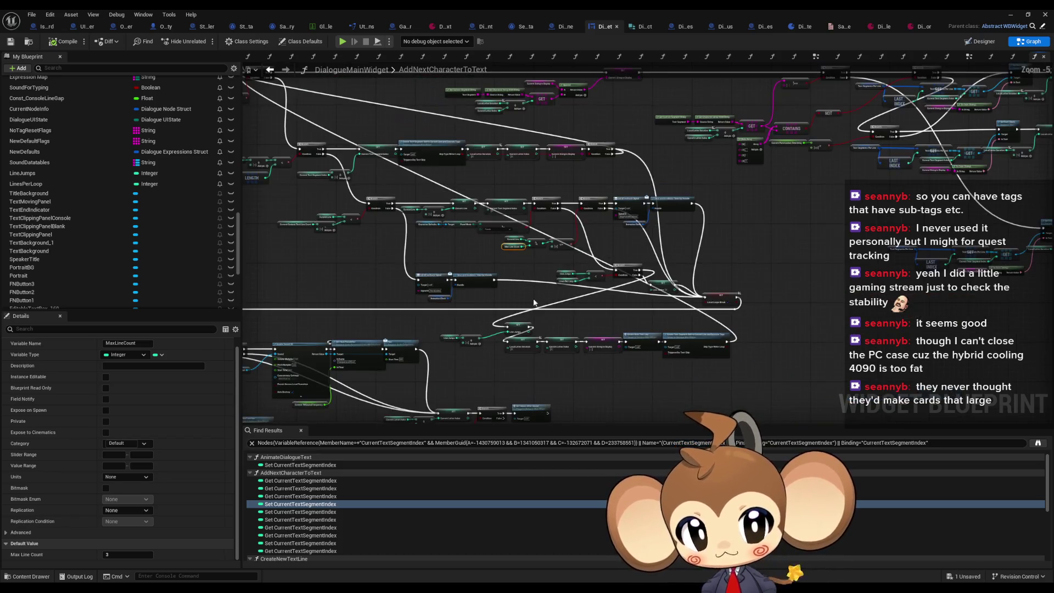
{"action": "scroll", "coordinate": [619, 273], "scroll_direction": "up", "scroll_amount": 5}
Check Lines Per Loop's default of 1 and nudge its node left.
{"action": "left_click", "coordinate": [487, 293]}
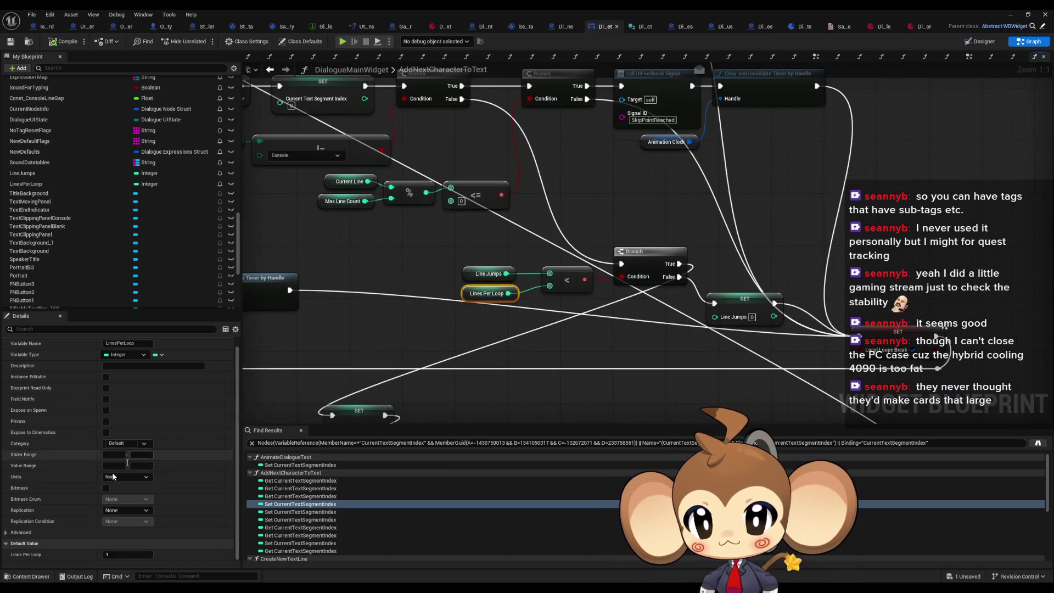
{"action": "left_click", "coordinate": [127, 554]}
{"action": "left_click", "coordinate": [484, 293]}
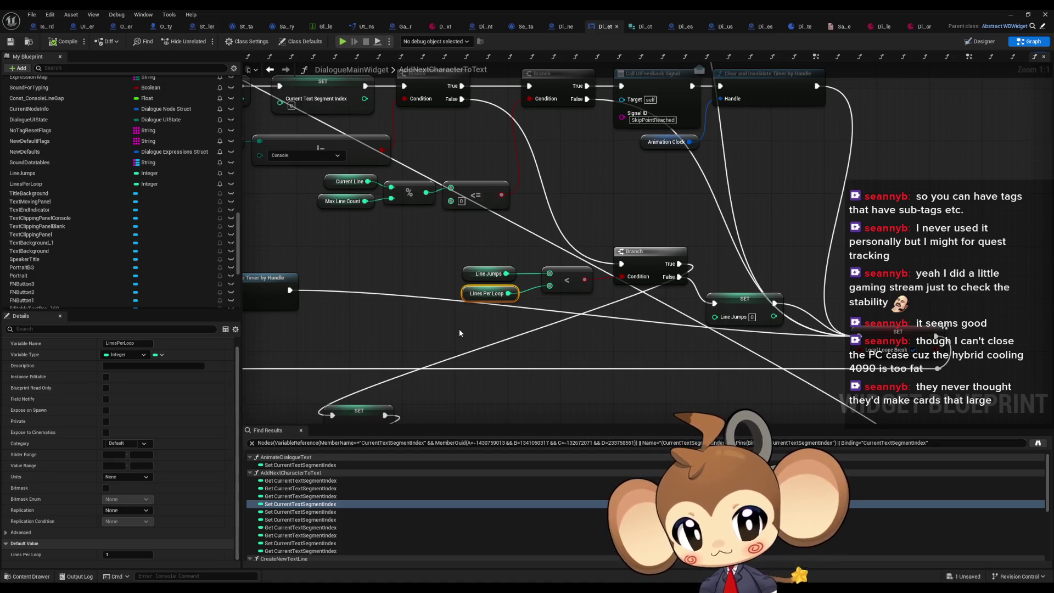
{"action": "scroll", "coordinate": [459, 329], "scroll_direction": "down", "scroll_amount": 2}
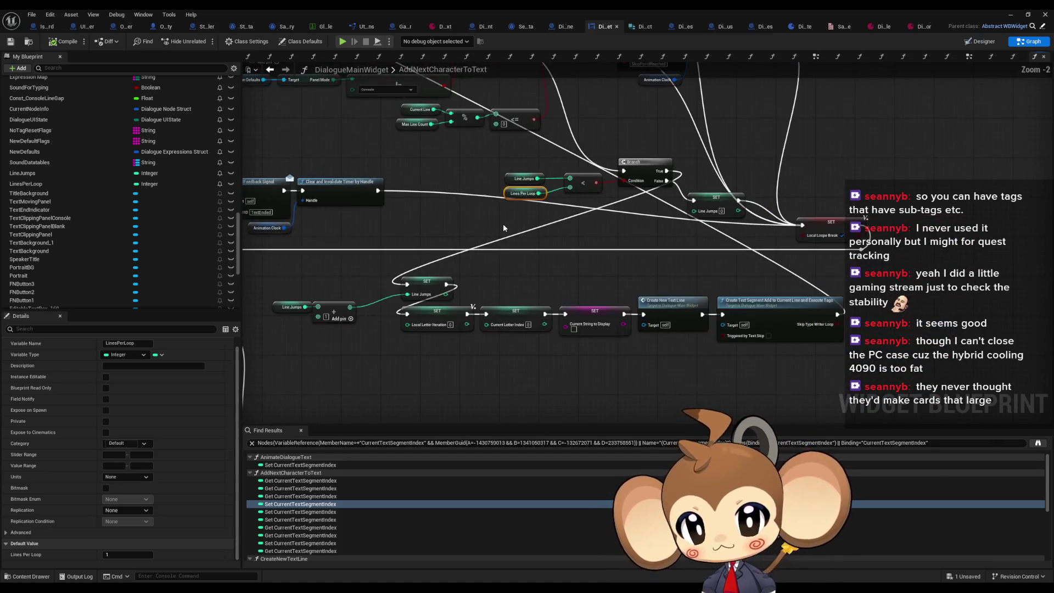
{"action": "scroll", "coordinate": [506, 223], "scroll_direction": "up", "scroll_amount": 2}
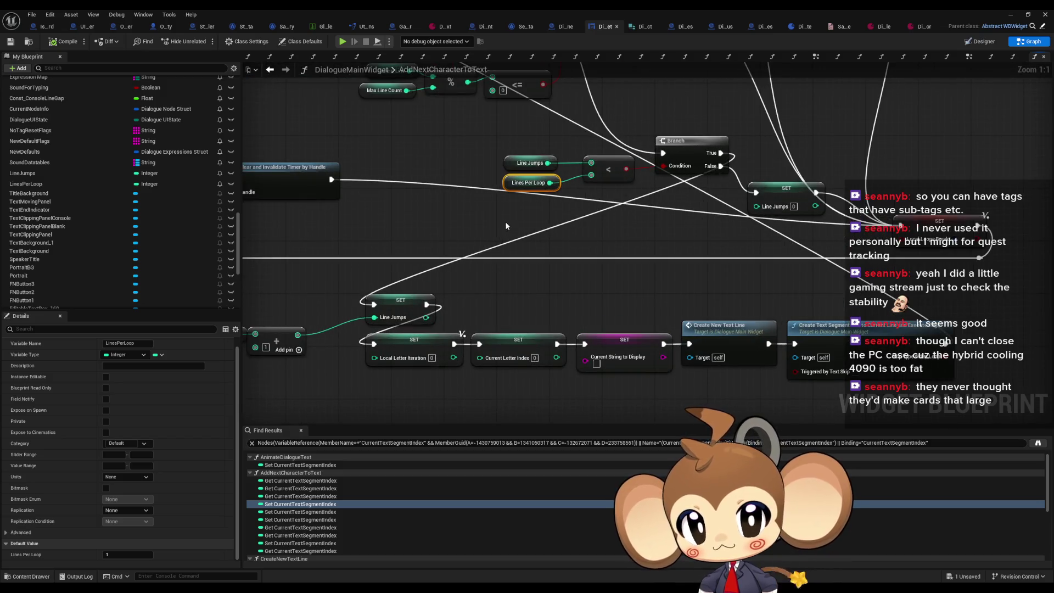
{"action": "left_click_drag", "start_coordinate": [504, 221], "coordinate": [477, 261]}
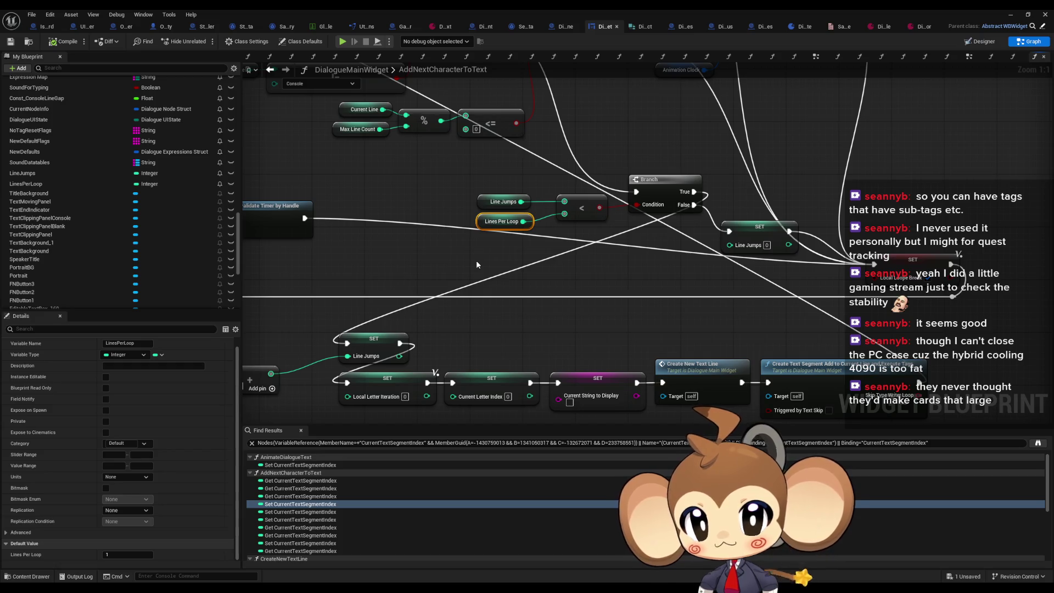
{"action": "mouse_move", "coordinate": [515, 225]}
{"action": "left_mouse_down"}
{"action": "mouse_move", "coordinate": [461, 225]}
{"action": "mouse_move", "coordinate": [496, 225]}
{"action": "left_mouse_up"}
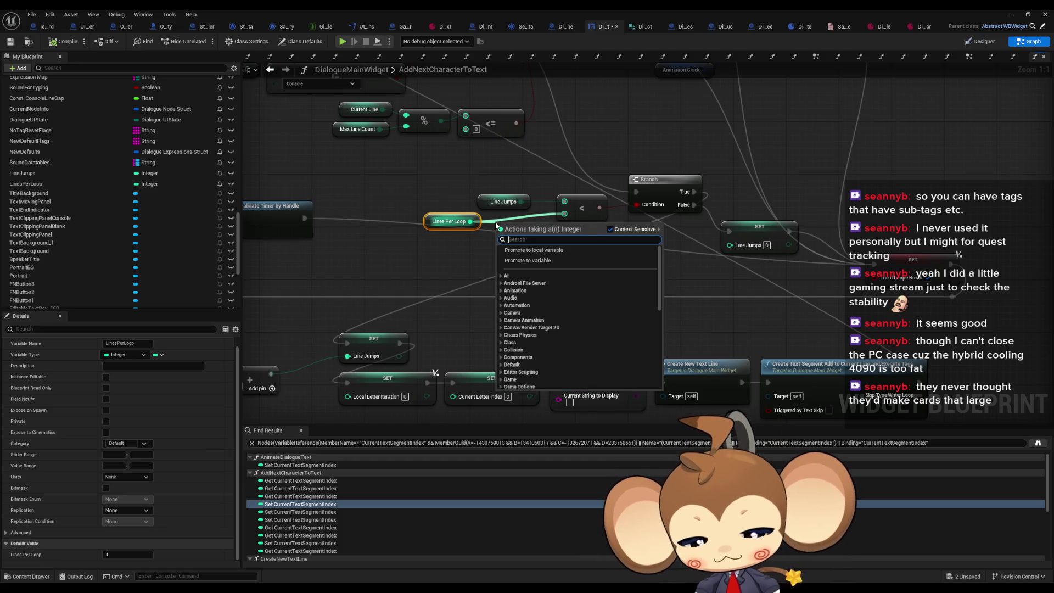
Add a Subtract node computing Lines Per Loop minus 1 and wire it into the < comparison.
{"action": "type", "text": "-"}
{"action": "key", "text": "Return"}
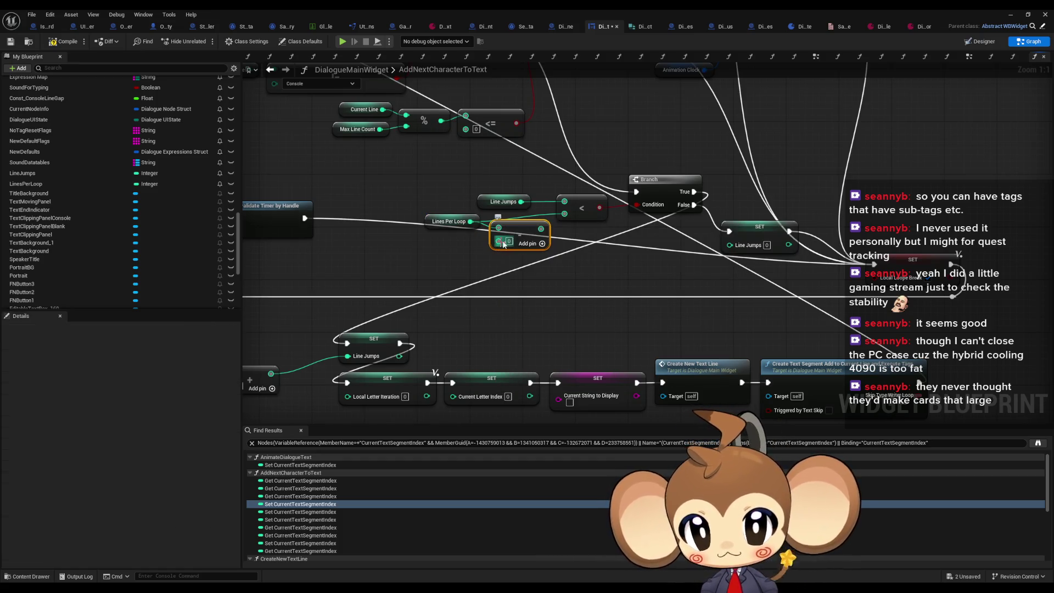
{"action": "type", "text": "1"}
{"action": "left_click_drag", "start_coordinate": [541, 228], "coordinate": [565, 213]}
Align the Lines Per Loop node, then return to the level editor and start a test play.
{"action": "left_click", "coordinate": [437, 226]}
{"action": "left_click_drag", "start_coordinate": [438, 230], "coordinate": [444, 237]}
{"action": "left_click", "coordinate": [463, 272]}
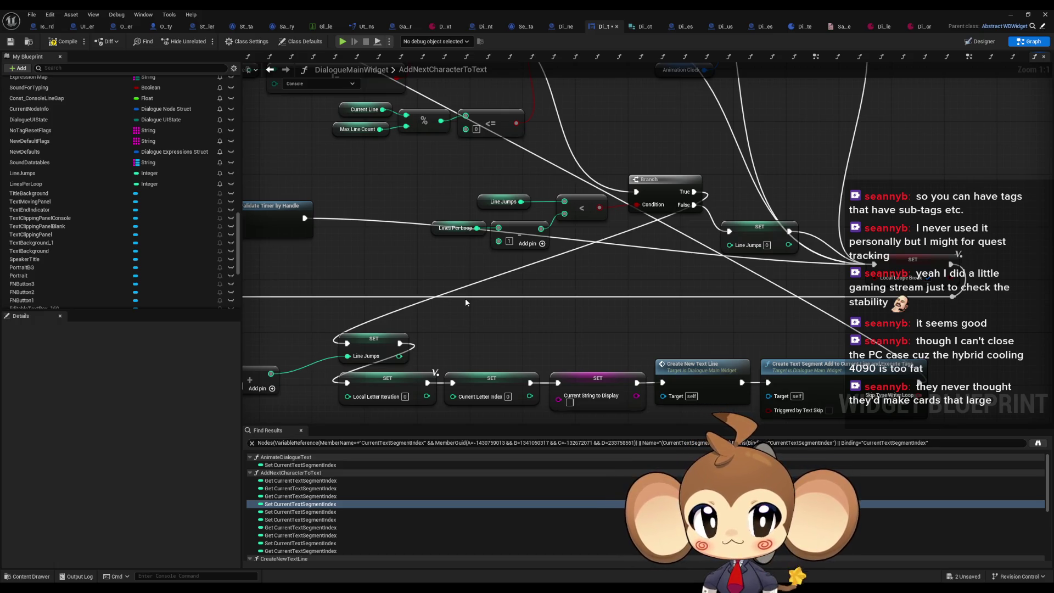
{"action": "left_click", "coordinate": [1046, 15]}
{"action": "left_click", "coordinate": [204, 42]}
{"action": "type", "text": "yes"}
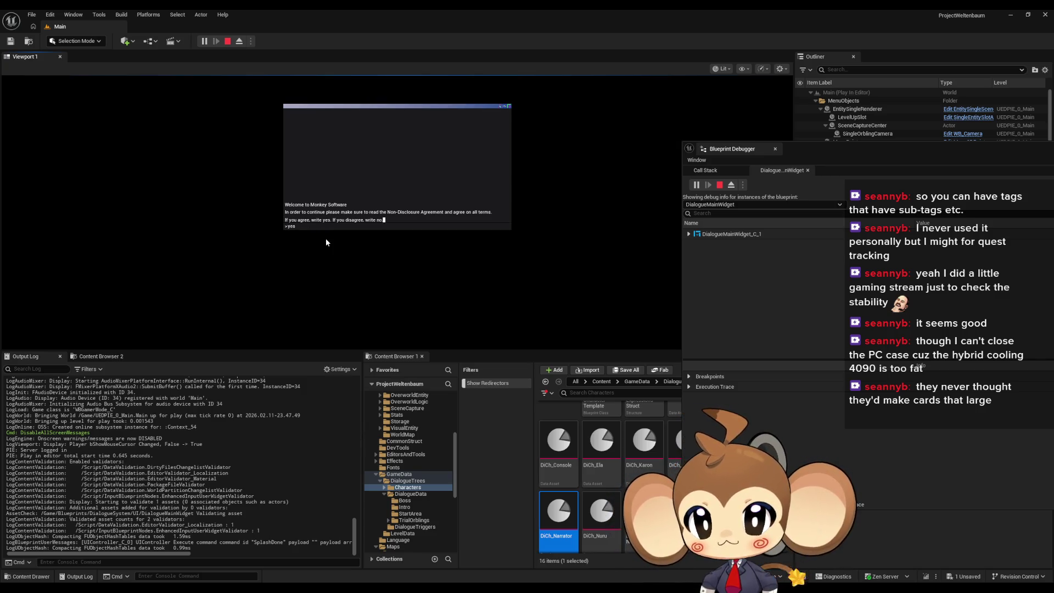
Accept the NDA and let the boot text reach 'Create world? y/n', then stop play.
{"action": "key", "text": "Return"}
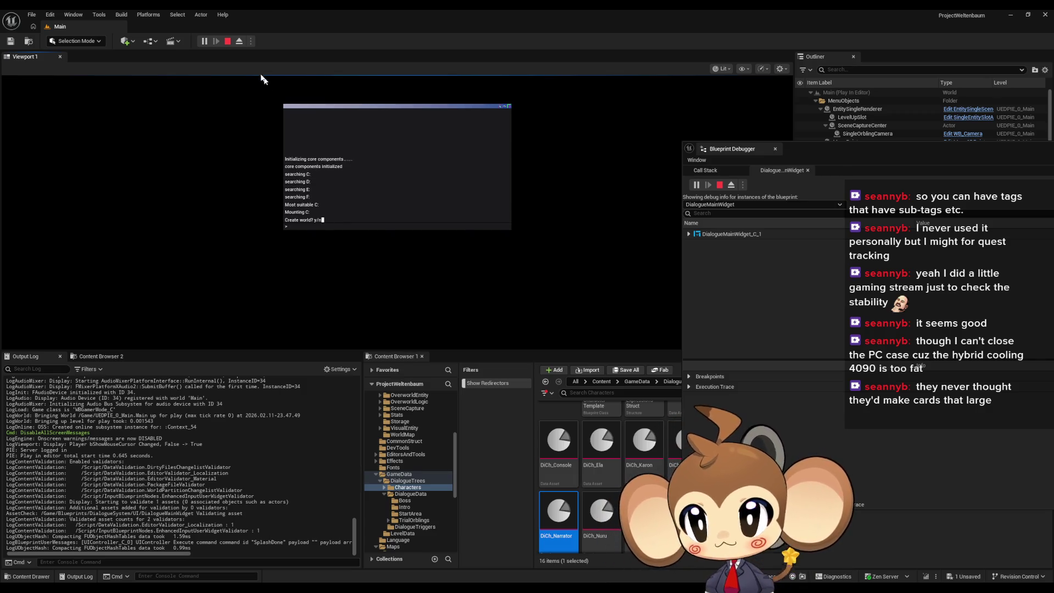
{"action": "left_click", "coordinate": [224, 41]}
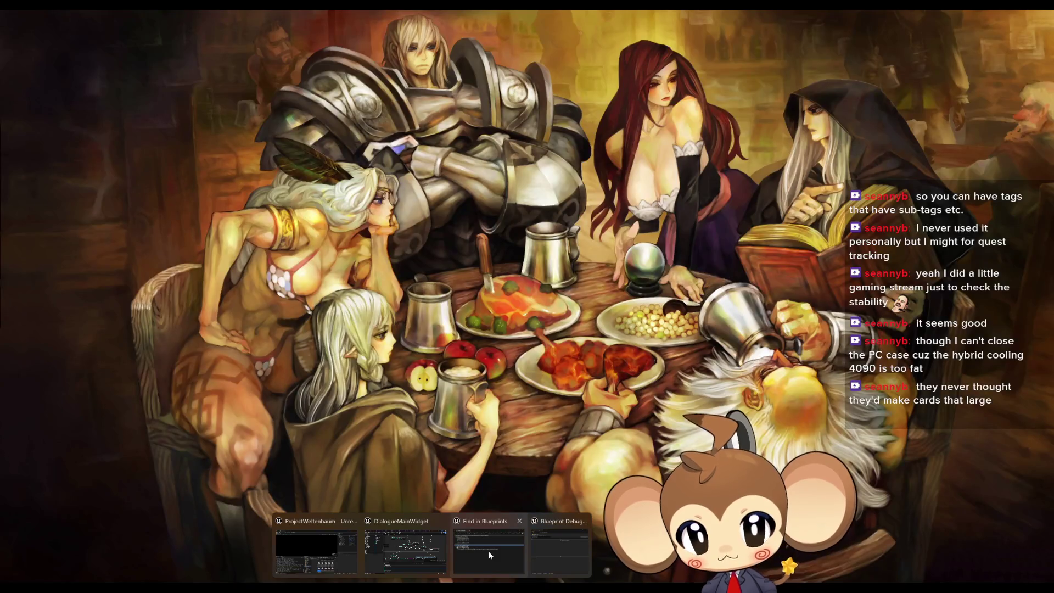
Set the DiCh_Console character's TypeSpeed to 0.5 and launch Play In Editor with Alt+P.
{"action": "mouse_move", "coordinate": [579, 550]}
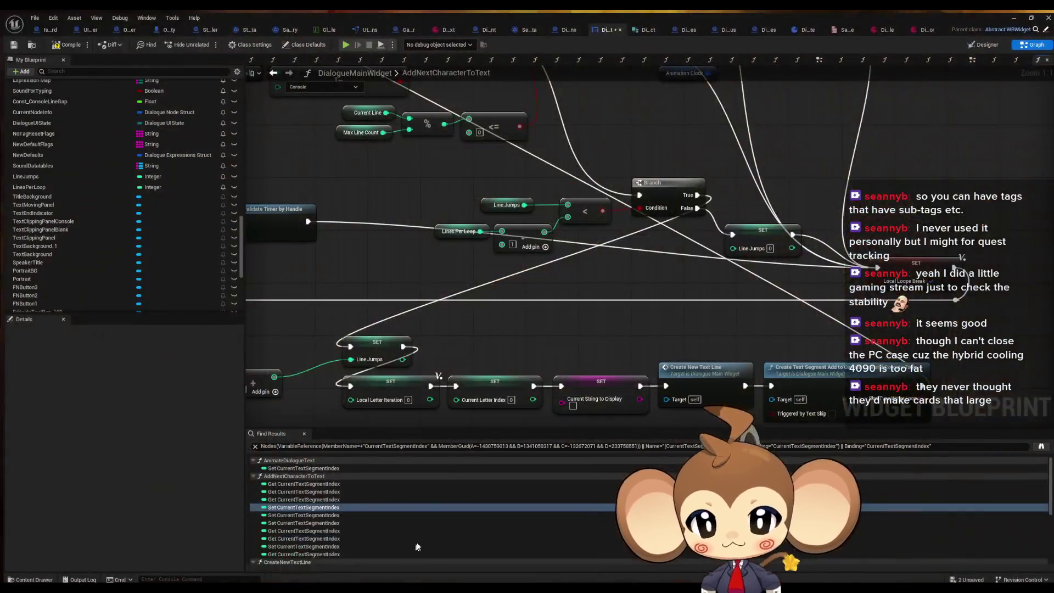
{"action": "left_click", "coordinate": [490, 551]}
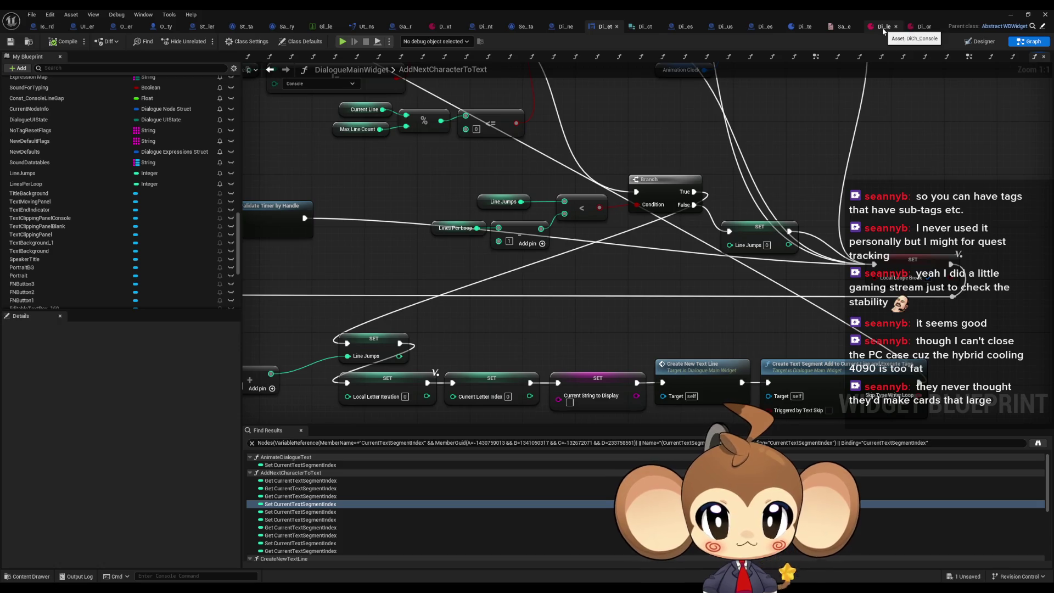
{"action": "left_click", "coordinate": [882, 28]}
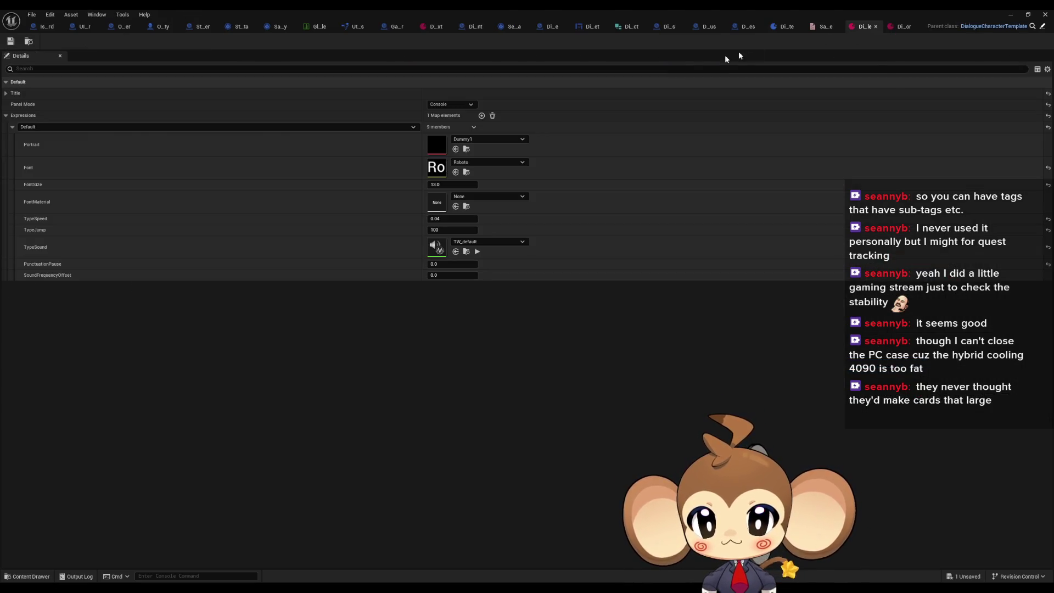
{"action": "left_click", "coordinate": [444, 220]}
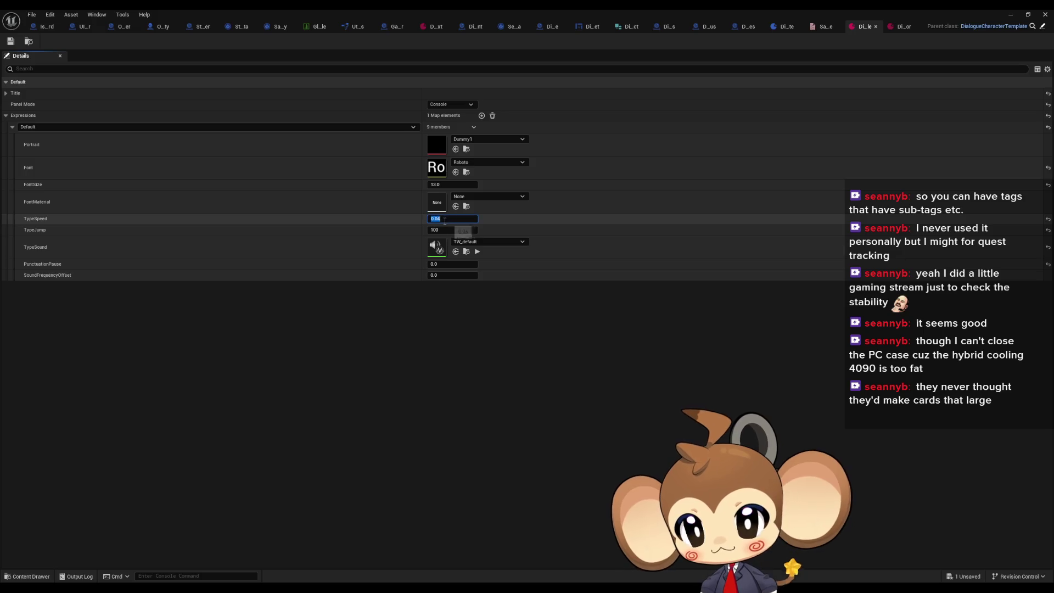
{"action": "type", "text": "0.5"}
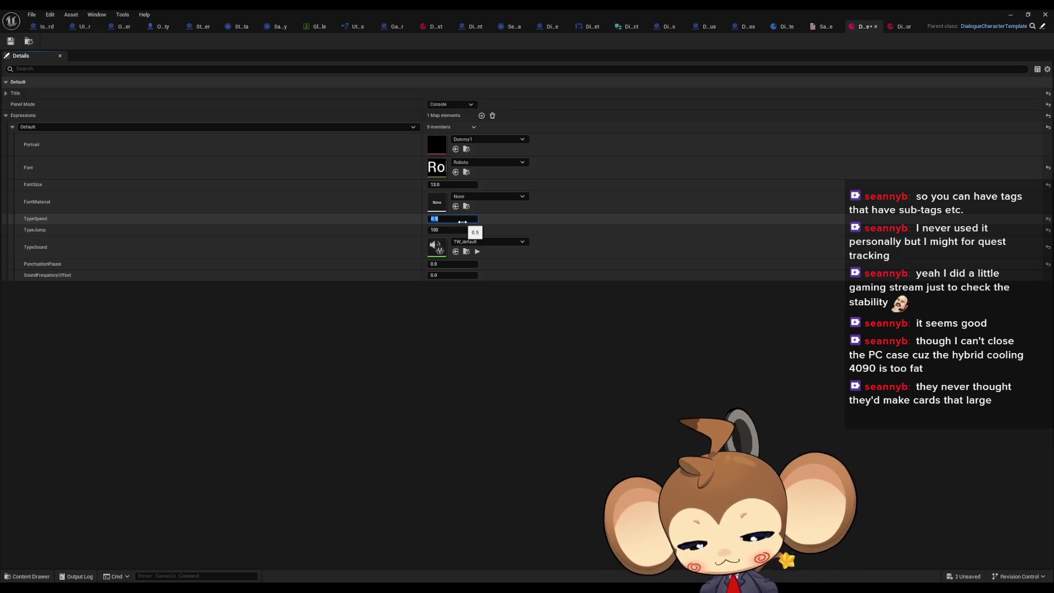
{"action": "key", "text": "Return"}
{"action": "key", "text": "alt+p"}
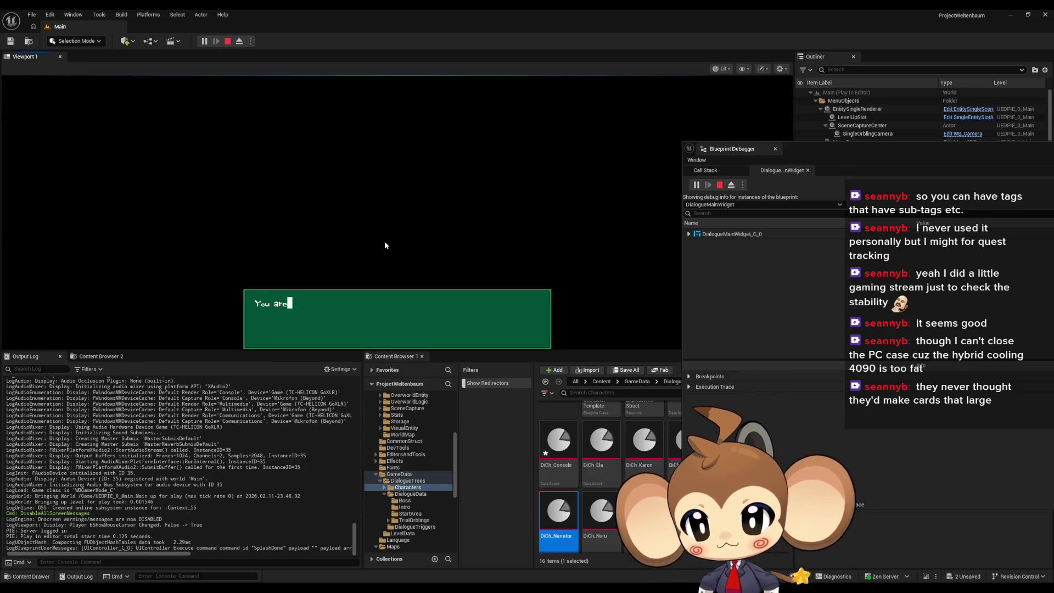
Advance past the intro dialogue, accept the NDA, watch typing reach 'Create world? y/n', then stop.
{"action": "left_click", "coordinate": [385, 242]}
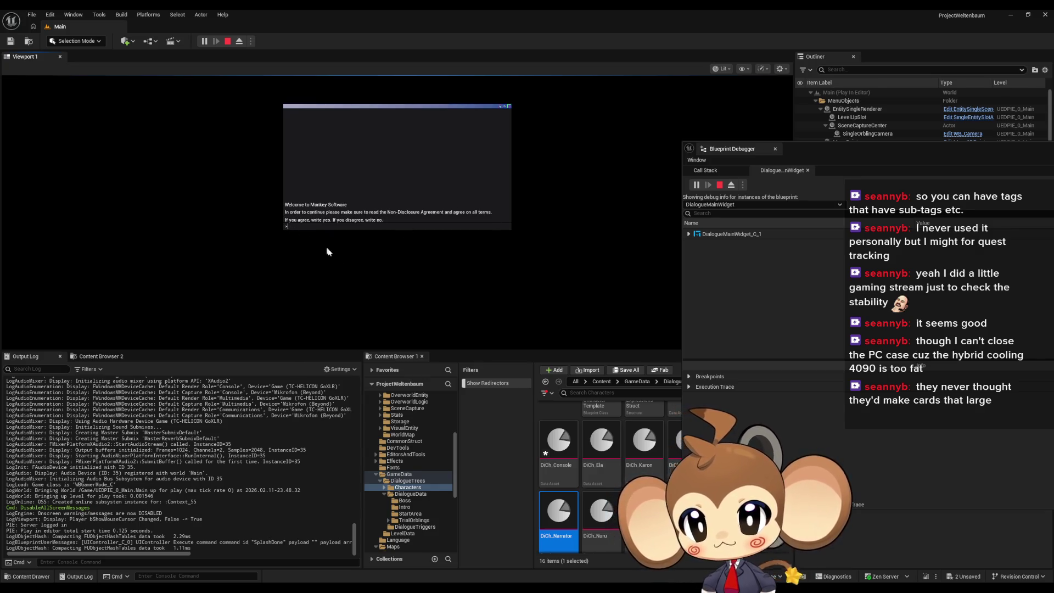
{"action": "type", "text": "s"}
{"action": "key", "text": "Return"}
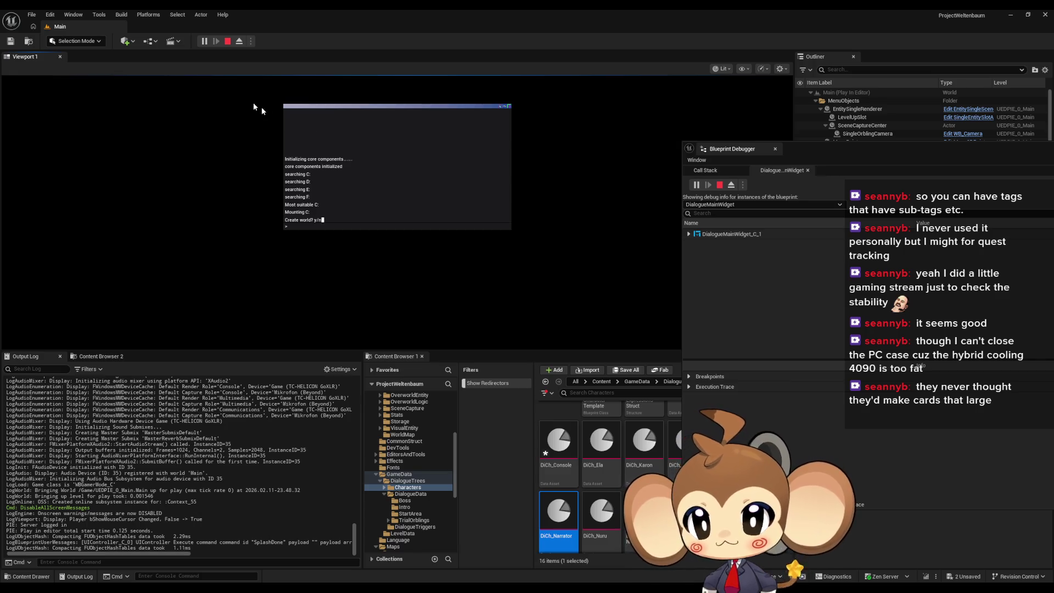
{"action": "left_click", "coordinate": [227, 41]}
Review DD_FirstConsoleText and DialogueMainWidget's Lines Per Loop variable, then start another test play.
{"action": "mouse_move", "coordinate": [432, 587]}
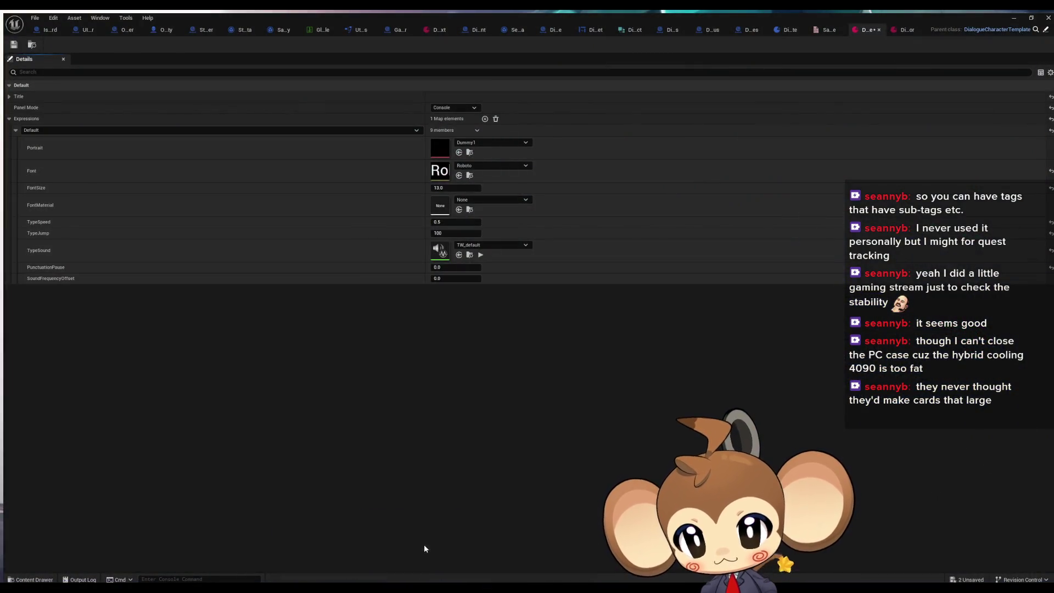
{"action": "left_click", "coordinate": [424, 545]}
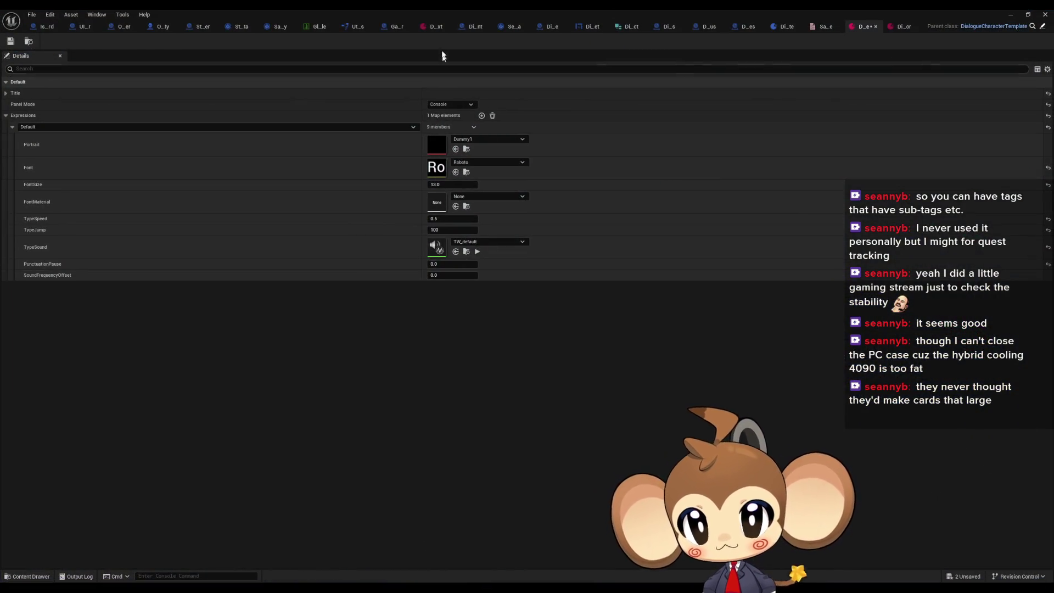
{"action": "left_click", "coordinate": [435, 28]}
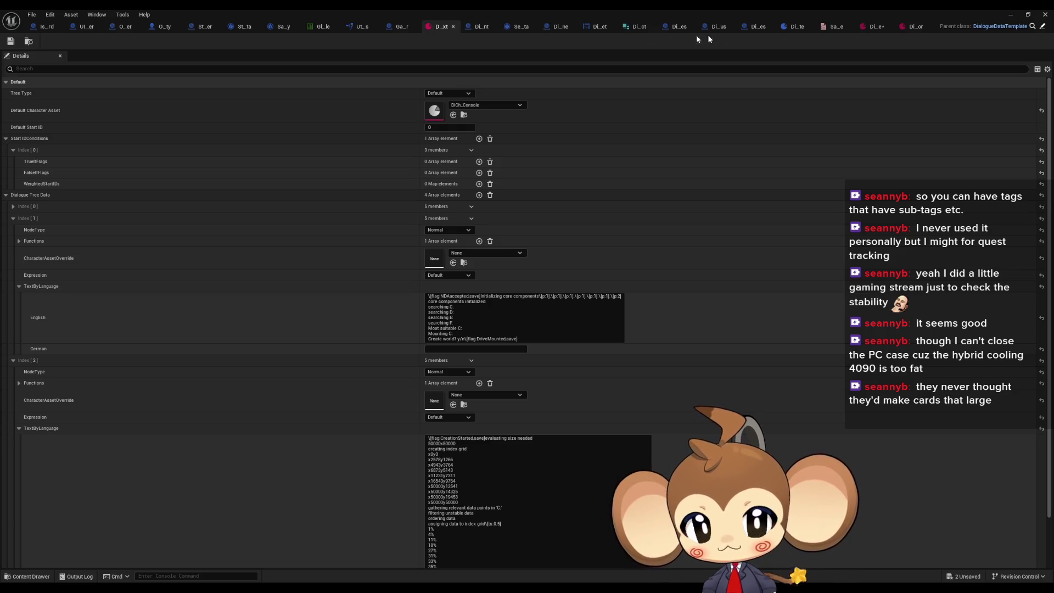
{"action": "left_click", "coordinate": [601, 28]}
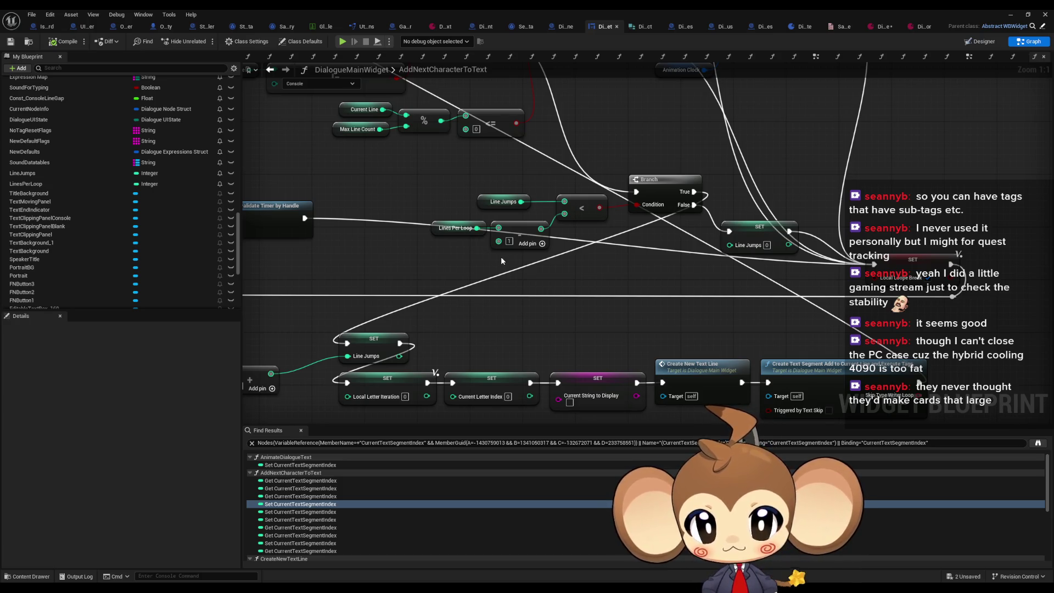
{"action": "left_click", "coordinate": [450, 228]}
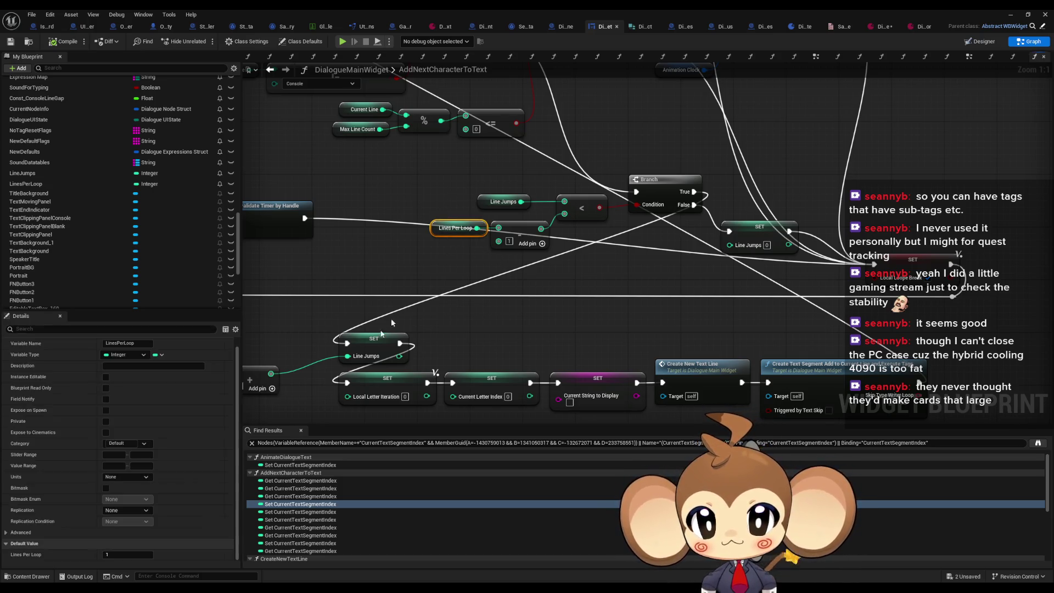
{"action": "left_click", "coordinate": [1011, 14]}
{"action": "left_click", "coordinate": [204, 40]}
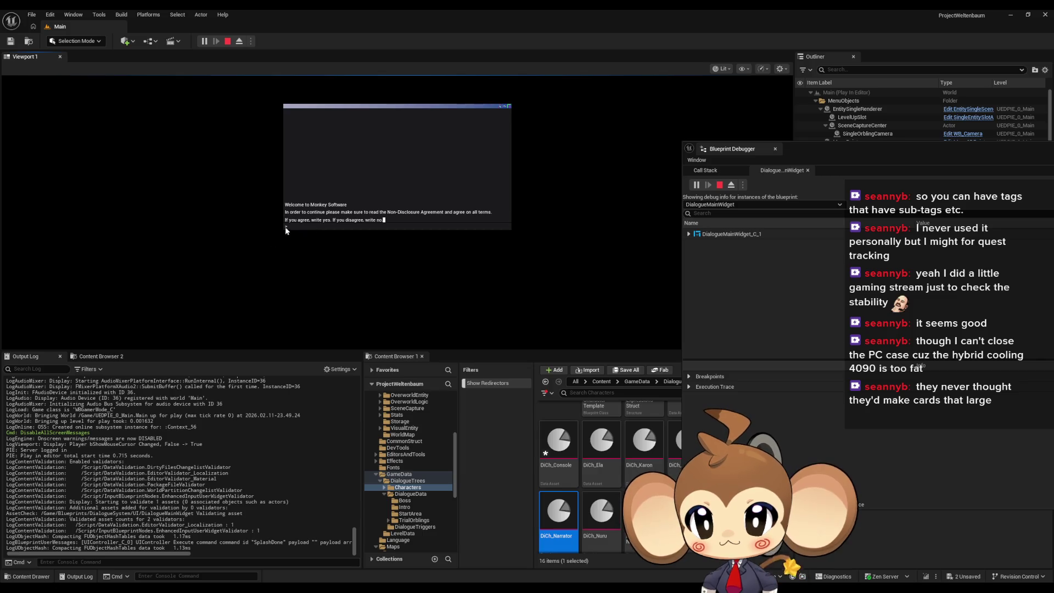
Answer yes at the NDA prompt, watch the boot checks reach 'Create world? y/n', then exit play.
{"action": "type", "text": "y"}
{"action": "key", "text": "Return"}
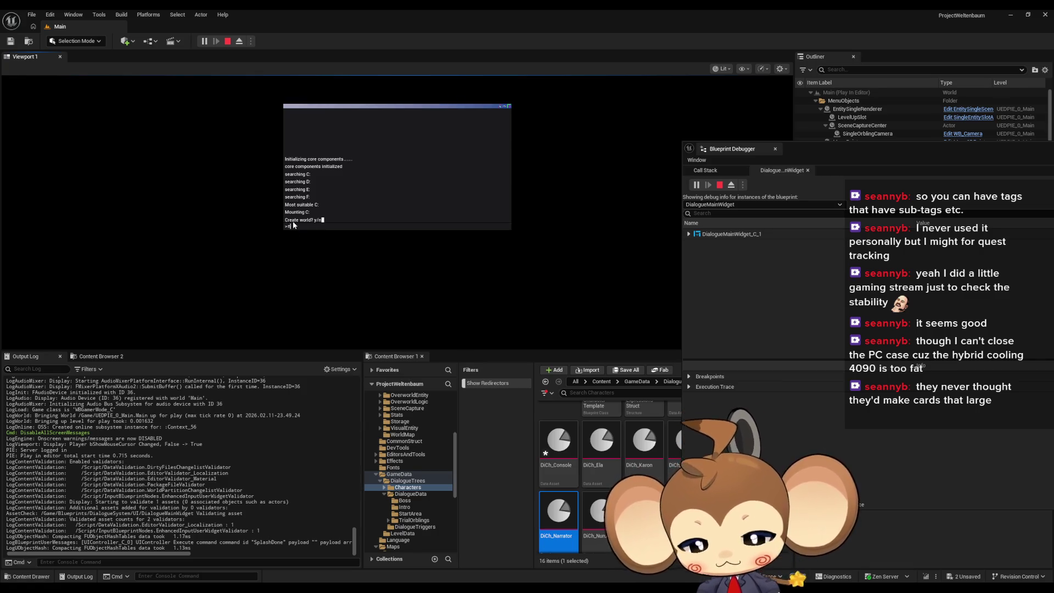
{"action": "key", "text": "Return"}
Inspect Line Jumps and edit the Lines Per Loop default value in DialogueMainWidget.
{"action": "mouse_move", "coordinate": [481, 560]}
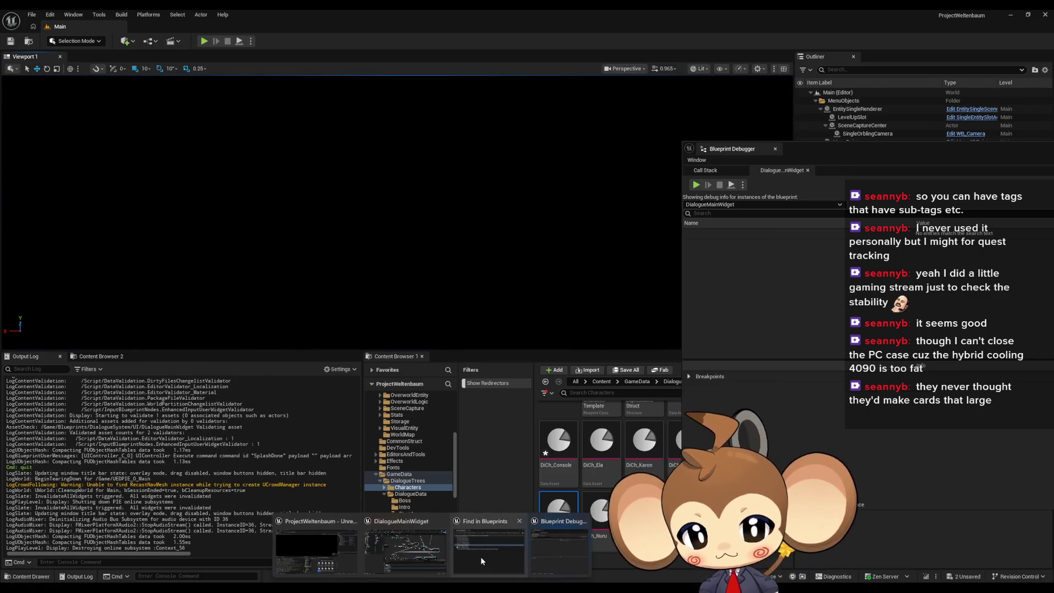
{"action": "left_click", "coordinate": [424, 552]}
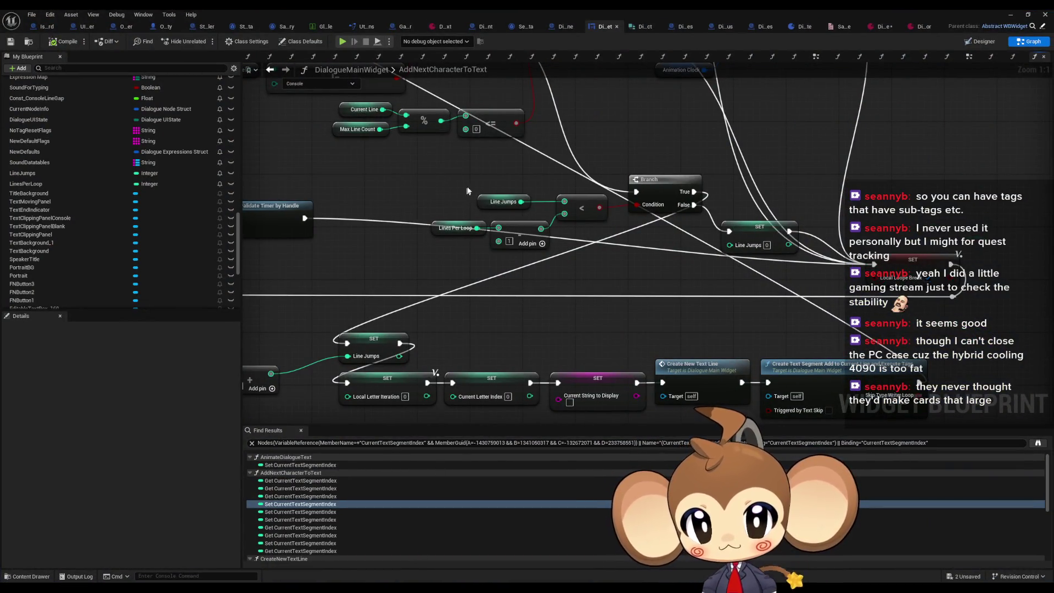
{"action": "left_click", "coordinate": [499, 201]}
{"action": "left_click", "coordinate": [434, 227]}
{"action": "left_click", "coordinate": [123, 554]}
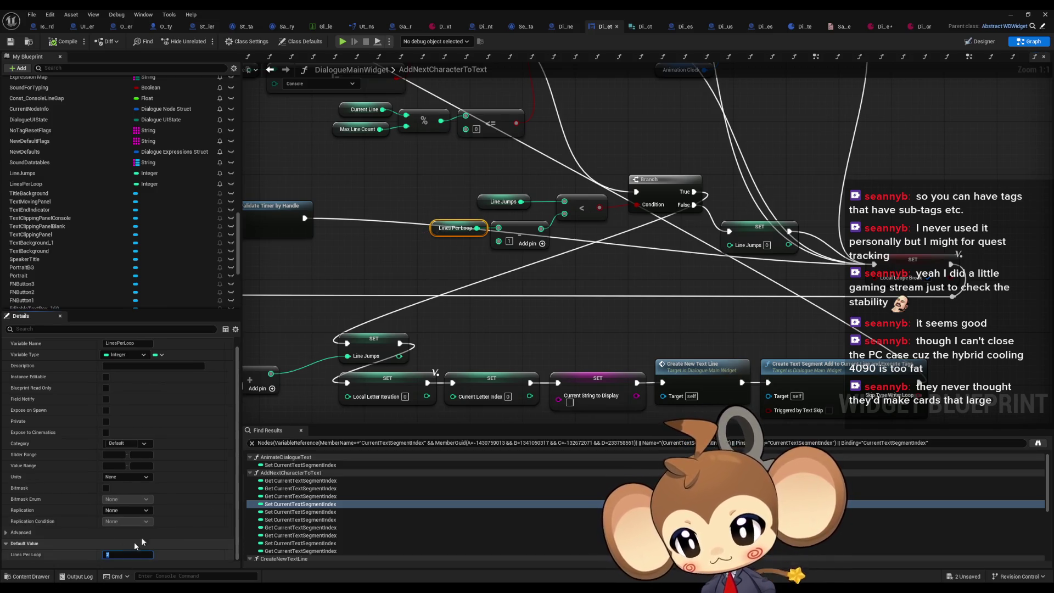
{"action": "left_click", "coordinate": [591, 294]}
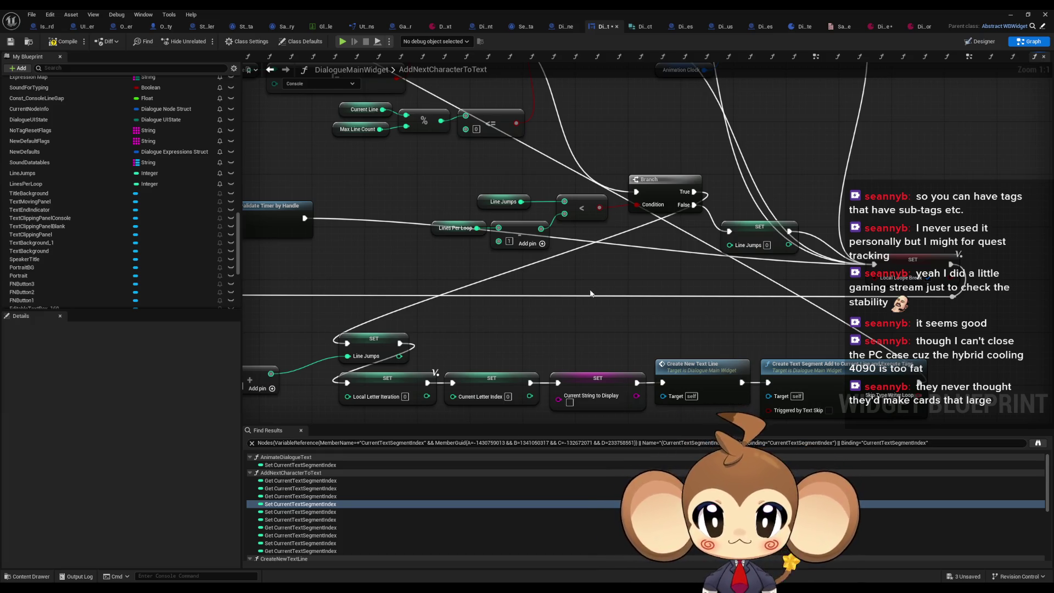
Connect the upper Branch's False output to the lower Branch's exec input.
{"action": "scroll", "coordinate": [590, 294], "scroll_direction": "down", "scroll_amount": 5}
{"action": "scroll", "coordinate": [586, 185], "scroll_direction": "up", "scroll_amount": 5}
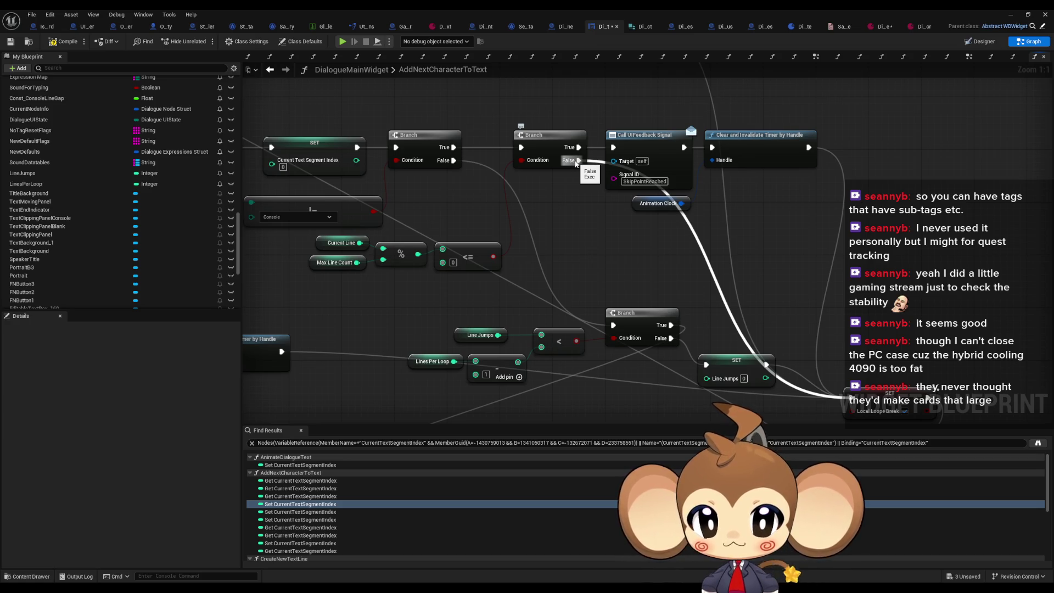
{"action": "left_click_drag", "start_coordinate": [576, 163], "coordinate": [614, 328]}
{"action": "scroll", "coordinate": [661, 269], "scroll_direction": "down", "scroll_amount": 1}
{"action": "left_click_drag", "start_coordinate": [661, 267], "coordinate": [654, 233]}
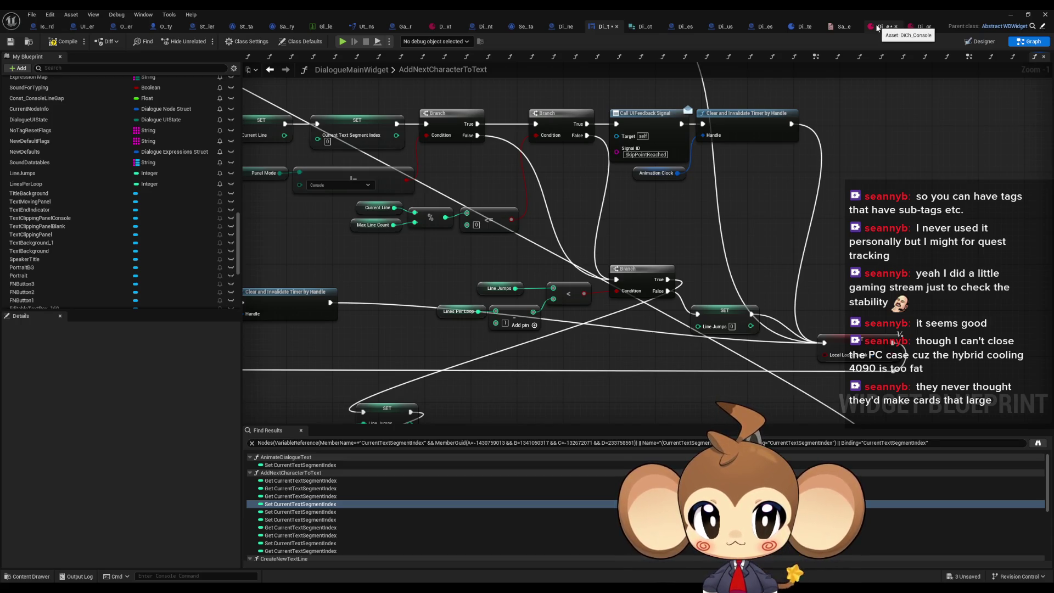
Open DiCh_Console's parent DialogueCharacterTemplate blueprint in a restored window beside the level editor.
{"action": "left_click", "coordinate": [878, 28]}
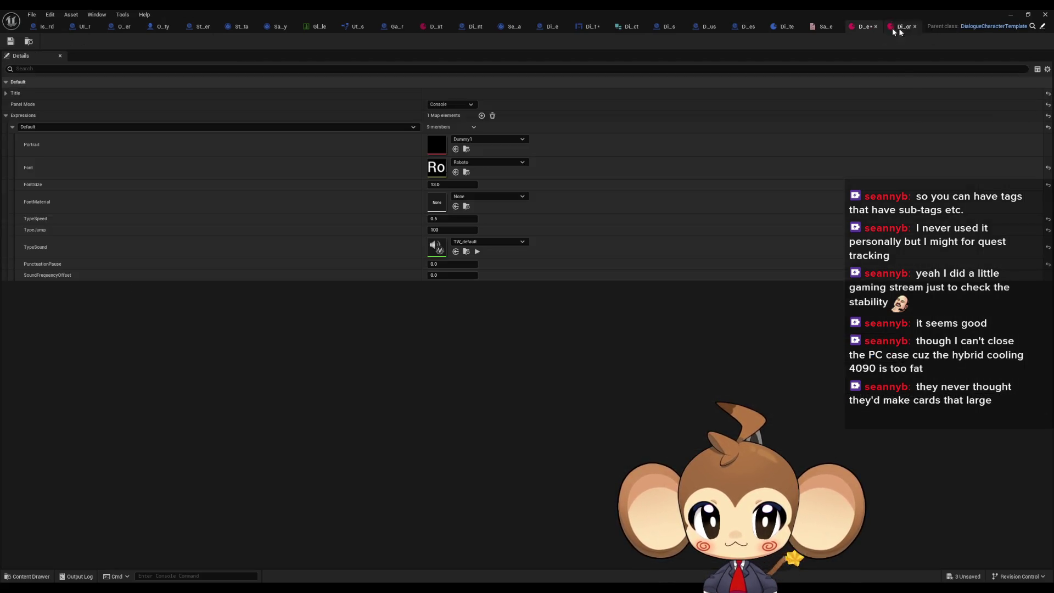
{"action": "left_click", "coordinate": [1043, 26]}
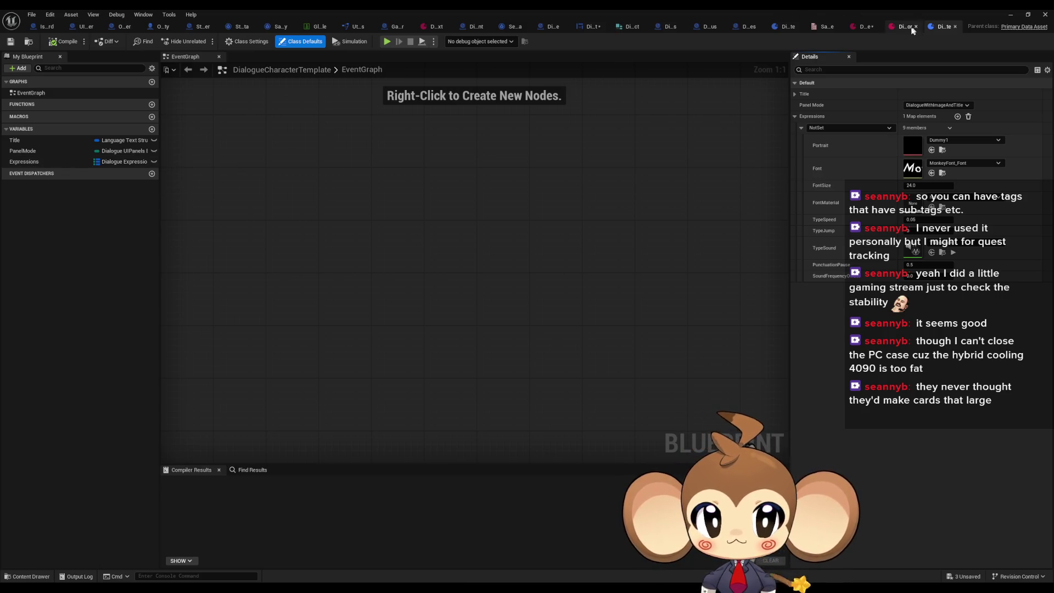
{"action": "double_click", "coordinate": [852, 12]}
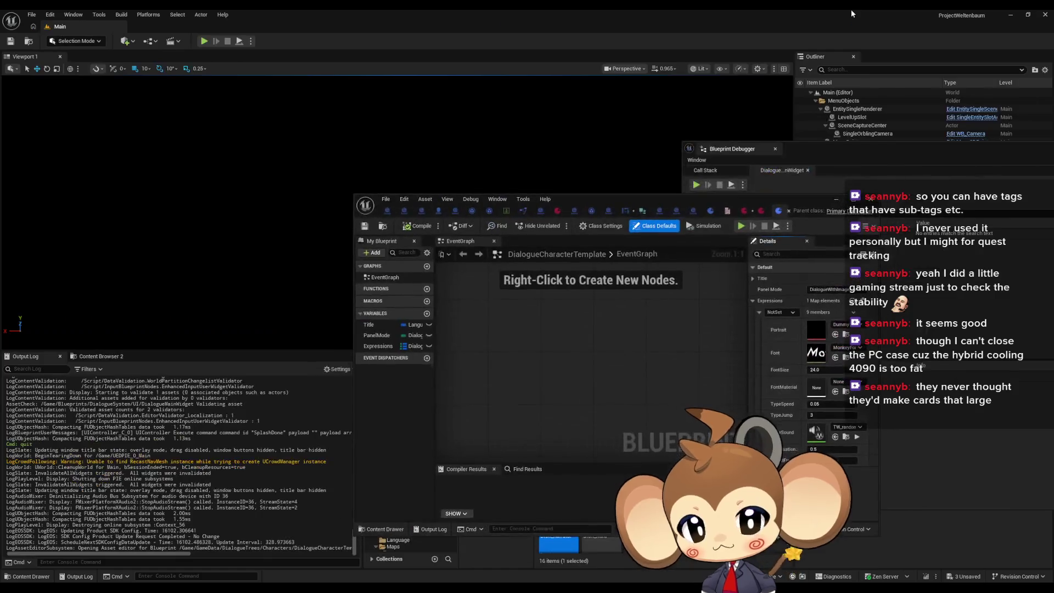
{"action": "mouse_move", "coordinate": [660, 203]}
{"action": "left_mouse_down"}
{"action": "mouse_move", "coordinate": [412, 43]}
{"action": "mouse_move", "coordinate": [313, 27]}
{"action": "left_mouse_up"}
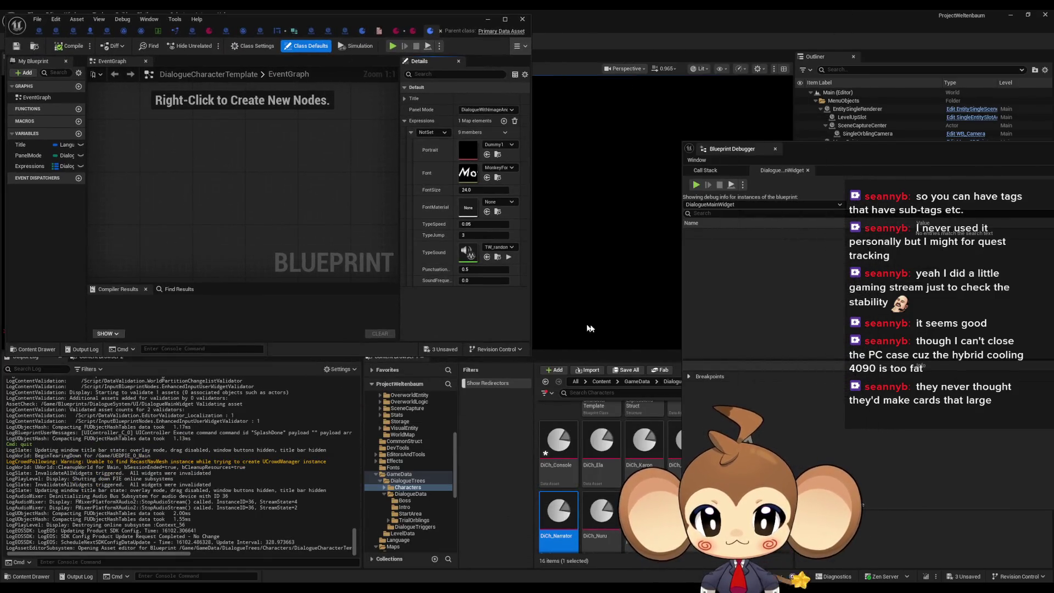
Move the blueprint window aside and close the Blueprint Debugger.
{"action": "left_click_drag", "start_coordinate": [1006, 149], "coordinate": [808, 242]}
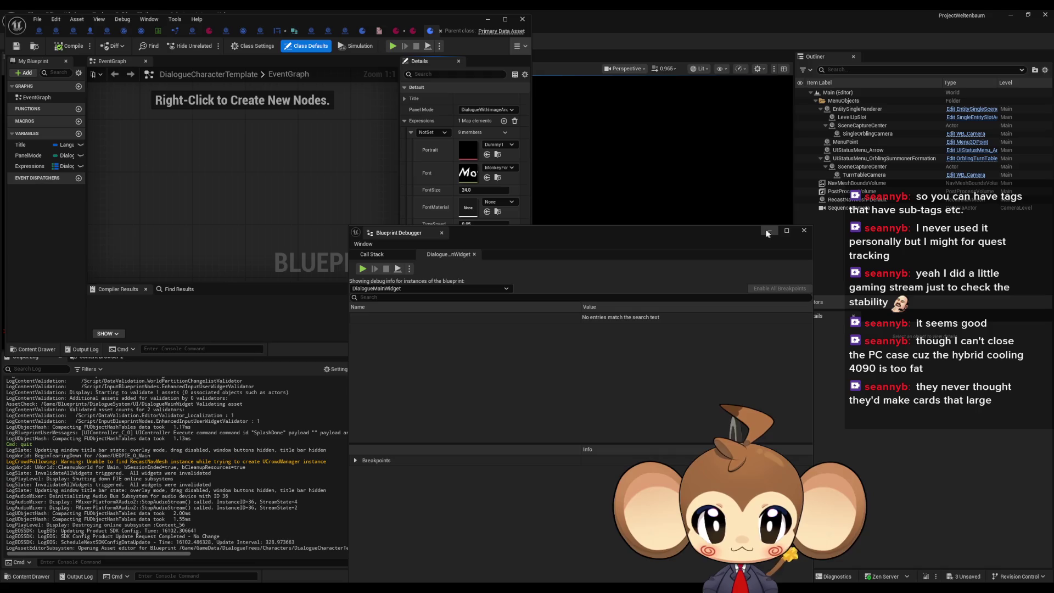
{"action": "left_click", "coordinate": [787, 230]}
{"action": "left_click", "coordinate": [1028, 15]}
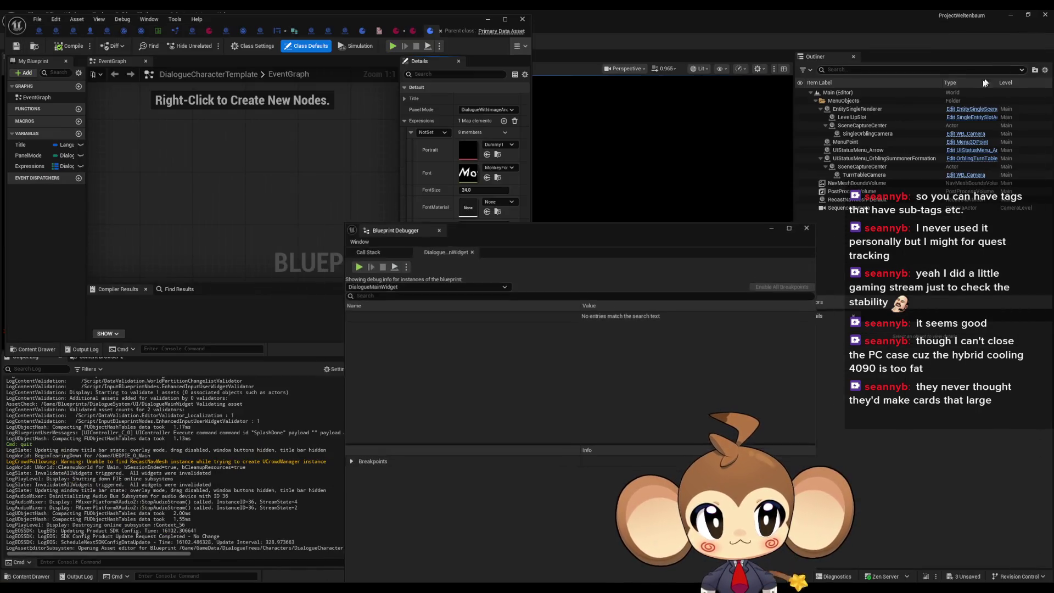
{"action": "left_click", "coordinate": [809, 231]}
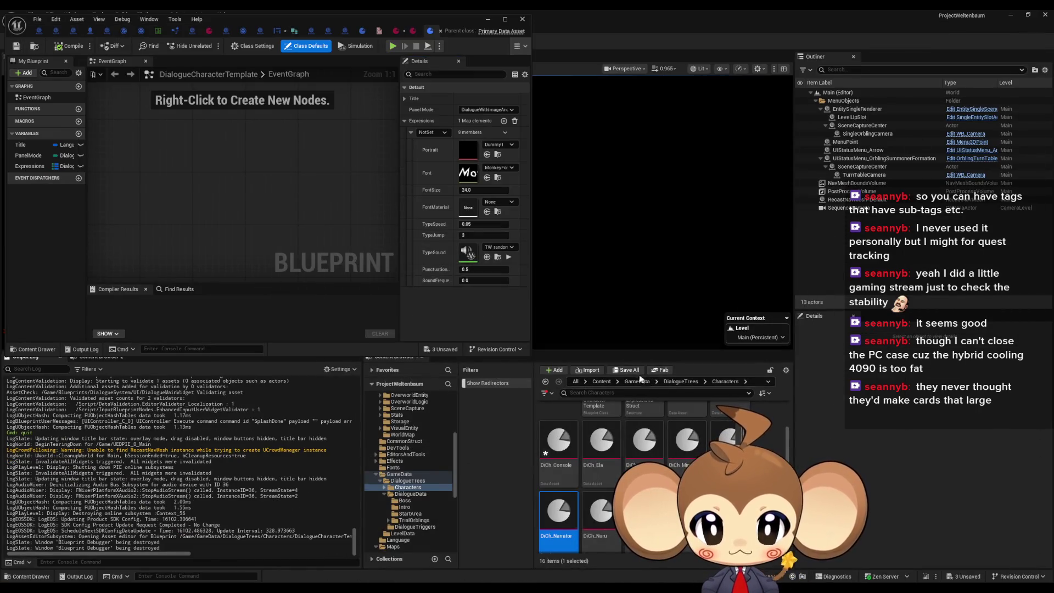
Open Dialogue Expressions Struct from Content > GameData > DialogueTrees > Characters, maximized.
{"action": "left_click", "coordinate": [601, 381]}
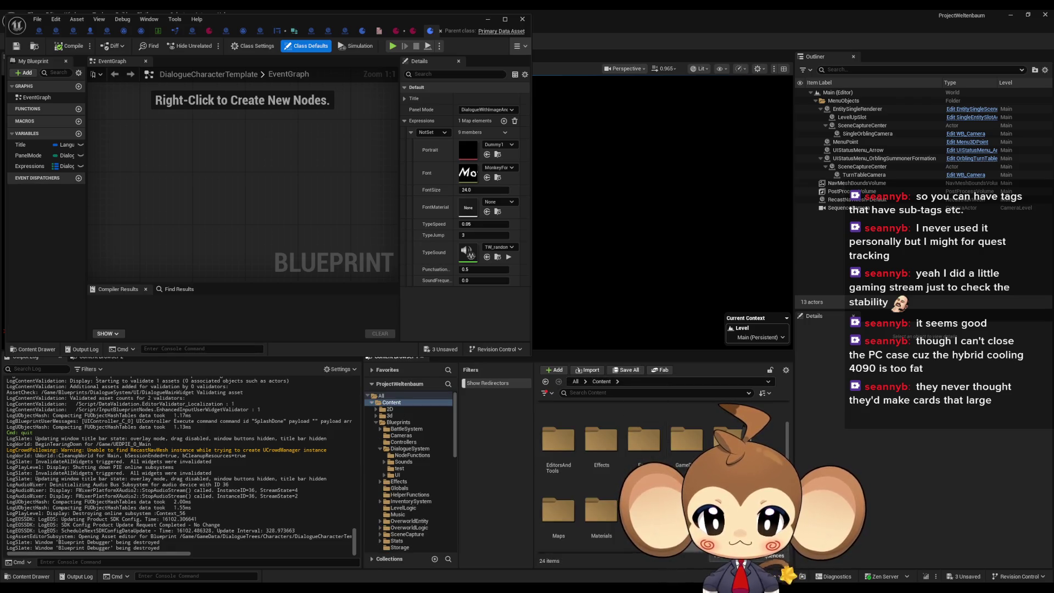
{"action": "scroll", "coordinate": [689, 448], "scroll_direction": "up", "scroll_amount": 2}
{"action": "scroll", "coordinate": [687, 452], "scroll_direction": "down", "scroll_amount": 2}
{"action": "double_click", "coordinate": [572, 432]}
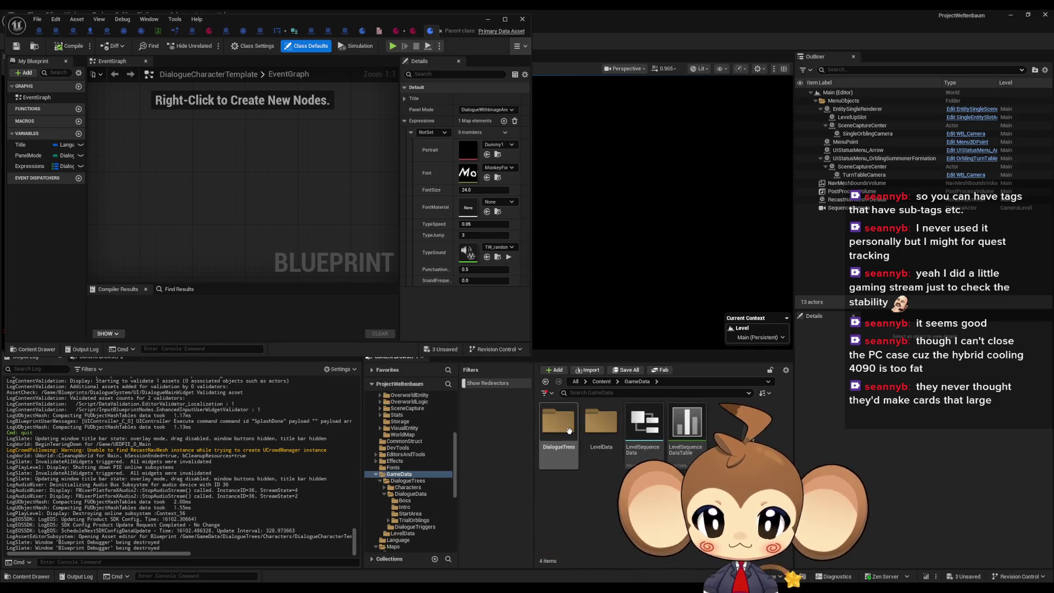
{"action": "double_click", "coordinate": [572, 431]}
{"action": "double_click", "coordinate": [563, 431]}
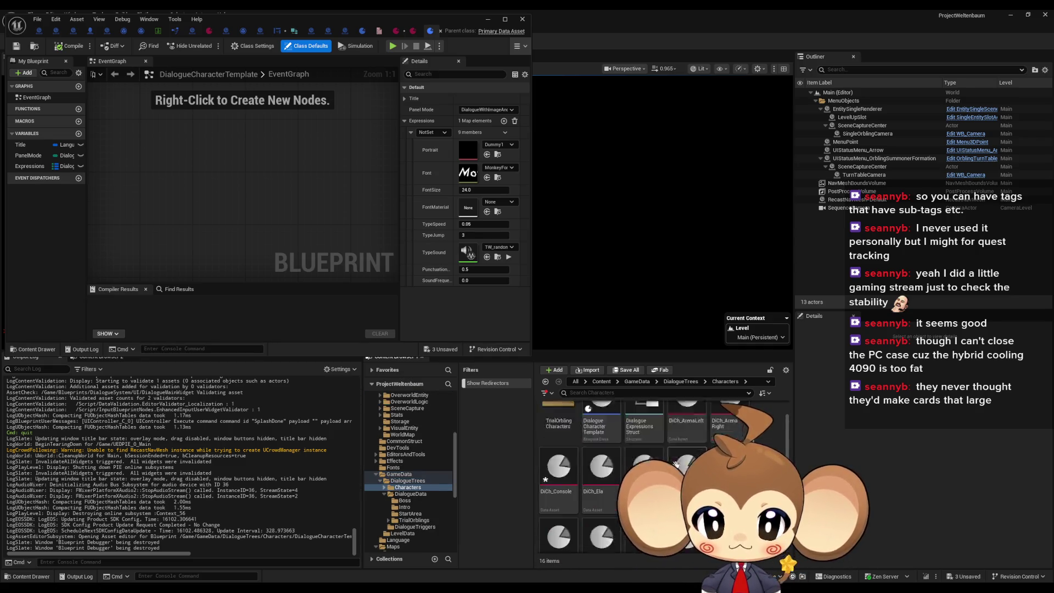
{"action": "left_click", "coordinate": [638, 431]}
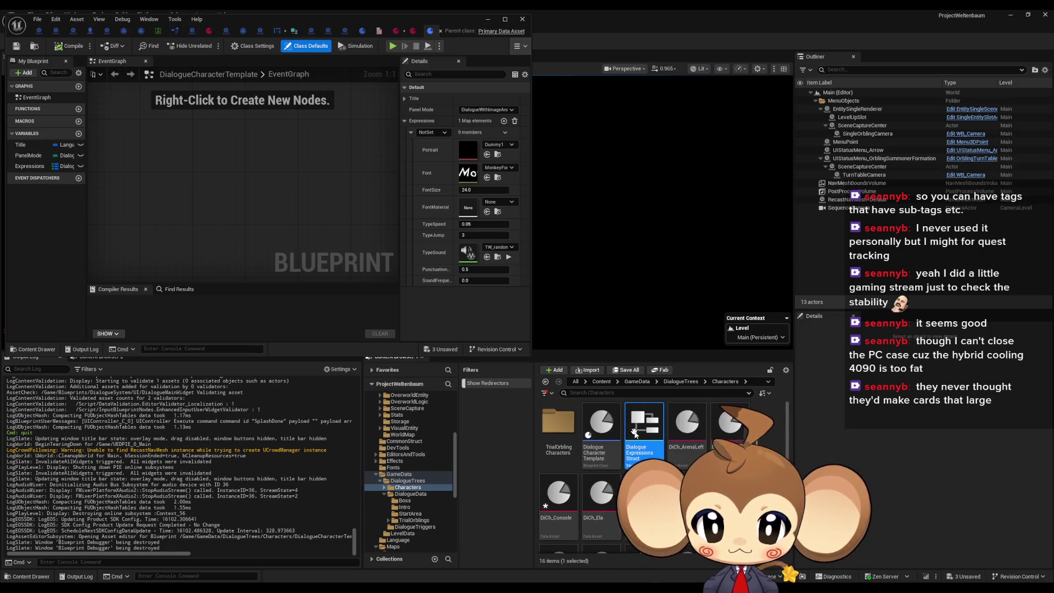
{"action": "left_click_drag", "start_coordinate": [287, 19], "coordinate": [640, 152]}
{"action": "double_click", "coordinate": [641, 152]}
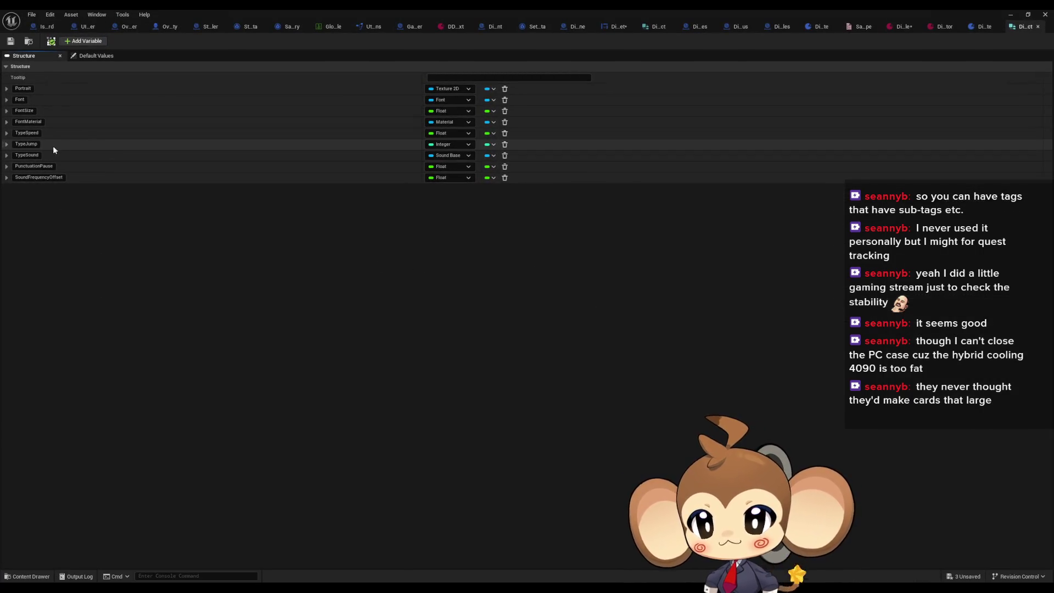
Add a new struct member named LinePerLoop of type Integer.
{"action": "left_click", "coordinate": [71, 43]}
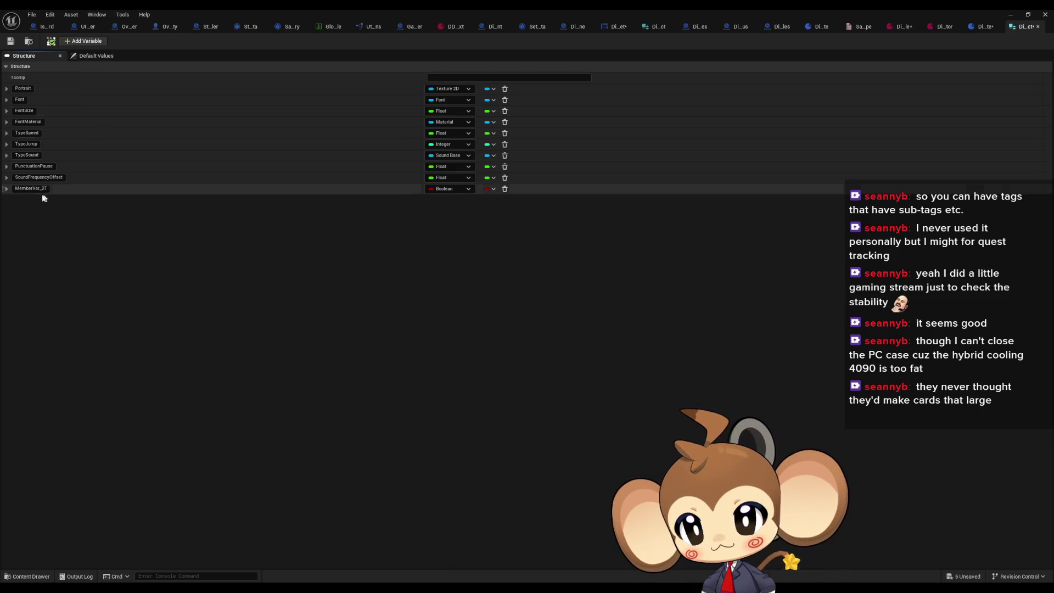
{"action": "key", "text": "ctrl+a"}
{"action": "type", "text": "Line"}
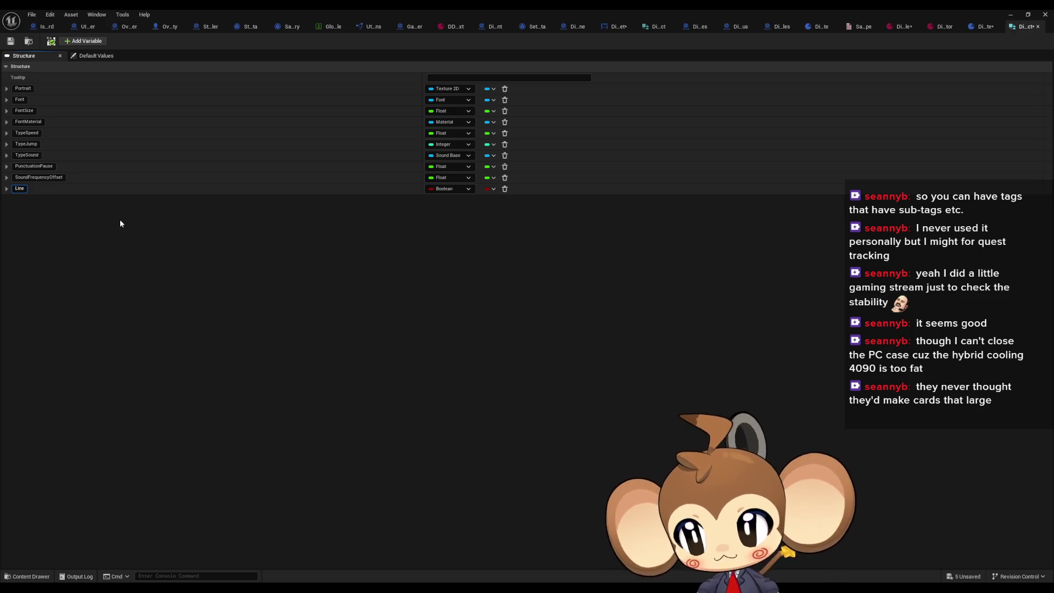
{"action": "type", "text": "P"}
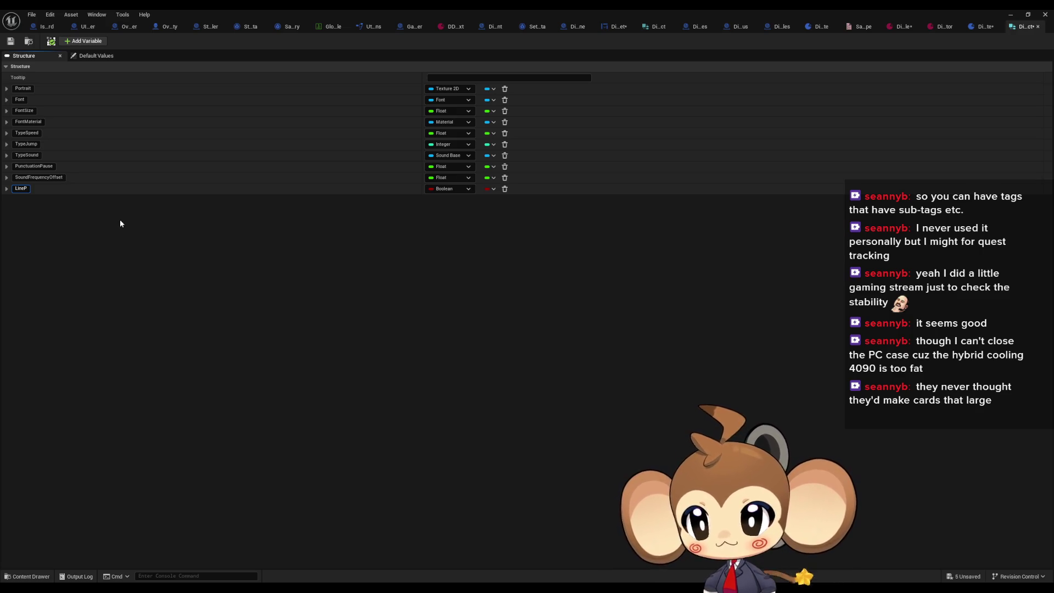
{"action": "type", "text": "erLoop"}
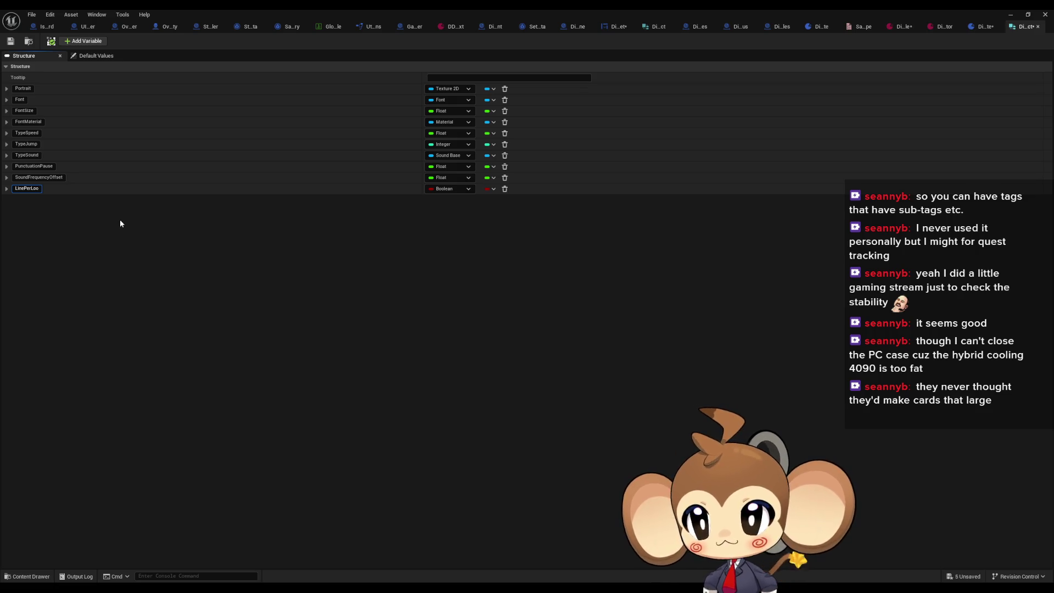
{"action": "key", "text": "Return"}
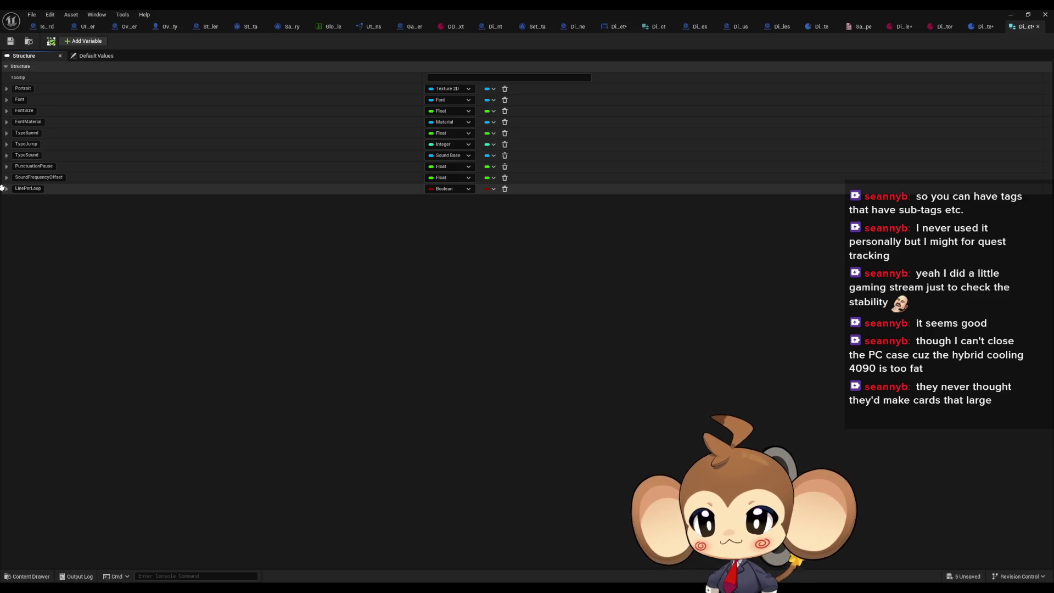
{"action": "left_click", "coordinate": [442, 188]}
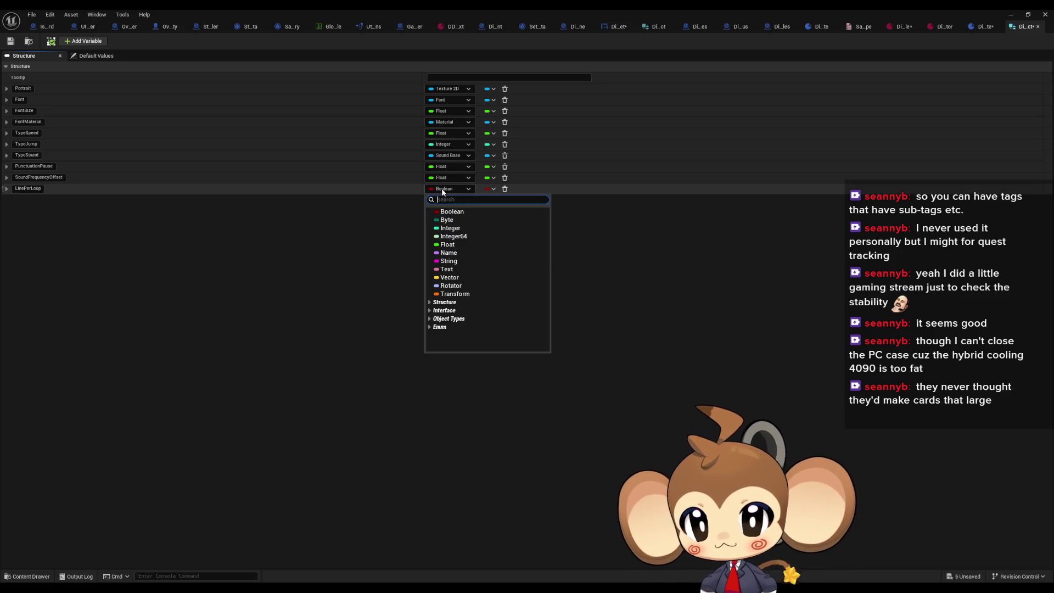
{"action": "left_click", "coordinate": [450, 228]}
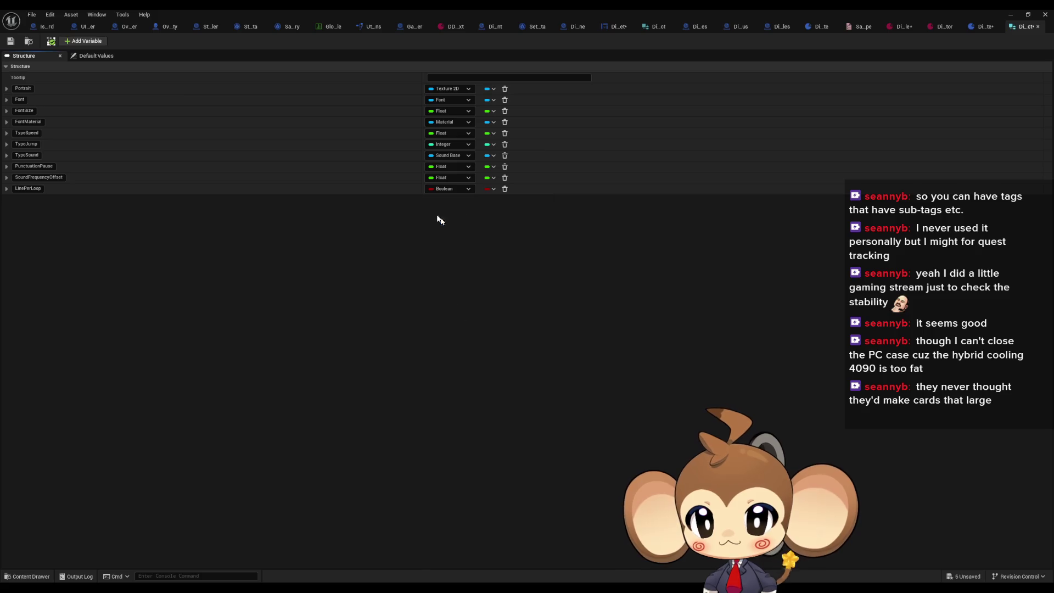
Set LinePerLoop's default value to 1 and save the struct.
{"action": "left_click", "coordinate": [92, 57]}
{"action": "left_click", "coordinate": [454, 225]}
{"action": "type", "text": "1"}
{"action": "key", "text": "Return"}
{"action": "left_click", "coordinate": [10, 41]}
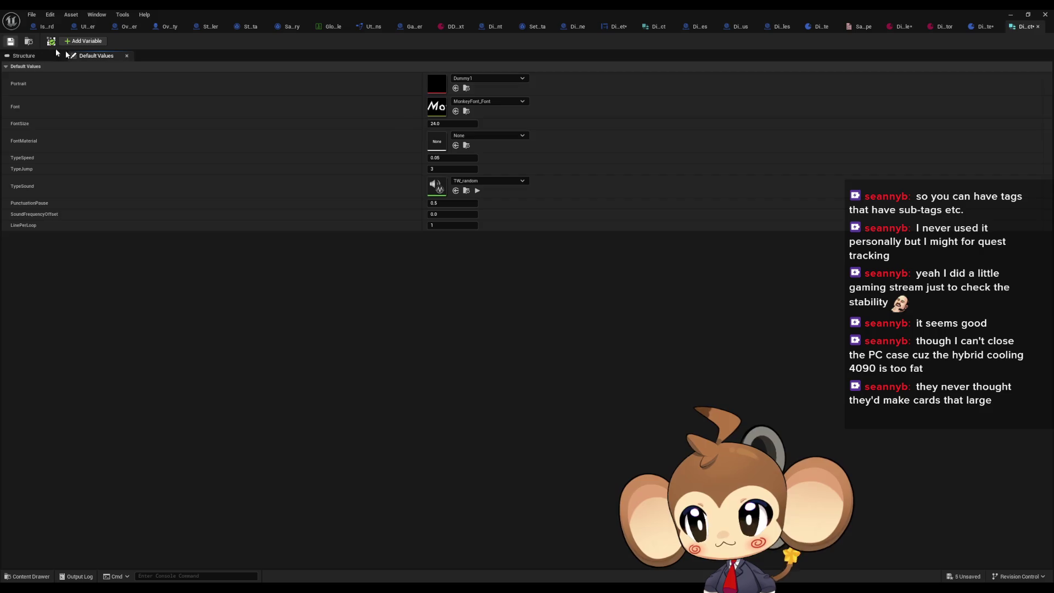
Check DiCh_Console's parent template shows LinePerLoop 1, then return to the DialogueMainWidget graph.
{"action": "left_click", "coordinate": [901, 26]}
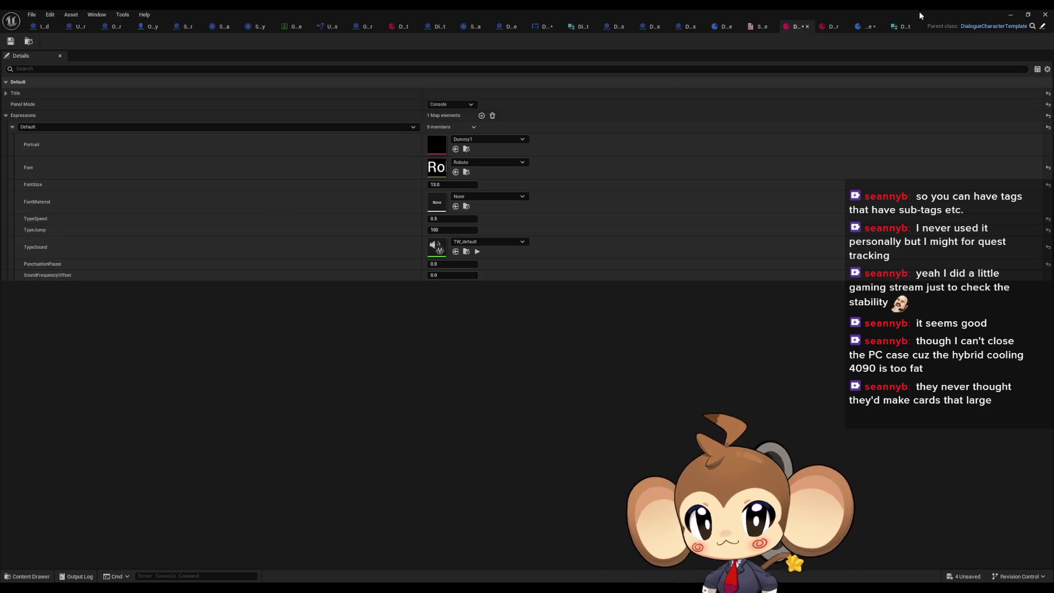
{"action": "left_click", "coordinate": [1016, 27]}
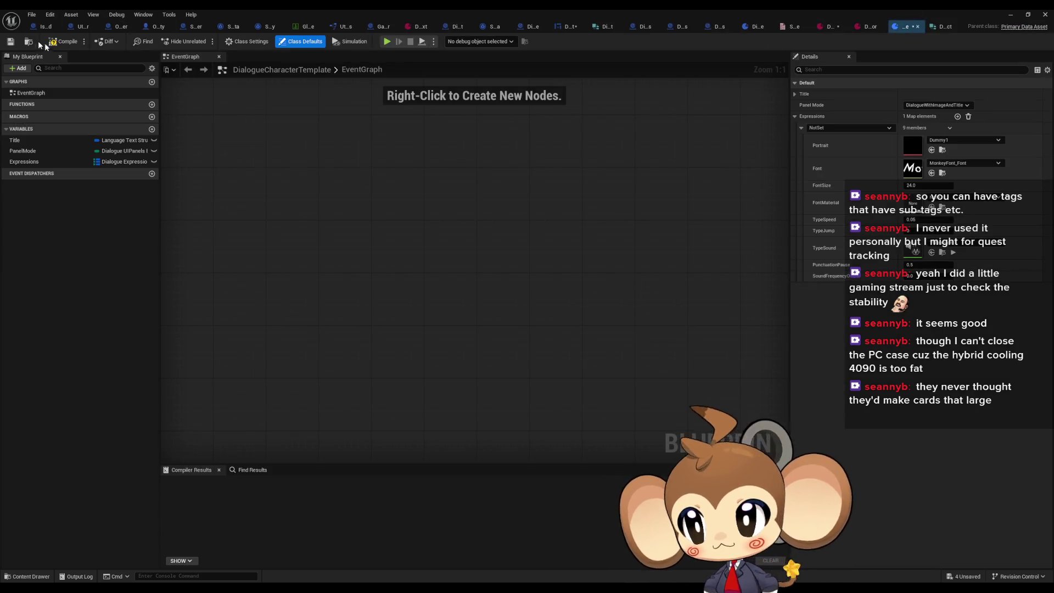
{"action": "left_click", "coordinate": [842, 26]}
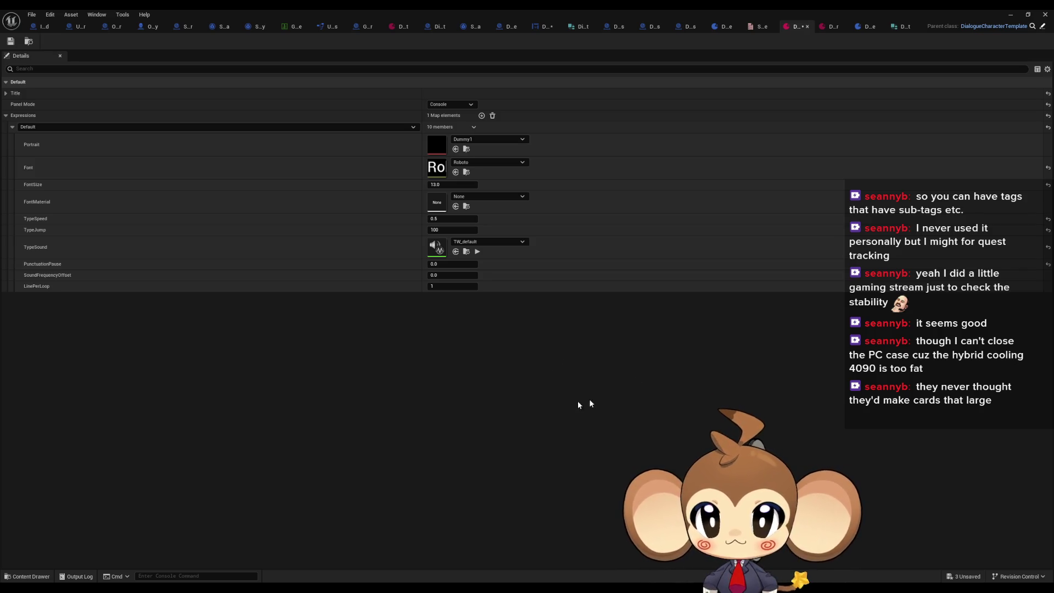
{"action": "left_click", "coordinate": [539, 28]}
Go from the EventGraph through AnimateDialogueText into the SetVariablesFromCharacterSet function graph.
{"action": "scroll", "coordinate": [538, 259], "scroll_direction": "down", "scroll_amount": 3}
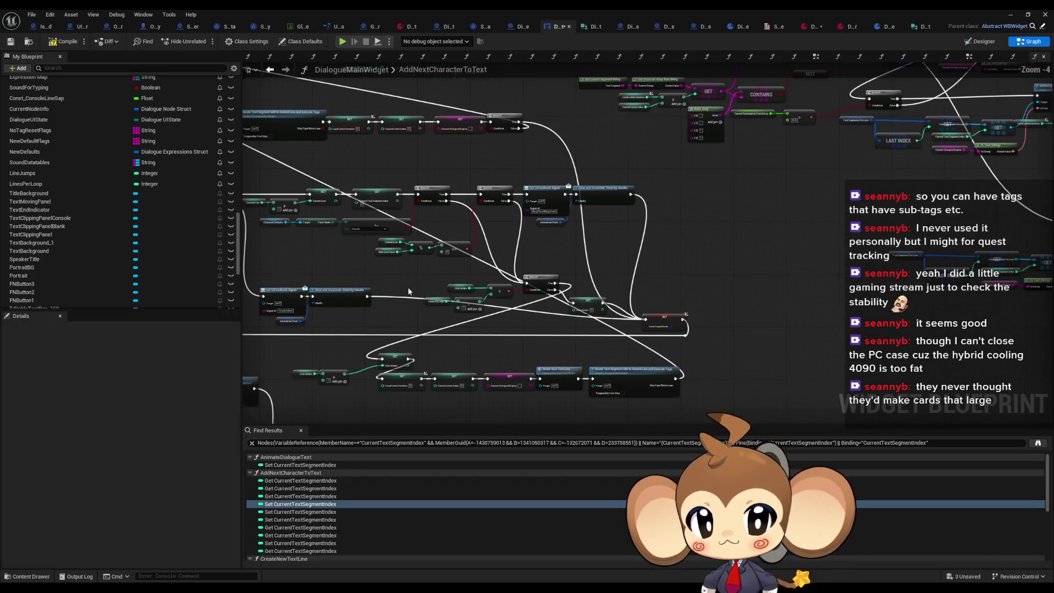
{"action": "scroll", "coordinate": [131, 170], "scroll_direction": "up", "scroll_amount": 5}
{"action": "scroll", "coordinate": [132, 170], "scroll_direction": "up", "scroll_amount": 15}
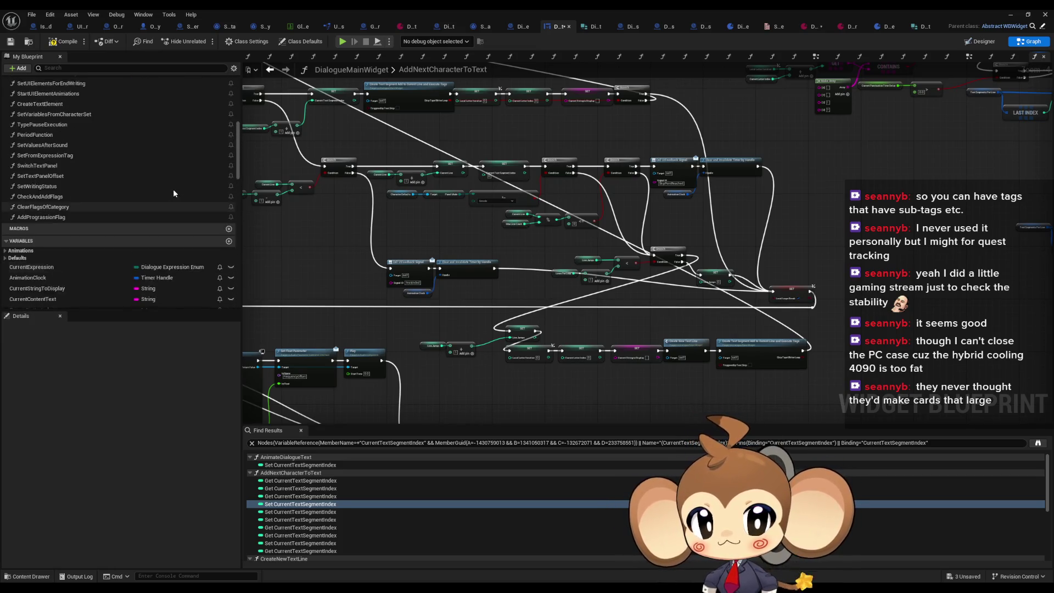
{"action": "scroll", "coordinate": [92, 165], "scroll_direction": "up", "scroll_amount": 1}
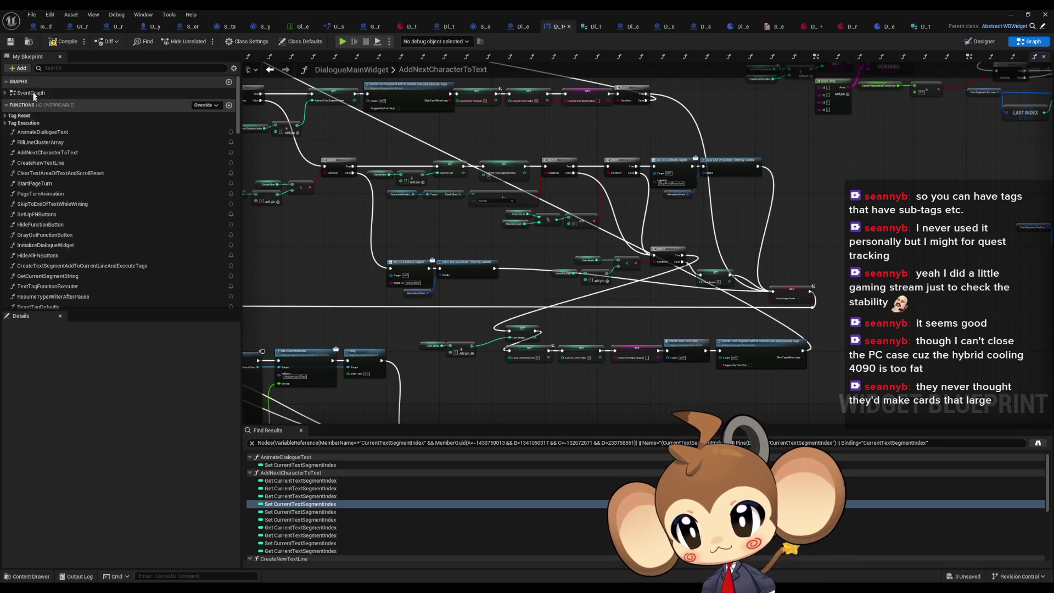
{"action": "double_click", "coordinate": [31, 92]}
{"action": "double_click", "coordinate": [24, 132]}
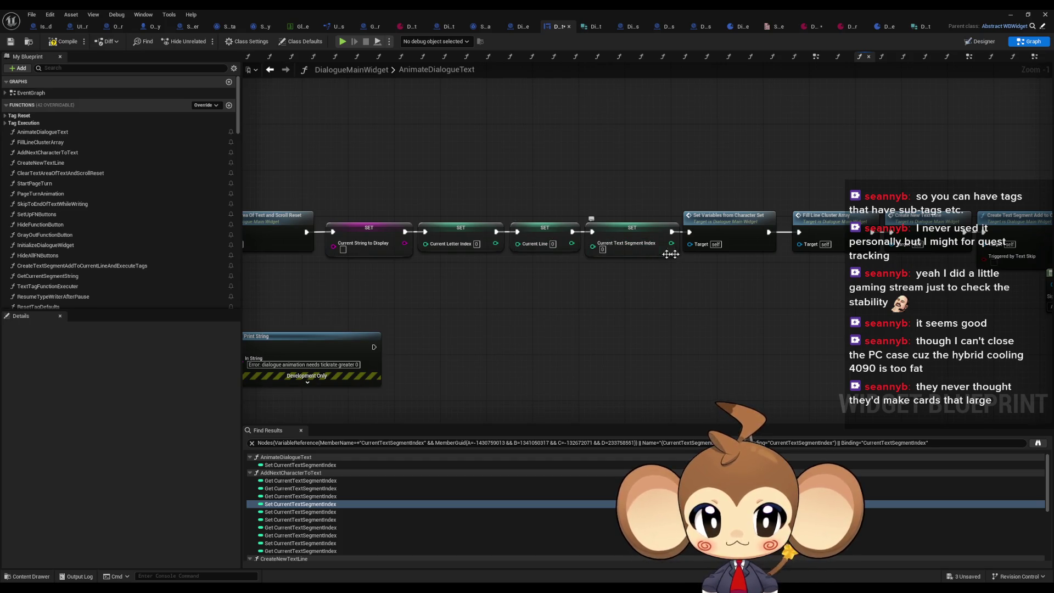
{"action": "left_click", "coordinate": [661, 254]}
{"action": "scroll", "coordinate": [588, 254], "scroll_direction": "up", "scroll_amount": 1}
{"action": "left_click_drag", "start_coordinate": [660, 244], "coordinate": [574, 227]}
{"action": "left_click", "coordinate": [574, 228]}
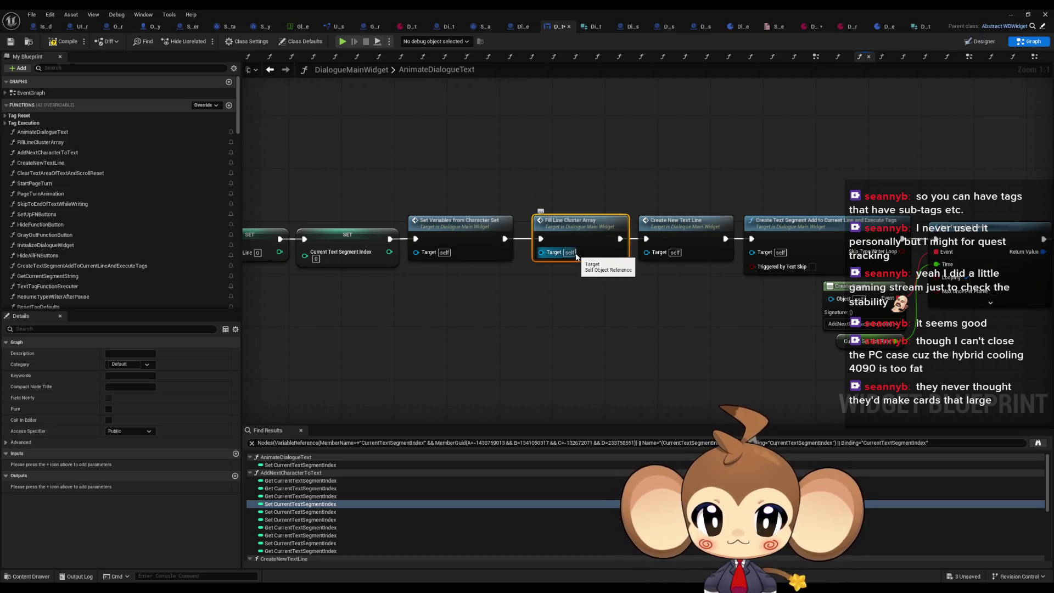
{"action": "left_click", "coordinate": [648, 231]}
{"action": "left_click", "coordinate": [470, 235]}
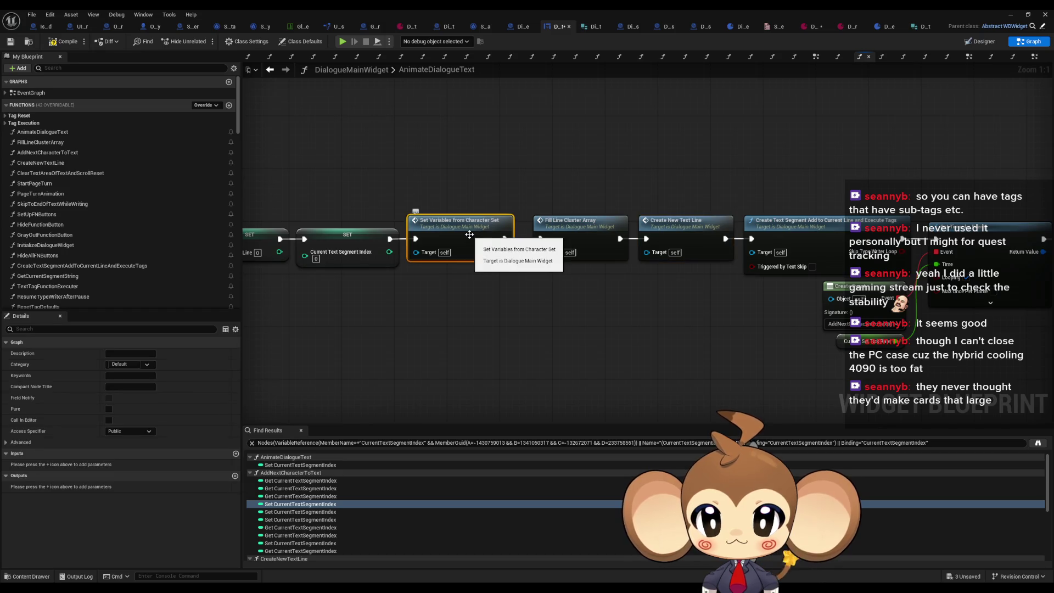
{"action": "double_click", "coordinate": [470, 235]}
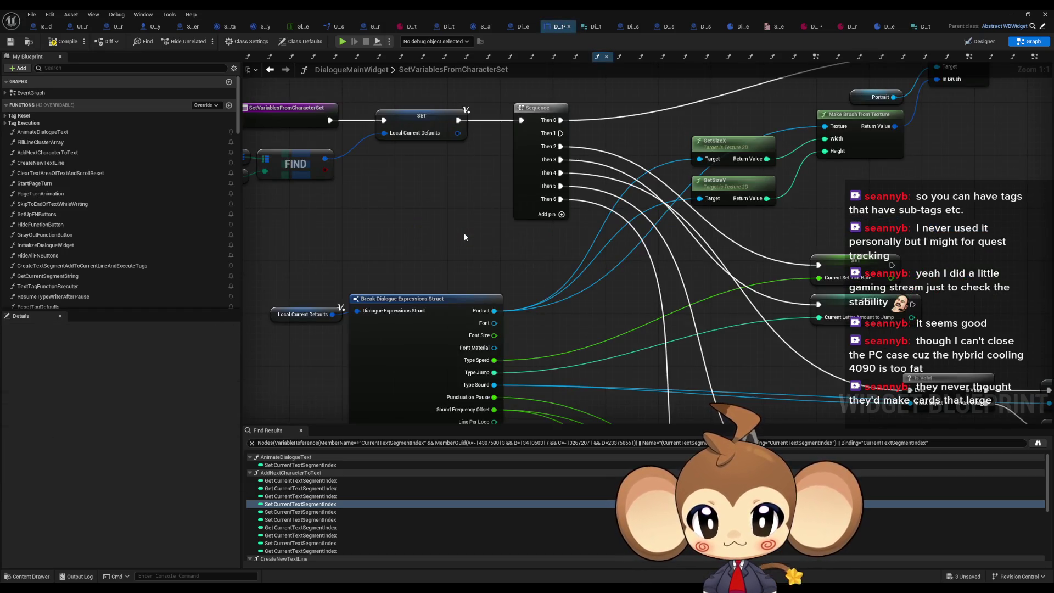
Add a Then 7 output pin to the function's Sequence node.
{"action": "scroll", "coordinate": [463, 233], "scroll_direction": "down", "scroll_amount": 2}
{"action": "left_click_drag", "start_coordinate": [445, 234], "coordinate": [500, 258]}
{"action": "mouse_move", "coordinate": [469, 245]}
{"action": "left_mouse_down"}
{"action": "mouse_move", "coordinate": [499, 234]}
{"action": "mouse_move", "coordinate": [489, 188]}
{"action": "left_mouse_up"}
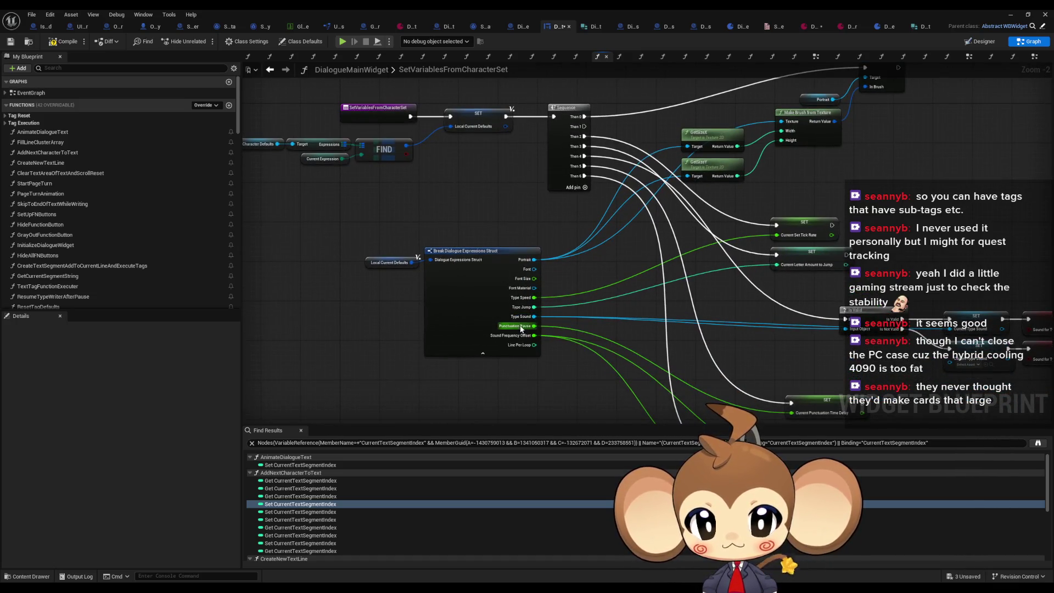
{"action": "scroll", "coordinate": [144, 246], "scroll_direction": "down", "scroll_amount": 3}
{"action": "left_click_drag", "start_coordinate": [640, 316], "coordinate": [575, 207]}
{"action": "scroll", "coordinate": [800, 308], "scroll_direction": "up", "scroll_amount": 2}
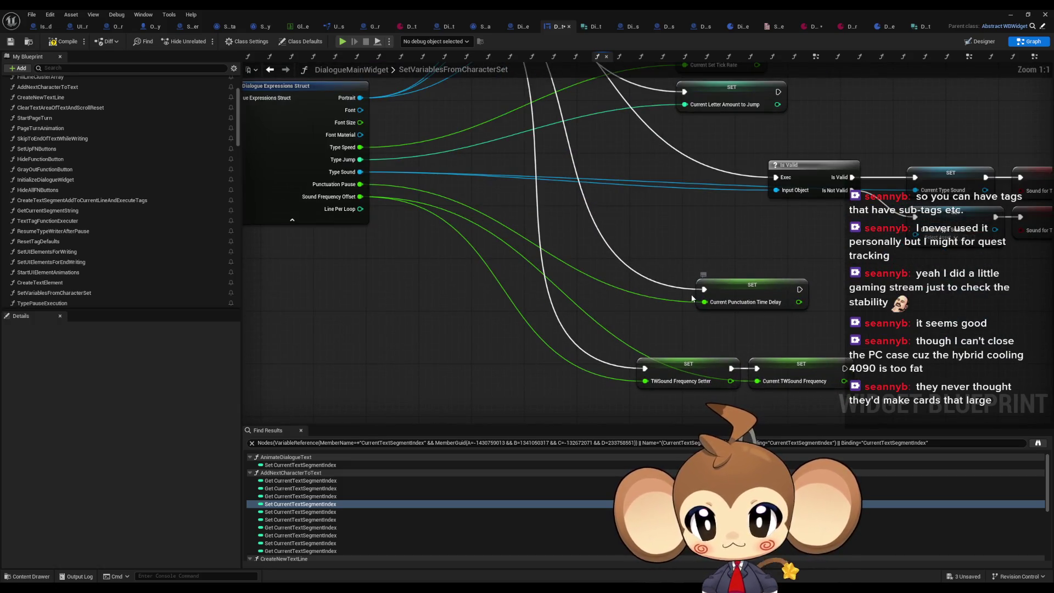
{"action": "scroll", "coordinate": [693, 299], "scroll_direction": "down", "scroll_amount": 4}
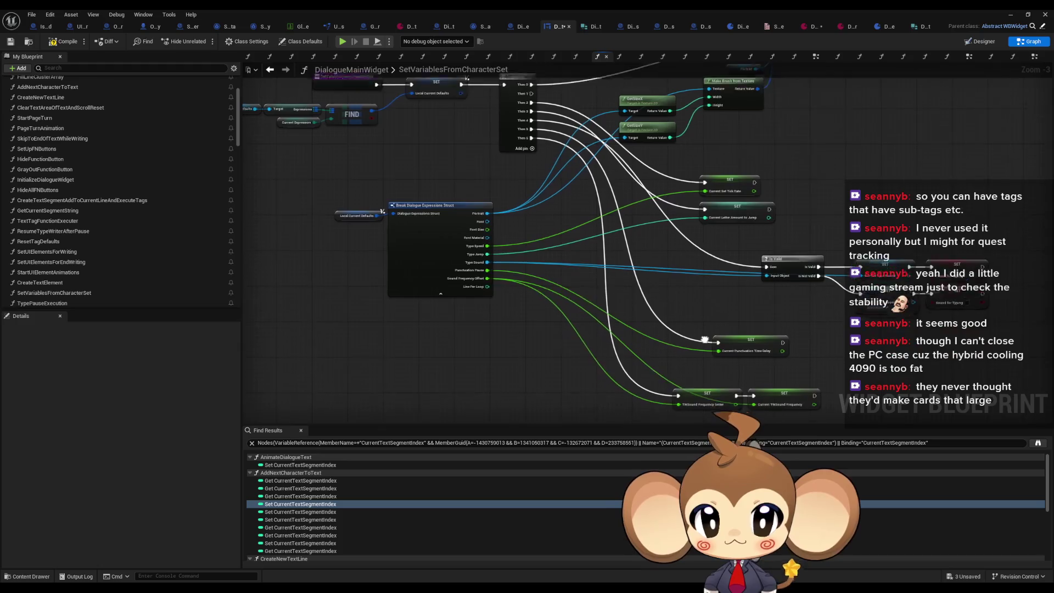
{"action": "left_click", "coordinate": [530, 134]}
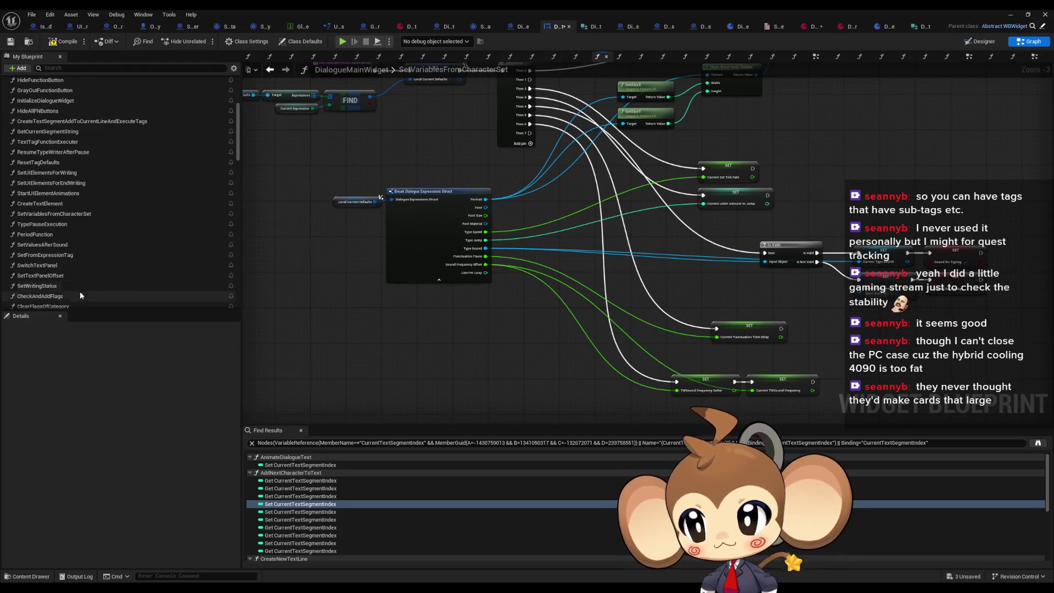
Place a Set LinesPerLoop node fed by Line Per Loop and executed from Then 7.
{"action": "scroll", "coordinate": [94, 257], "scroll_direction": "down", "scroll_amount": 10}
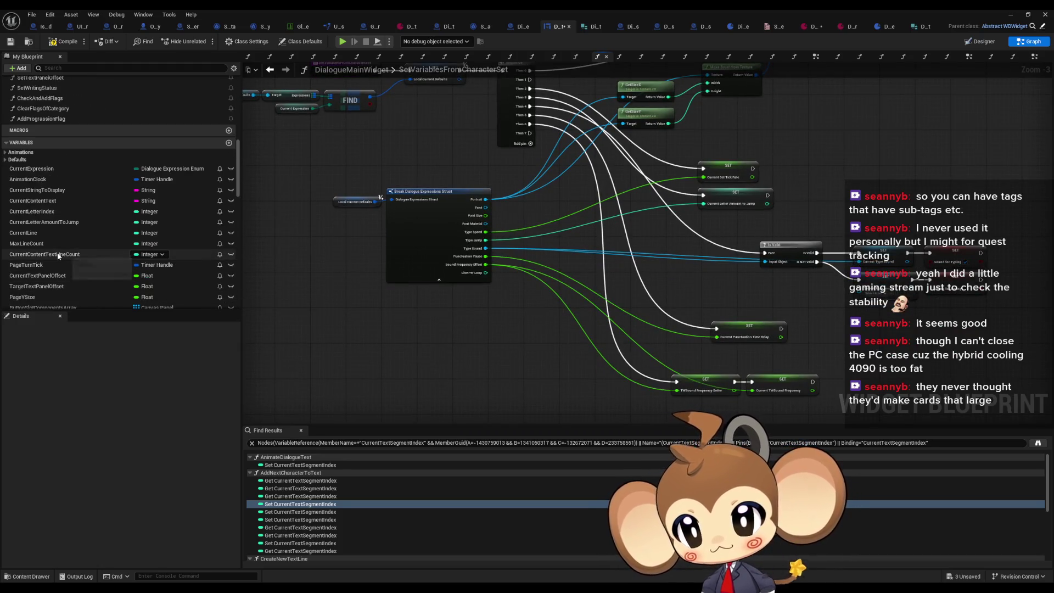
{"action": "scroll", "coordinate": [58, 255], "scroll_direction": "down", "scroll_amount": 1}
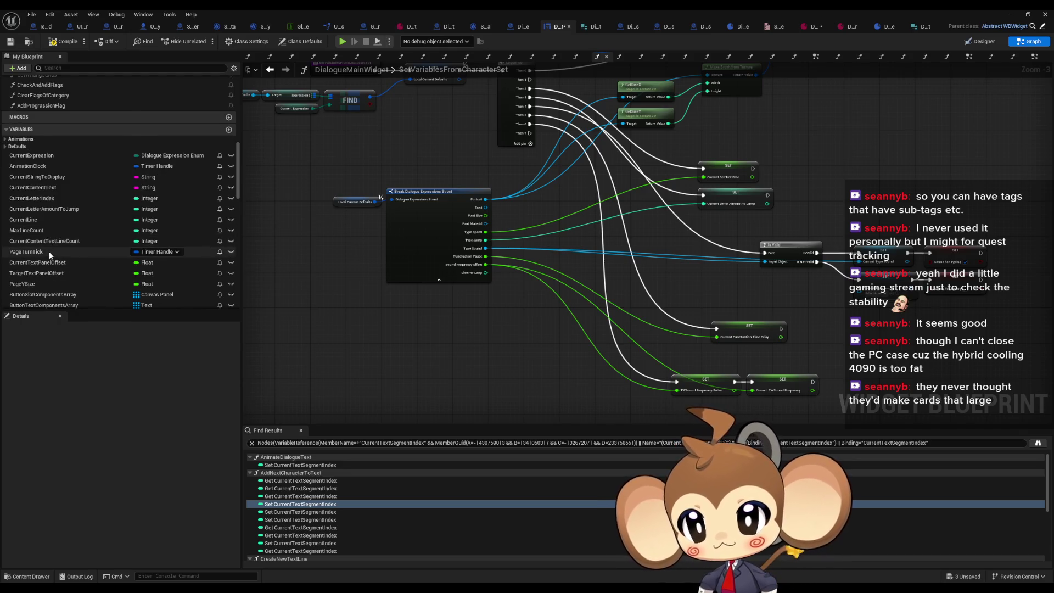
{"action": "scroll", "coordinate": [50, 253], "scroll_direction": "down", "scroll_amount": 10}
{"action": "mouse_move", "coordinate": [42, 191]}
{"action": "left_mouse_down"}
{"action": "mouse_move", "coordinate": [137, 217]}
{"action": "mouse_move", "coordinate": [58, 198]}
{"action": "mouse_move", "coordinate": [528, 390]}
{"action": "left_mouse_up"}
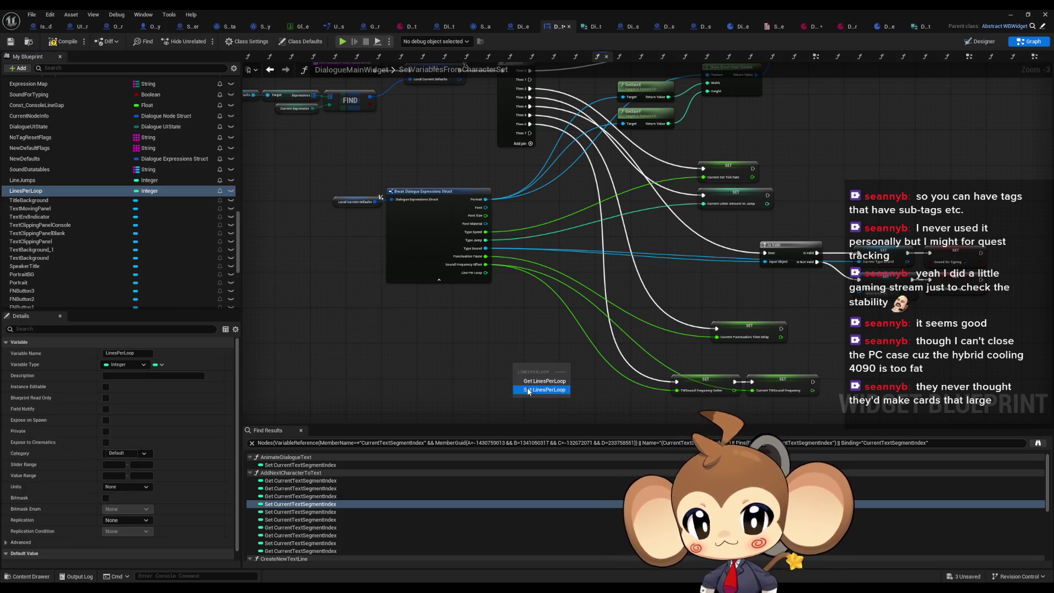
{"action": "left_click", "coordinate": [528, 390]}
{"action": "mouse_move", "coordinate": [486, 273]}
{"action": "left_mouse_down"}
{"action": "mouse_move", "coordinate": [518, 376]}
{"action": "mouse_move", "coordinate": [577, 170]}
{"action": "mouse_move", "coordinate": [530, 133]}
{"action": "left_mouse_up"}
{"action": "left_click_drag", "start_coordinate": [537, 366], "coordinate": [711, 409]}
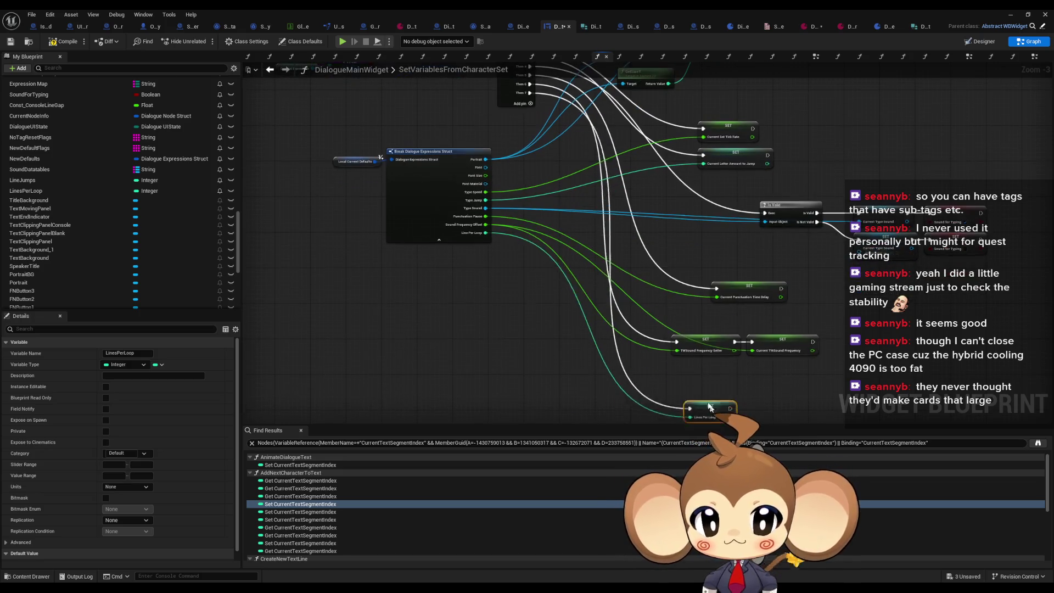
{"action": "scroll", "coordinate": [528, 251], "scroll_direction": "up", "scroll_amount": 3}
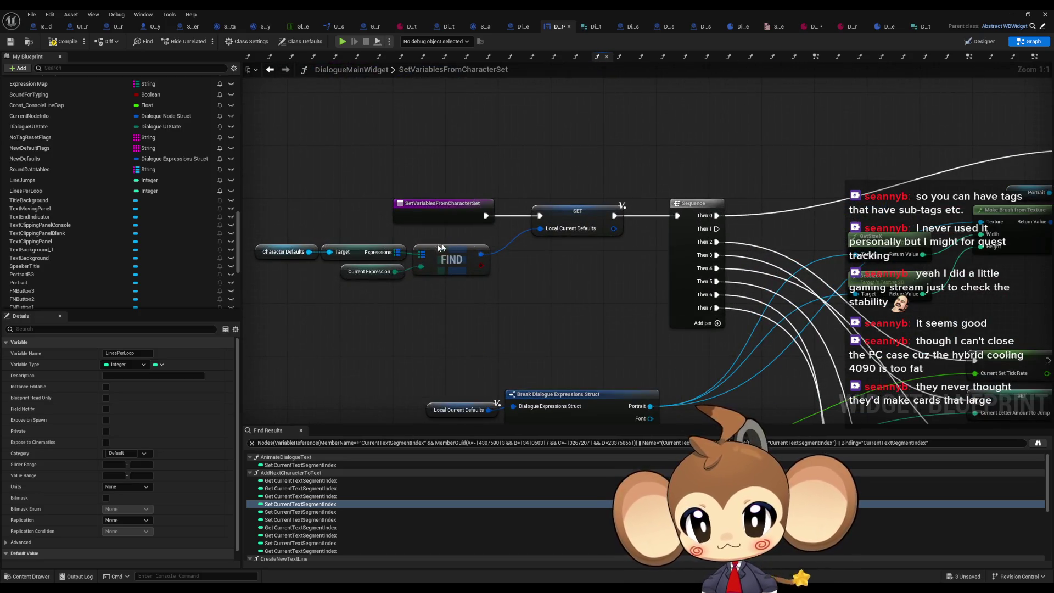
{"action": "scroll", "coordinate": [163, 232], "scroll_direction": "up", "scroll_amount": 5}
{"action": "scroll", "coordinate": [157, 237], "scroll_direction": "up", "scroll_amount": 10}
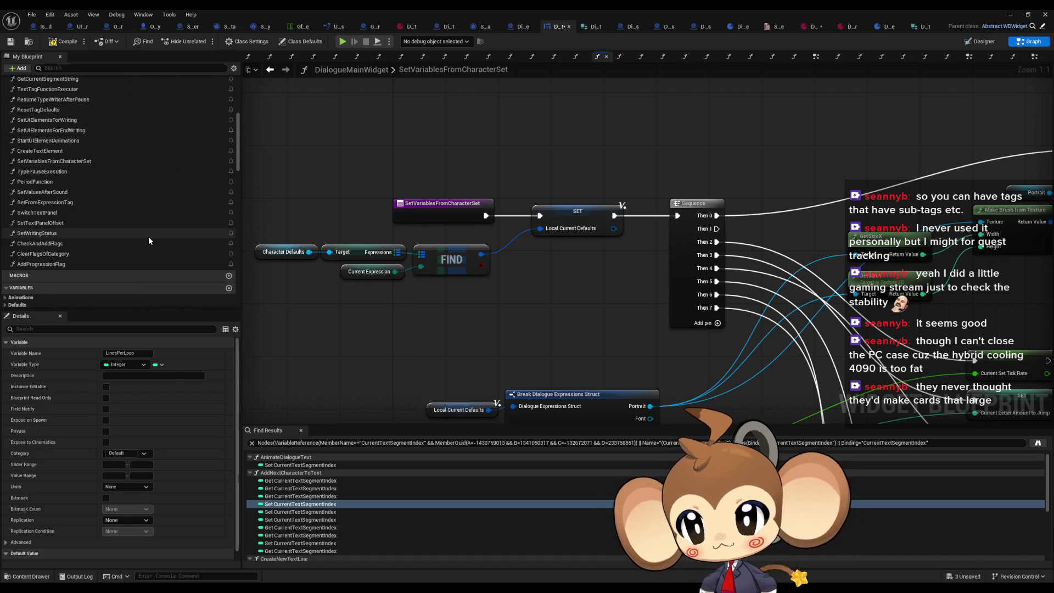
{"action": "scroll", "coordinate": [87, 235], "scroll_direction": "up", "scroll_amount": 3}
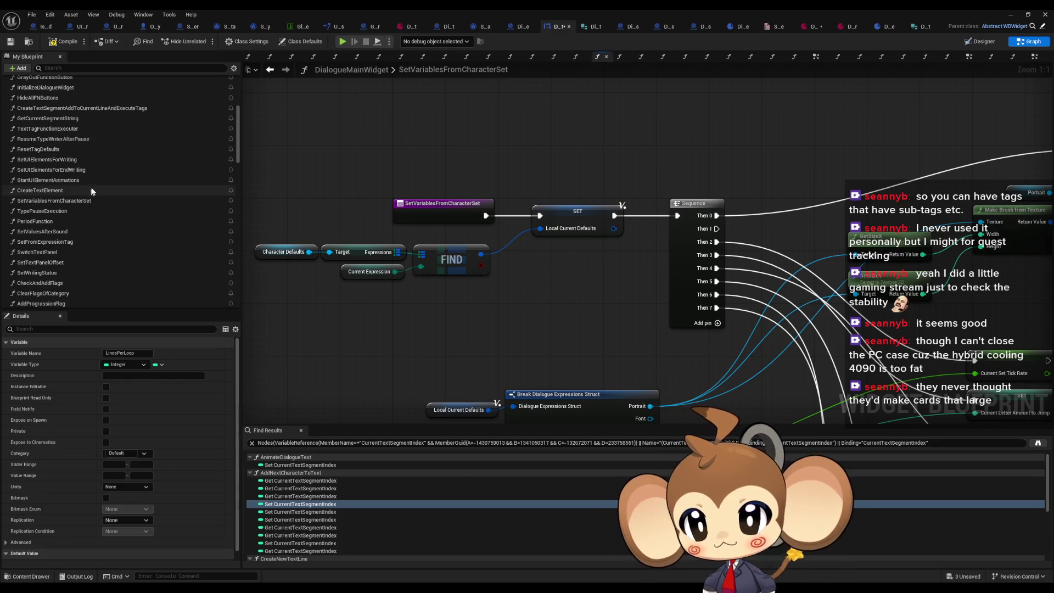
In ResetTagDefaults, add a Set LinesPerLoop node wired from Line Per Loop and Sequence Then 5.
{"action": "double_click", "coordinate": [64, 150]}
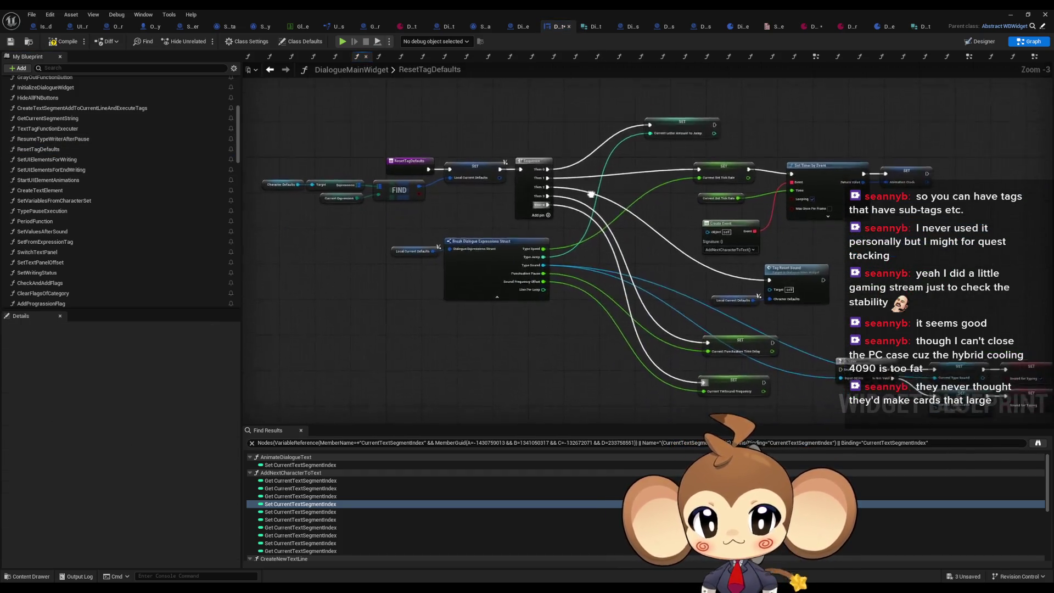
{"action": "scroll", "coordinate": [135, 221], "scroll_direction": "down", "scroll_amount": 4}
{"action": "scroll", "coordinate": [160, 208], "scroll_direction": "down", "scroll_amount": 10}
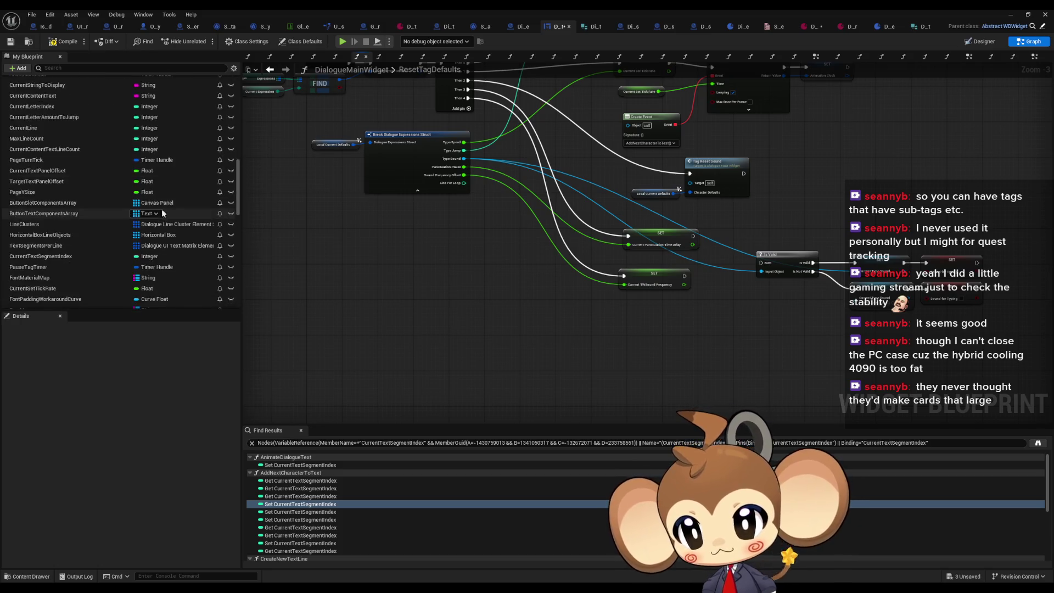
{"action": "left_click_drag", "start_coordinate": [69, 217], "coordinate": [511, 260]}
{"action": "mouse_move", "coordinate": [465, 182]}
{"action": "left_mouse_down"}
{"action": "mouse_move", "coordinate": [512, 270]}
{"action": "mouse_move", "coordinate": [483, 110]}
{"action": "mouse_move", "coordinate": [468, 108]}
{"action": "left_mouse_up"}
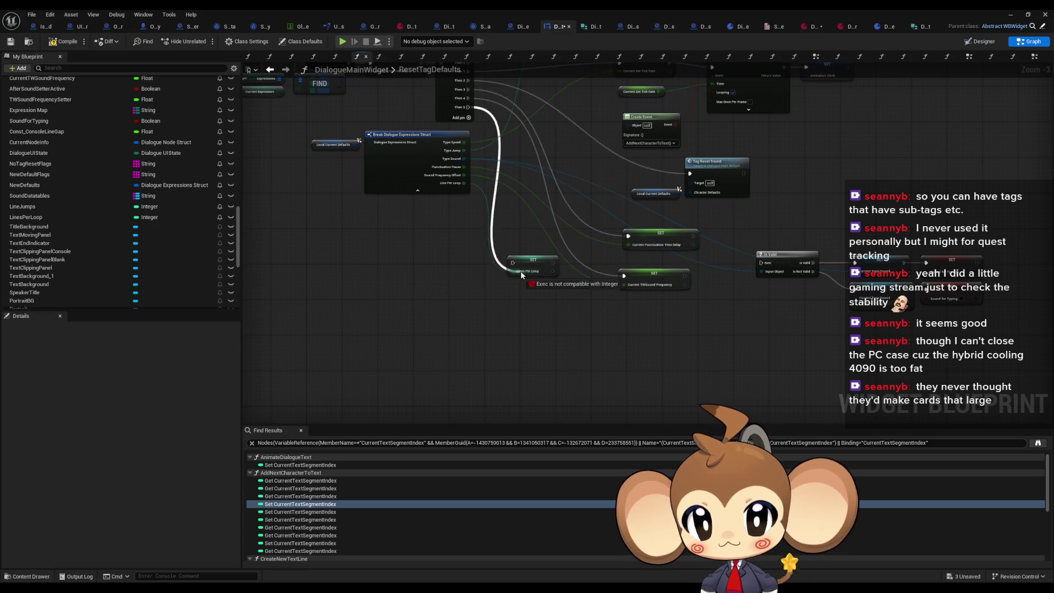
{"action": "mouse_move", "coordinate": [532, 260]}
{"action": "left_mouse_down"}
{"action": "mouse_move", "coordinate": [568, 318]}
{"action": "mouse_move", "coordinate": [643, 311]}
{"action": "left_mouse_up"}
{"action": "scroll", "coordinate": [642, 310], "scroll_direction": "up", "scroll_amount": 2}
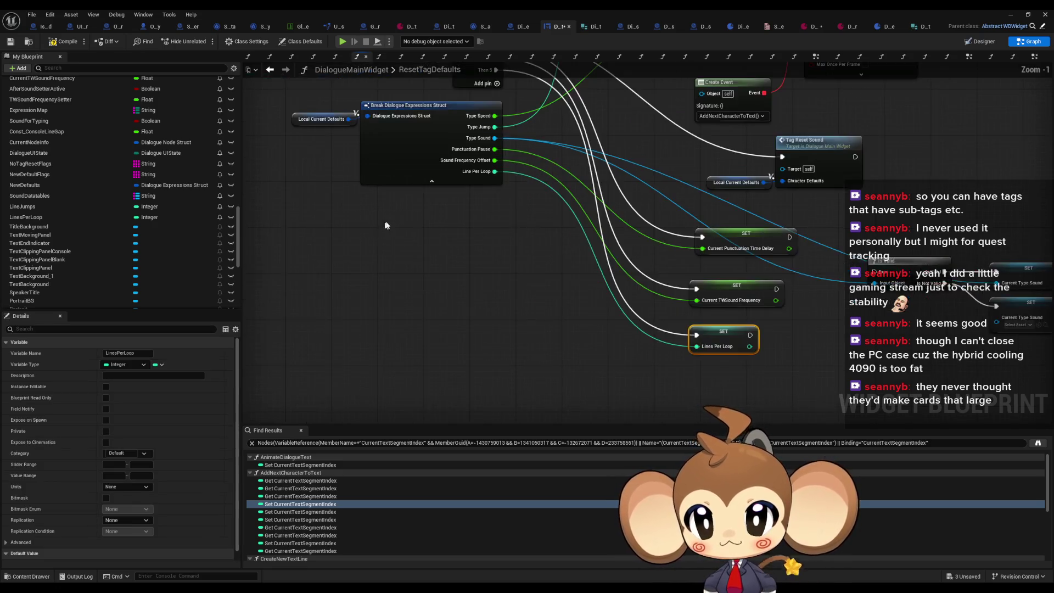
{"action": "left_click_drag", "start_coordinate": [509, 325], "coordinate": [479, 367]}
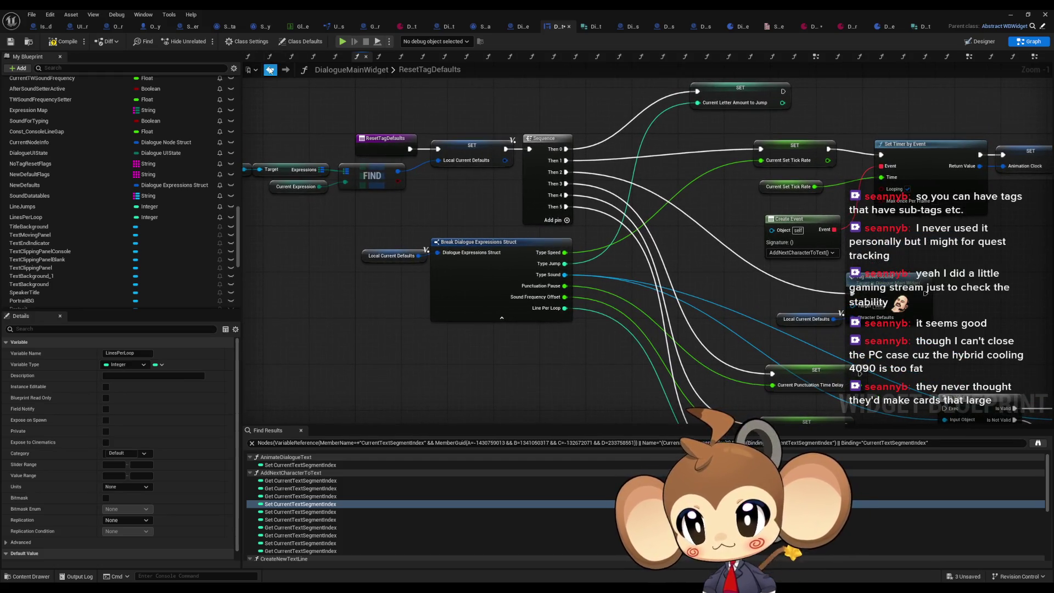
Review SetVariablesFromCharacterSet's setters, then return to ResetTagDefaults and inspect Current Expression.
{"action": "left_click", "coordinate": [270, 69]}
{"action": "left_click_drag", "start_coordinate": [671, 290], "coordinate": [470, 236]}
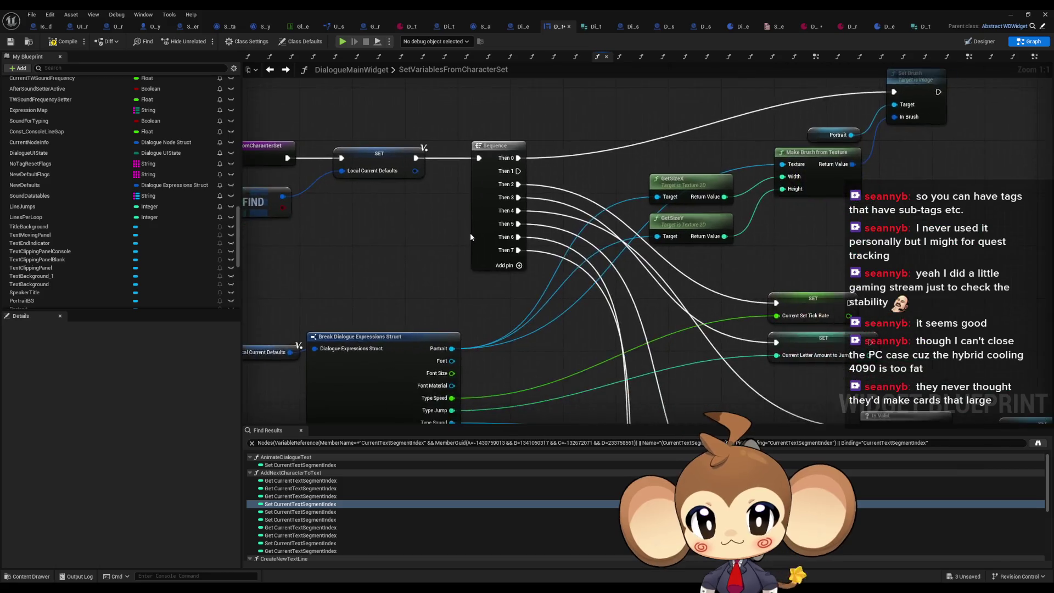
{"action": "scroll", "coordinate": [471, 237], "scroll_direction": "down", "scroll_amount": 2}
{"action": "mouse_move", "coordinate": [485, 275]}
{"action": "left_mouse_down"}
{"action": "mouse_move", "coordinate": [569, 217]}
{"action": "mouse_move", "coordinate": [551, 214]}
{"action": "mouse_move", "coordinate": [567, 205]}
{"action": "mouse_move", "coordinate": [538, 123]}
{"action": "left_mouse_up"}
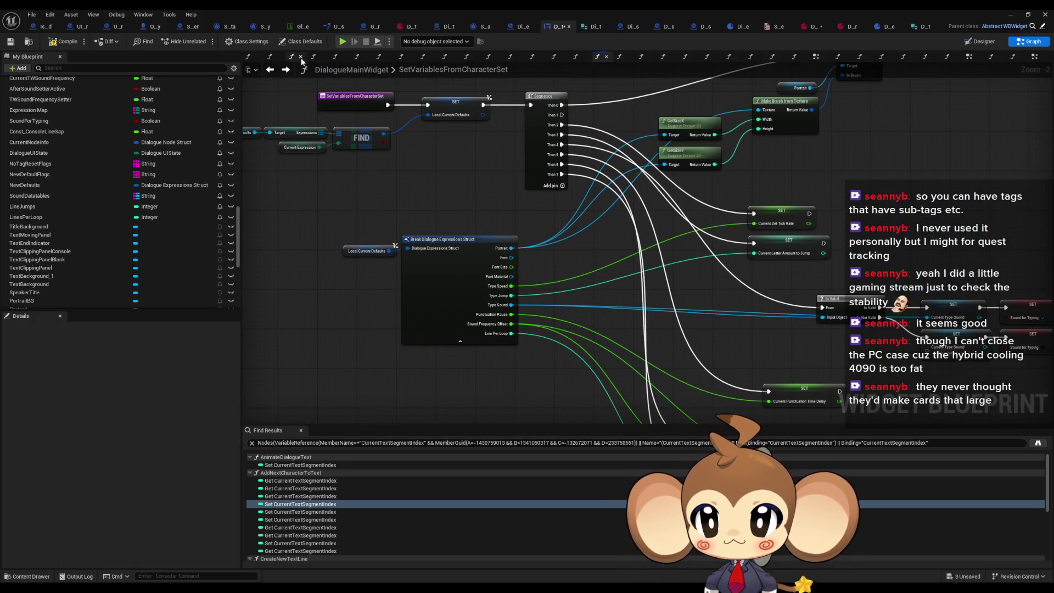
{"action": "left_click", "coordinate": [286, 70]}
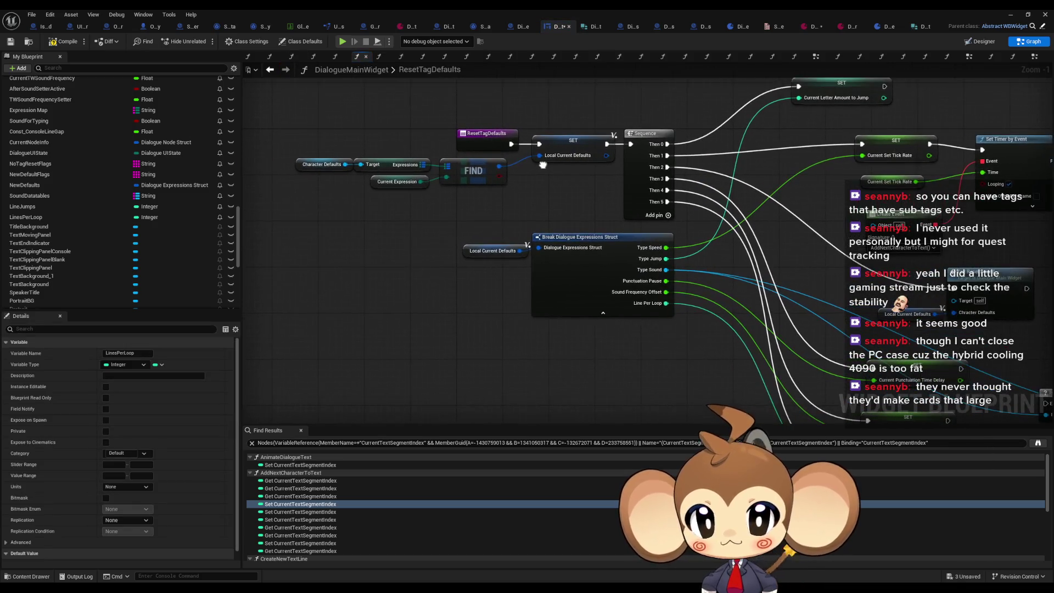
{"action": "left_click_drag", "start_coordinate": [543, 164], "coordinate": [540, 169]}
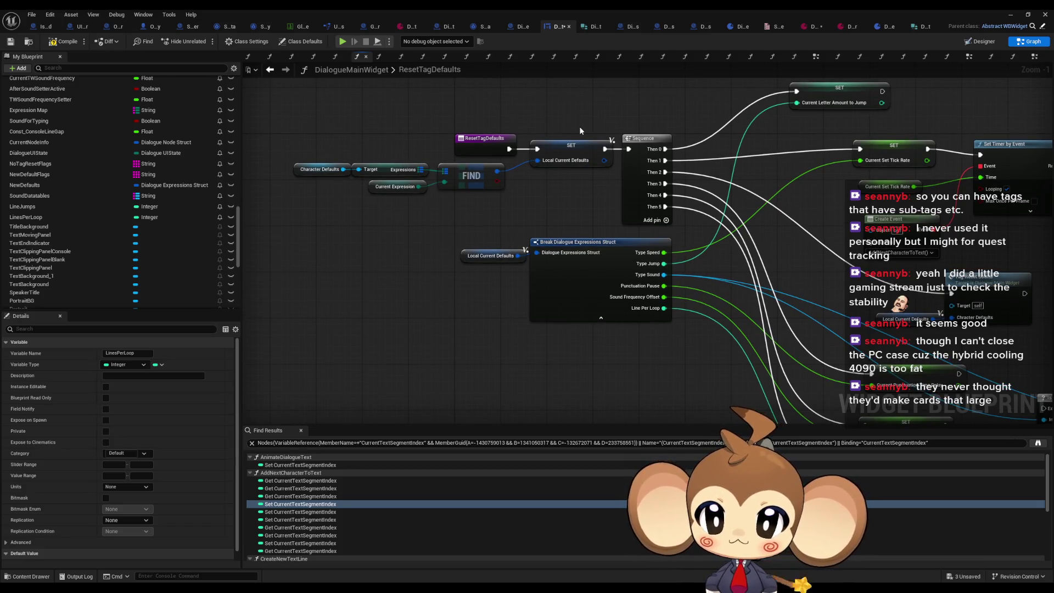
{"action": "left_click", "coordinate": [418, 189]}
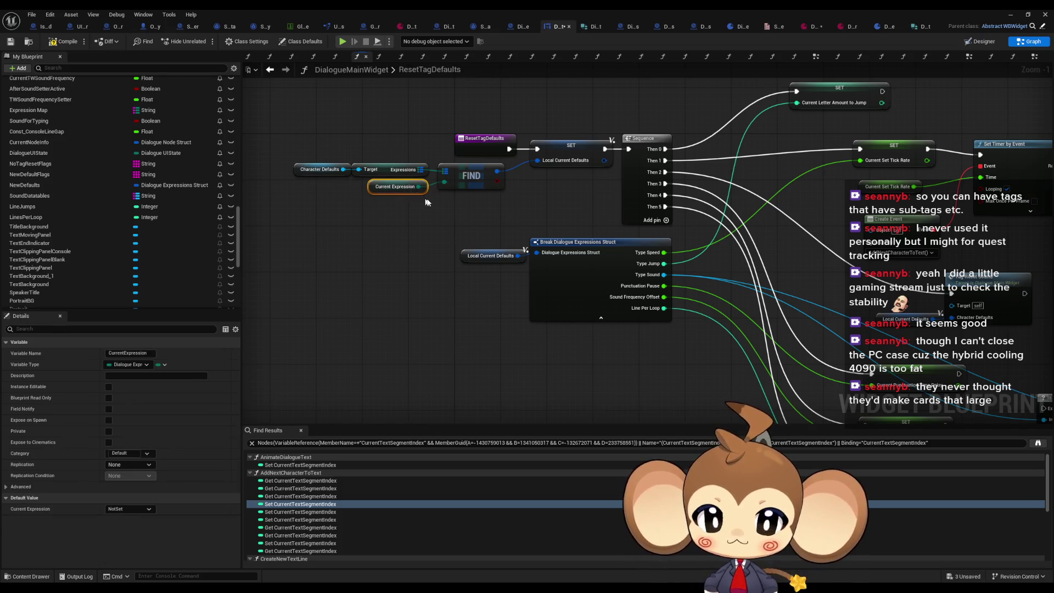
{"action": "scroll", "coordinate": [491, 233], "scroll_direction": "down", "scroll_amount": 1}
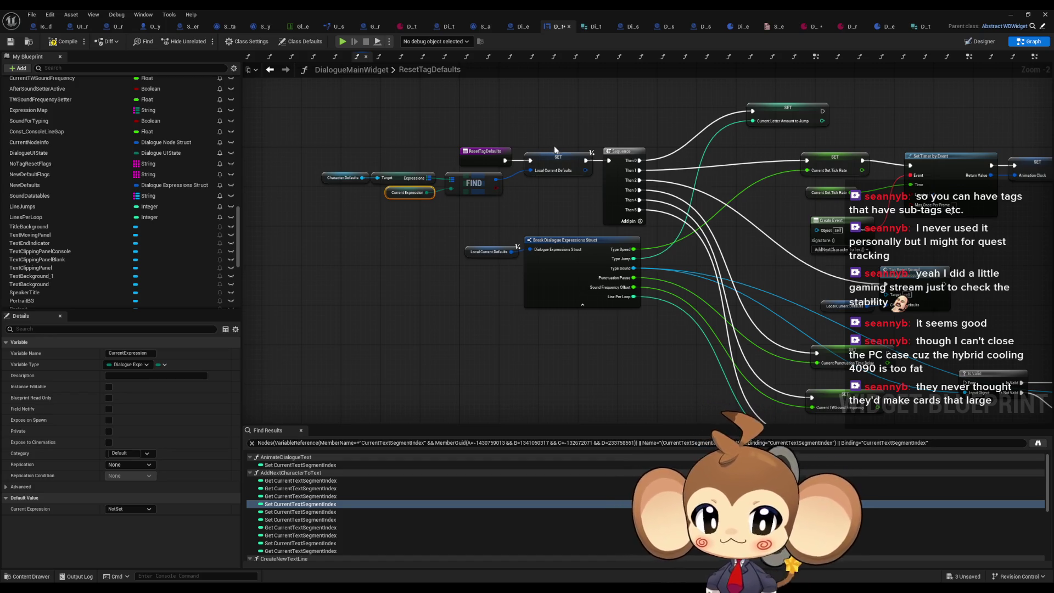
{"action": "scroll", "coordinate": [628, 215], "scroll_direction": "down", "scroll_amount": 2}
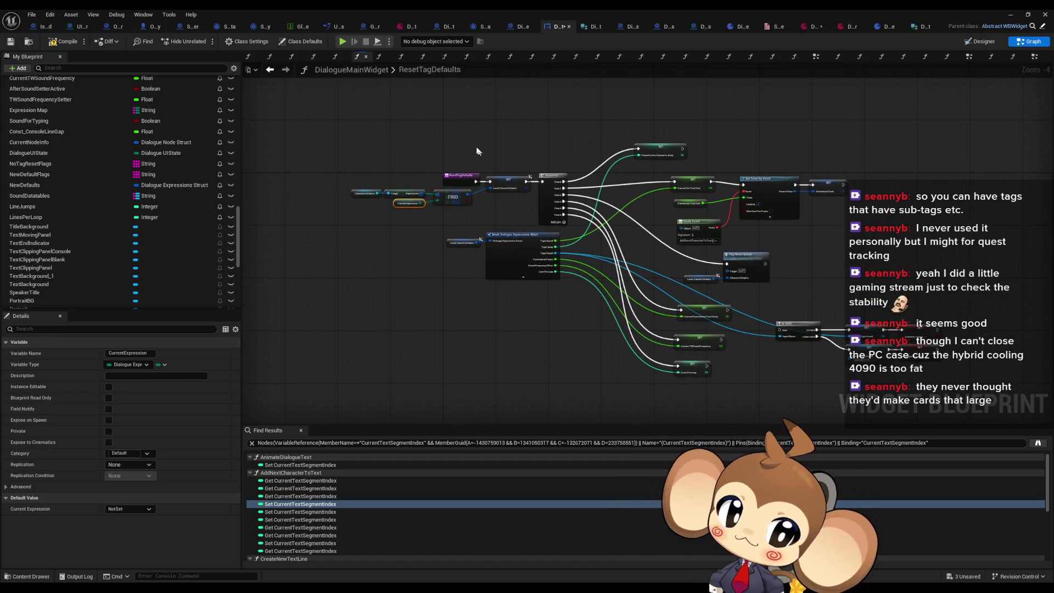
{"action": "scroll", "coordinate": [494, 220], "scroll_direction": "up", "scroll_amount": 2}
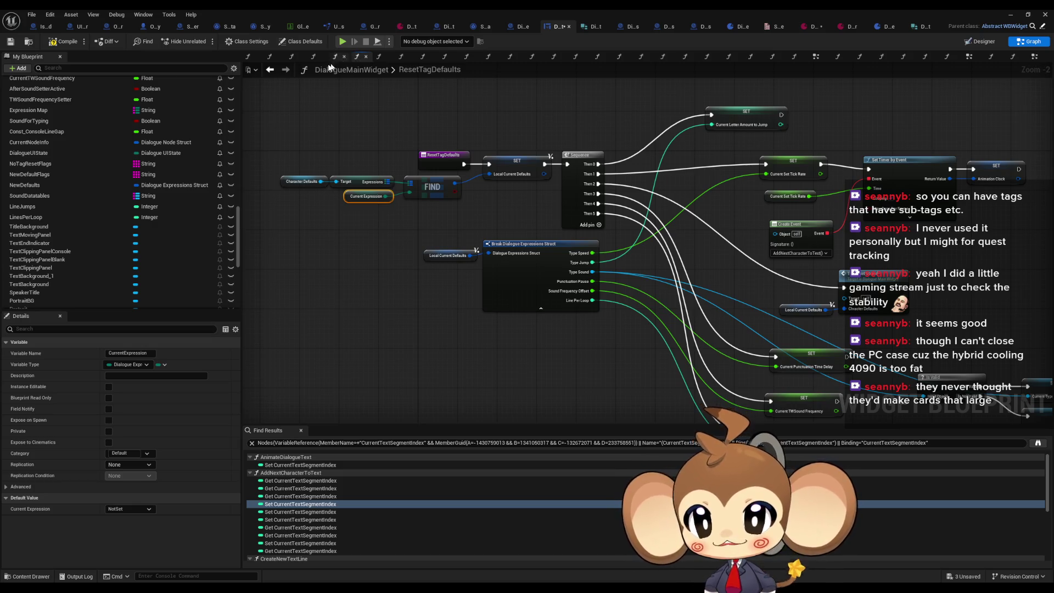
Flip back to SetVariablesFromCharacterSet and forward again to ResetTagDefaults.
{"action": "left_click", "coordinate": [270, 69]}
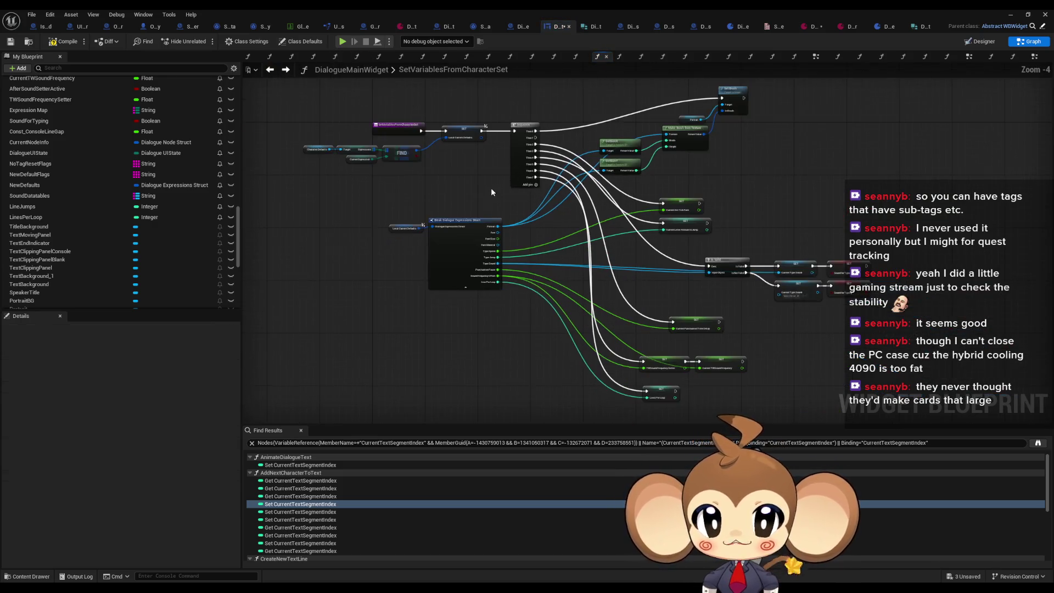
{"action": "scroll", "coordinate": [518, 215], "scroll_direction": "up", "scroll_amount": 1}
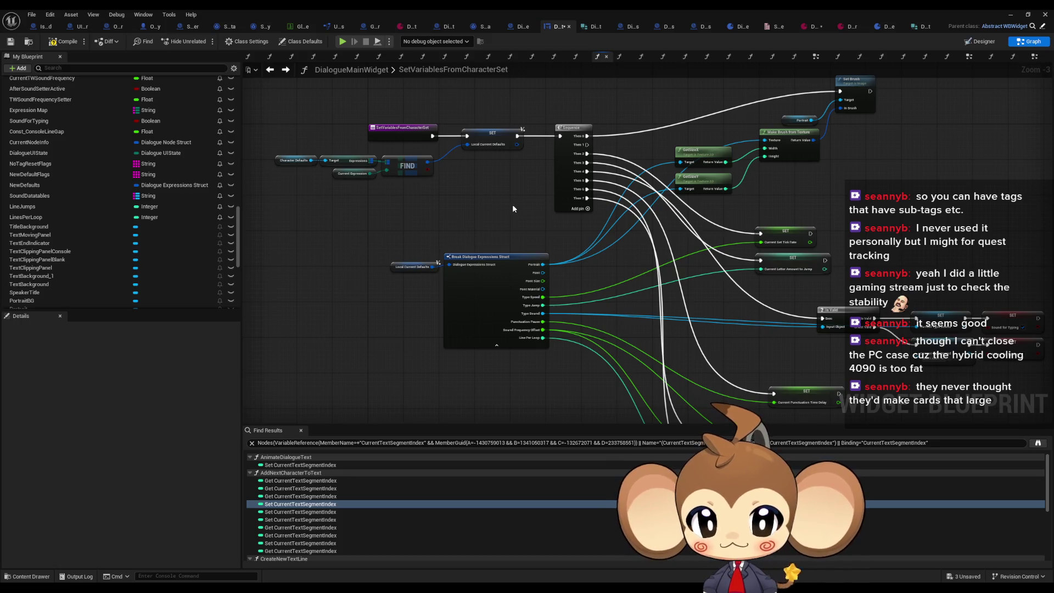
{"action": "scroll", "coordinate": [513, 207], "scroll_direction": "up", "scroll_amount": 1}
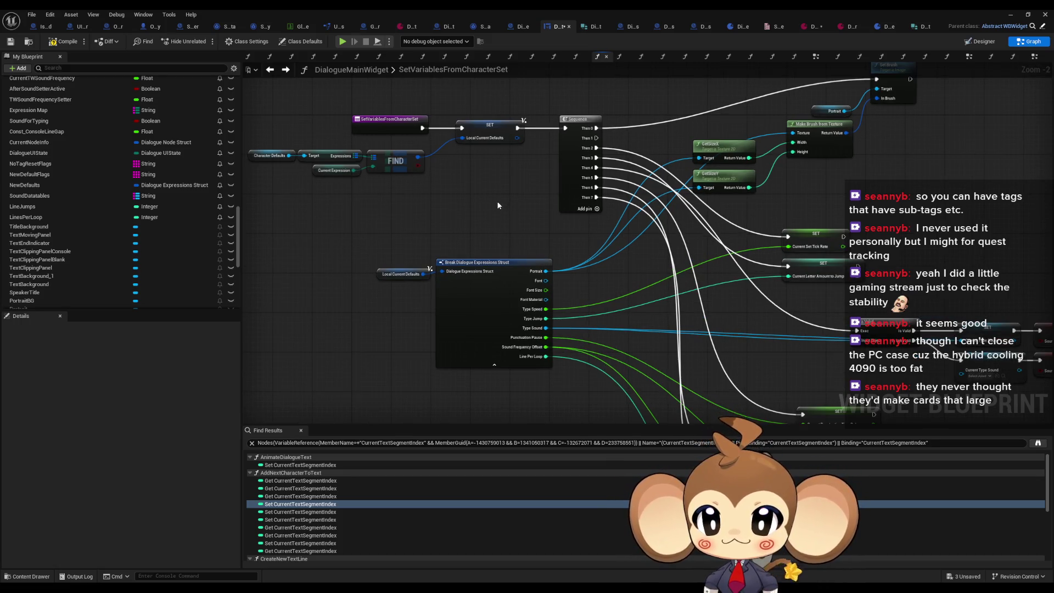
{"action": "scroll", "coordinate": [493, 203], "scroll_direction": "down", "scroll_amount": 2}
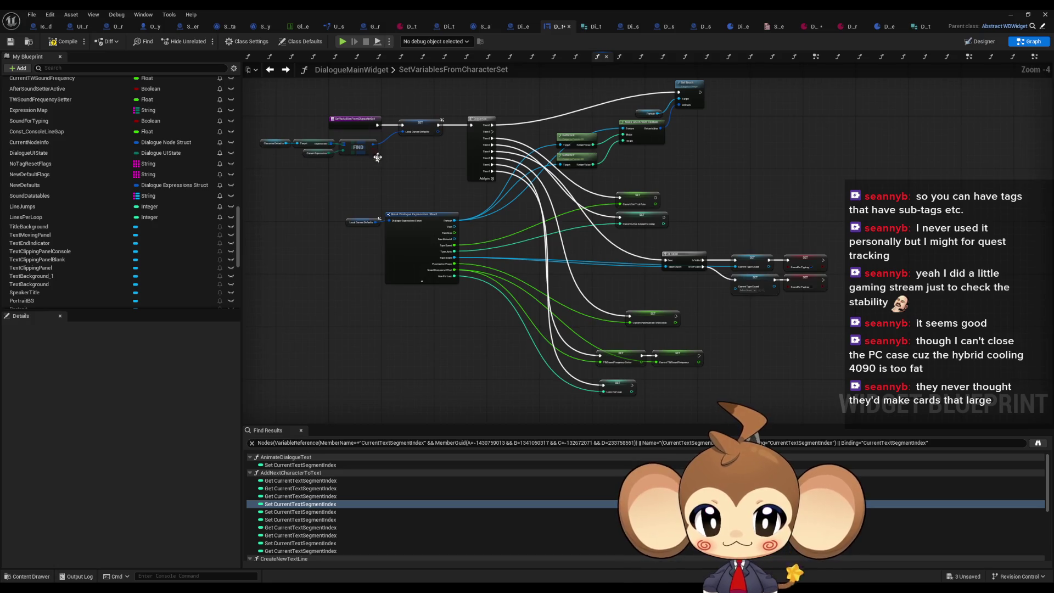
{"action": "left_click", "coordinate": [285, 70]}
{"action": "left_click", "coordinate": [288, 70]}
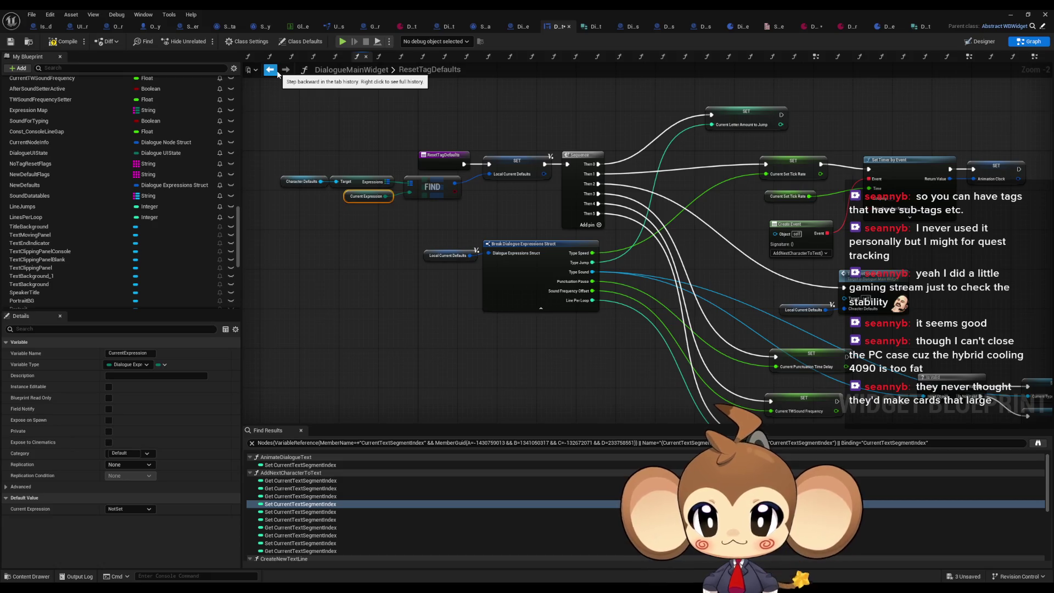
Alternate between ResetTagDefaults and SetVariablesFromCharacterSet to compare their Sequence, Set Timer and setter nodes.
{"action": "left_click", "coordinate": [278, 74]}
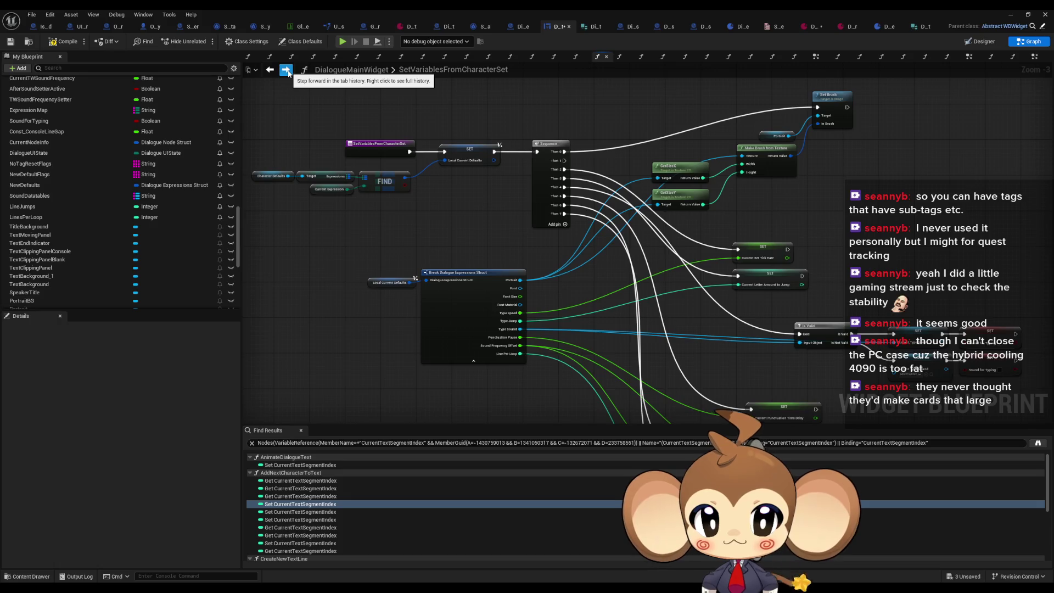
{"action": "left_click", "coordinate": [286, 70]}
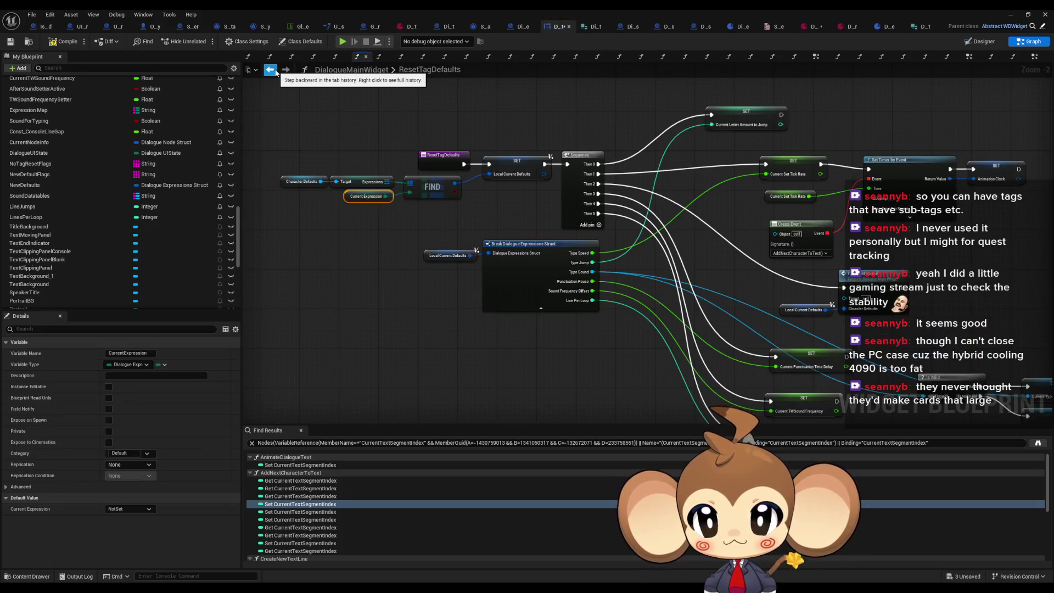
{"action": "left_click", "coordinate": [276, 73]}
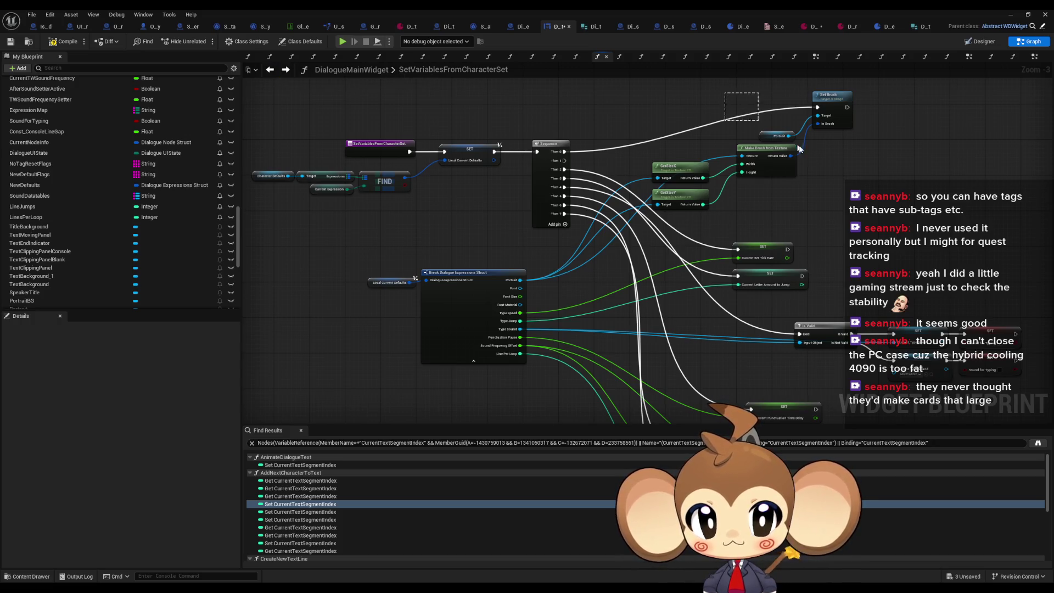
{"action": "left_click_drag", "start_coordinate": [786, 140], "coordinate": [808, 148]}
{"action": "left_click", "coordinate": [286, 70]}
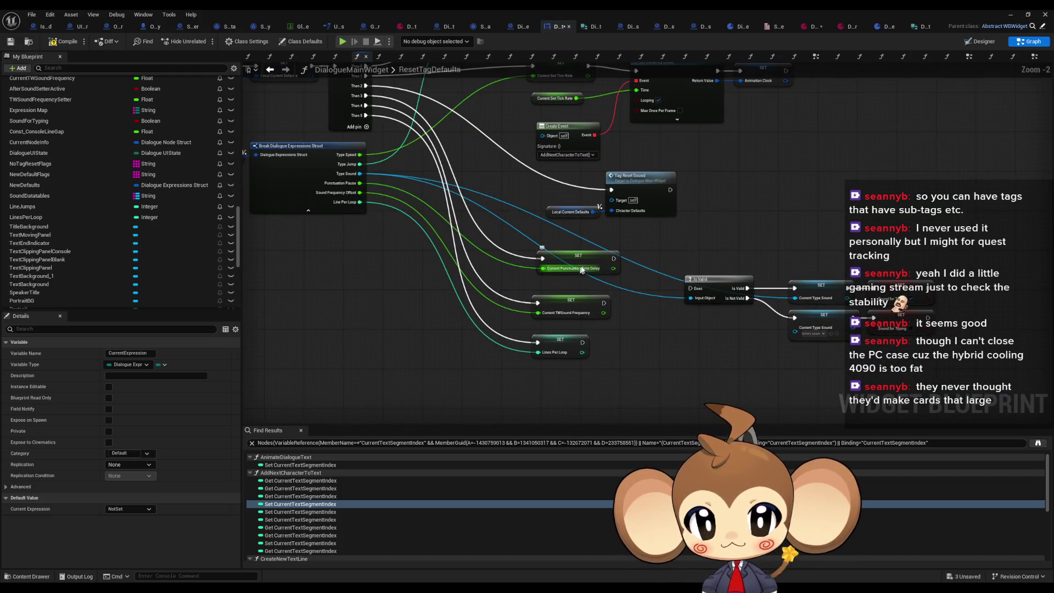
{"action": "scroll", "coordinate": [596, 236], "scroll_direction": "up", "scroll_amount": 1}
{"action": "mouse_move", "coordinate": [638, 219]}
{"action": "left_mouse_down"}
{"action": "mouse_move", "coordinate": [634, 395]}
{"action": "mouse_move", "coordinate": [786, 354]}
{"action": "left_mouse_up"}
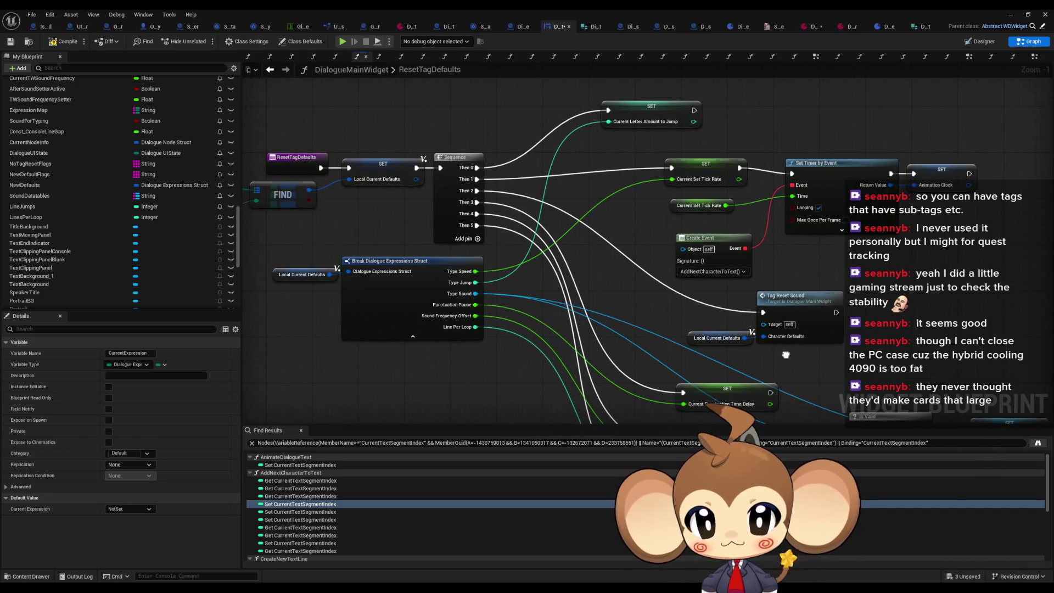
{"action": "left_click", "coordinate": [270, 70]}
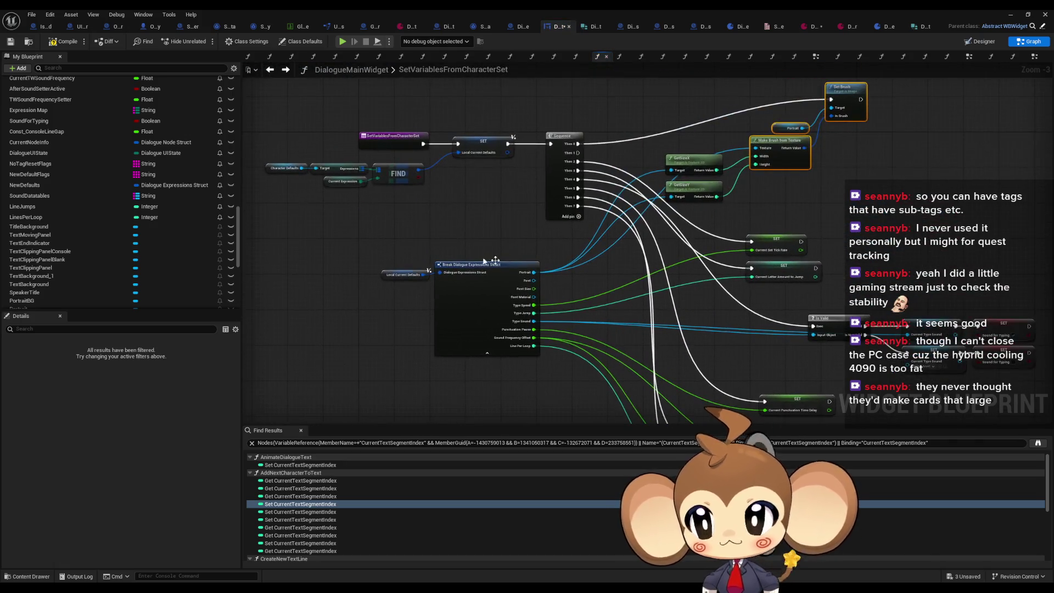
{"action": "scroll", "coordinate": [739, 180], "scroll_direction": "up", "scroll_amount": 2}
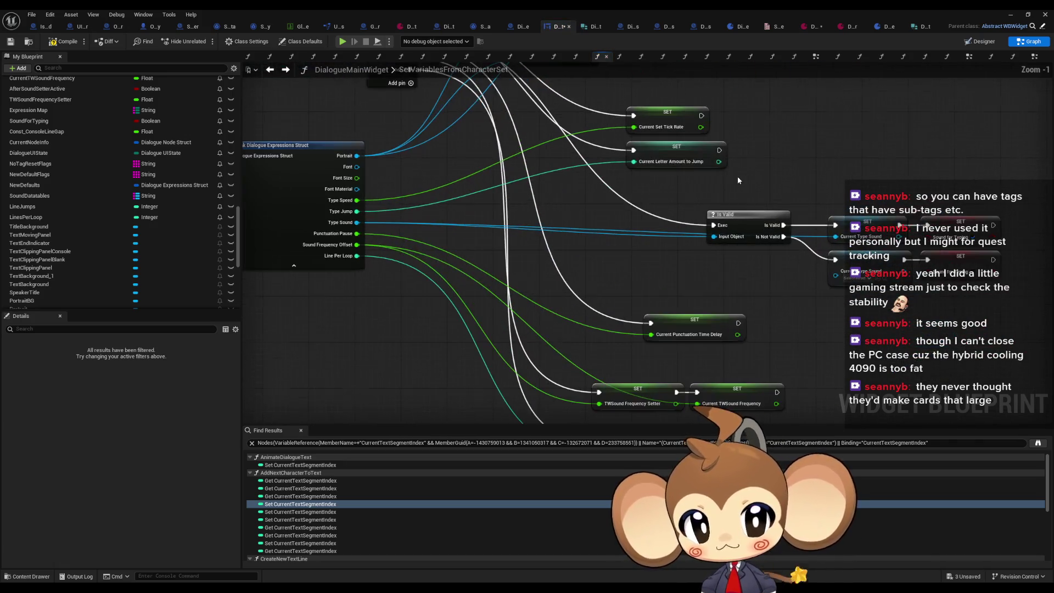
{"action": "right_click", "coordinate": [686, 156]}
Find all references to CurrentLetterAmountToJump and view its setter in TextTagFunctionExecuter.
{"action": "mouse_move", "coordinate": [728, 235]}
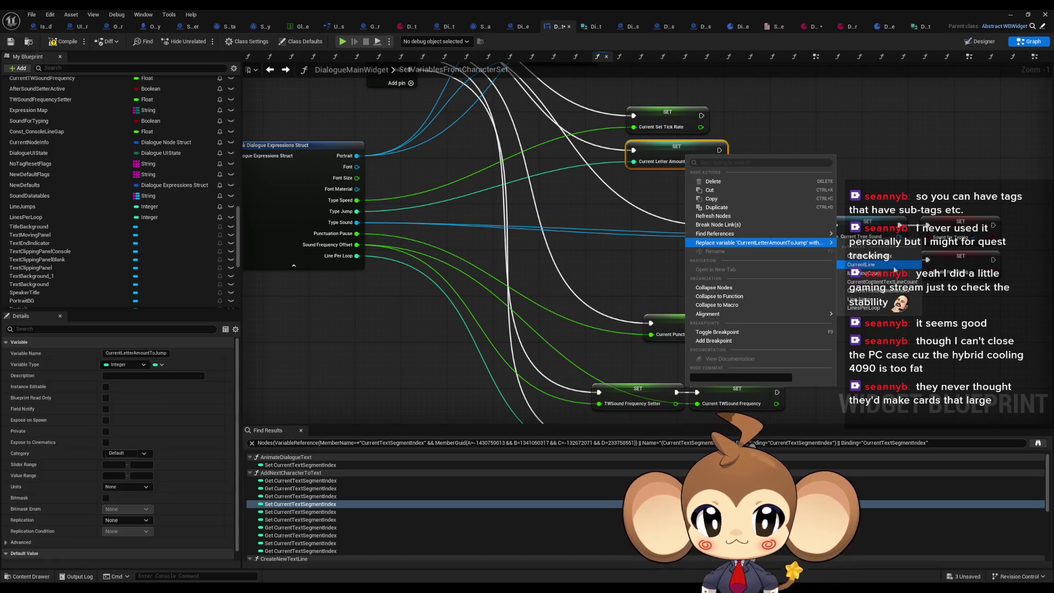
{"action": "left_click", "coordinate": [872, 263]}
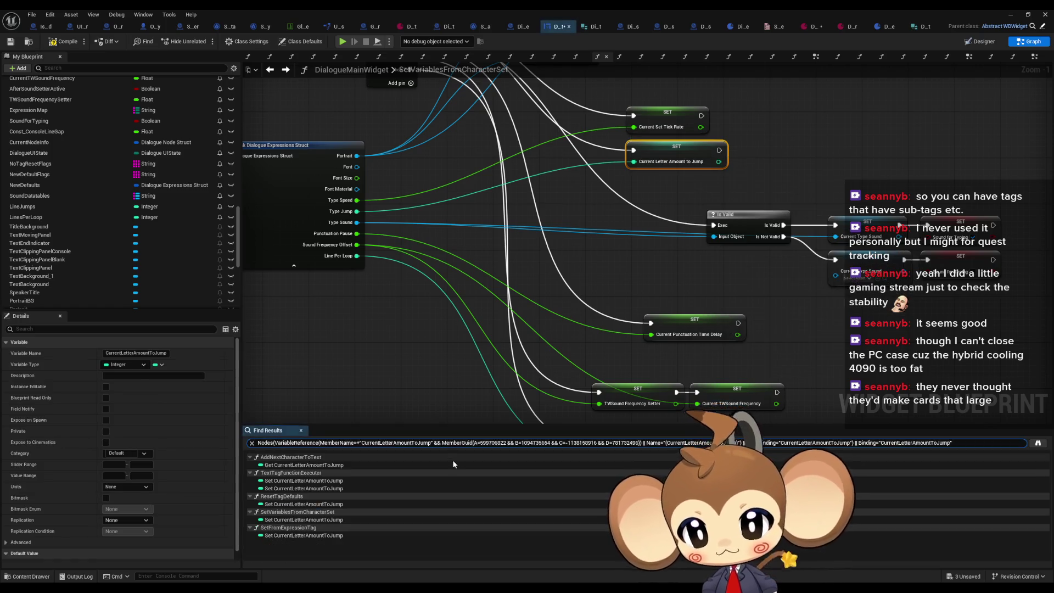
{"action": "left_click", "coordinate": [291, 481]}
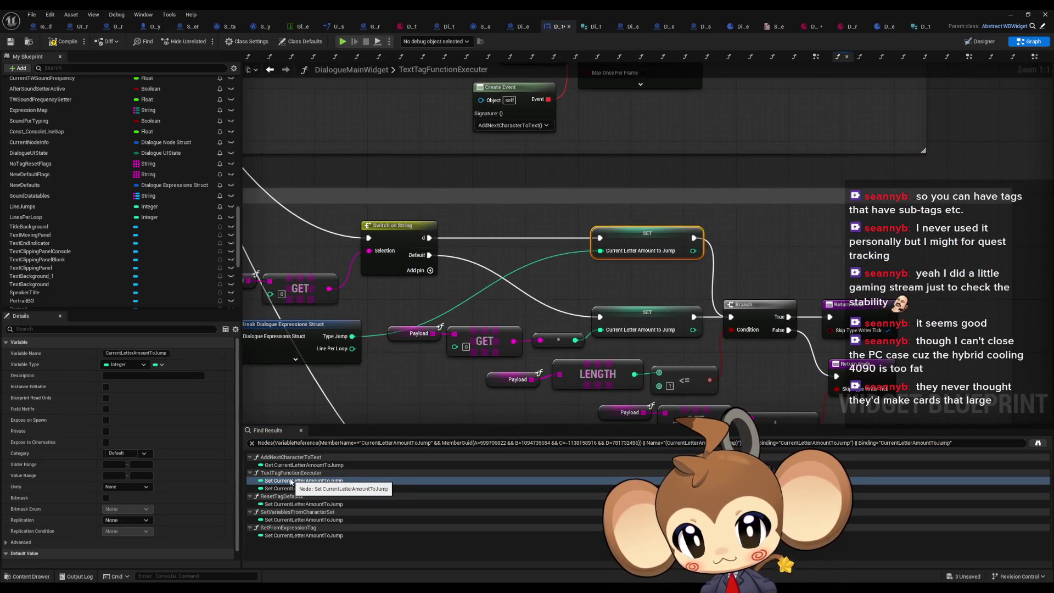
{"action": "scroll", "coordinate": [407, 345], "scroll_direction": "down", "scroll_amount": 3}
{"action": "left_click_drag", "start_coordinate": [407, 345], "coordinate": [640, 346]}
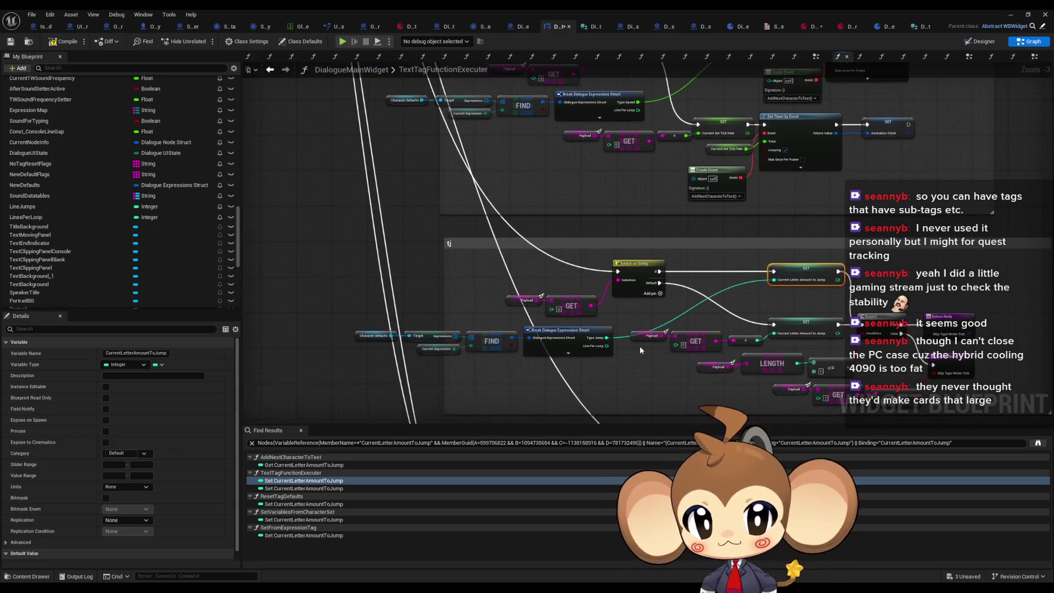
{"action": "scroll", "coordinate": [640, 346], "scroll_direction": "down", "scroll_amount": 1}
{"action": "scroll", "coordinate": [641, 346], "scroll_direction": "up", "scroll_amount": 3}
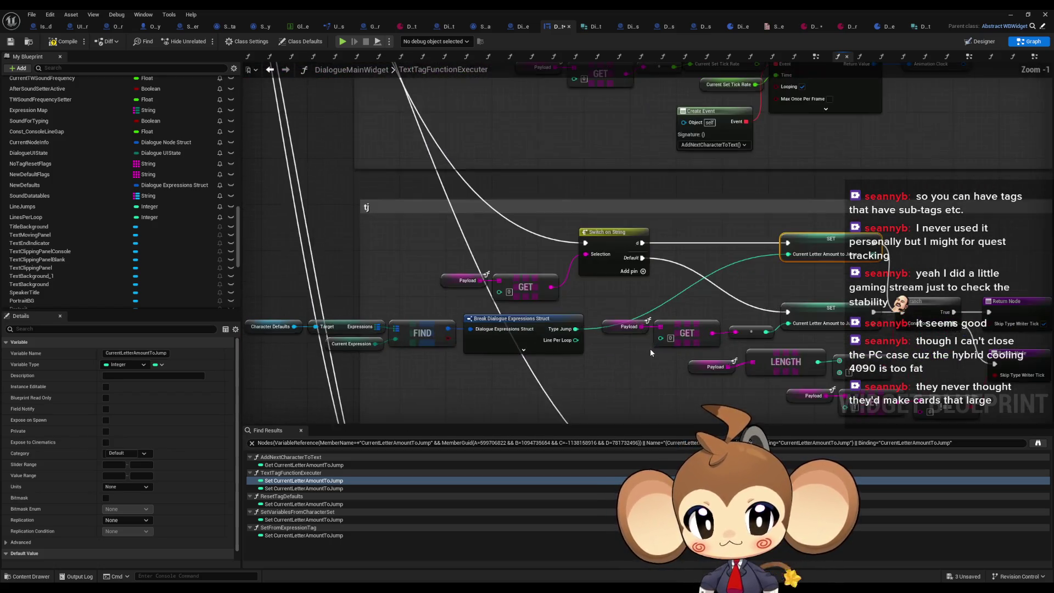
Step through the setters in ResetTagDefaults, SetVariablesFromCharacterSet and SetFromExpressionTag.
{"action": "left_click", "coordinate": [280, 489]}
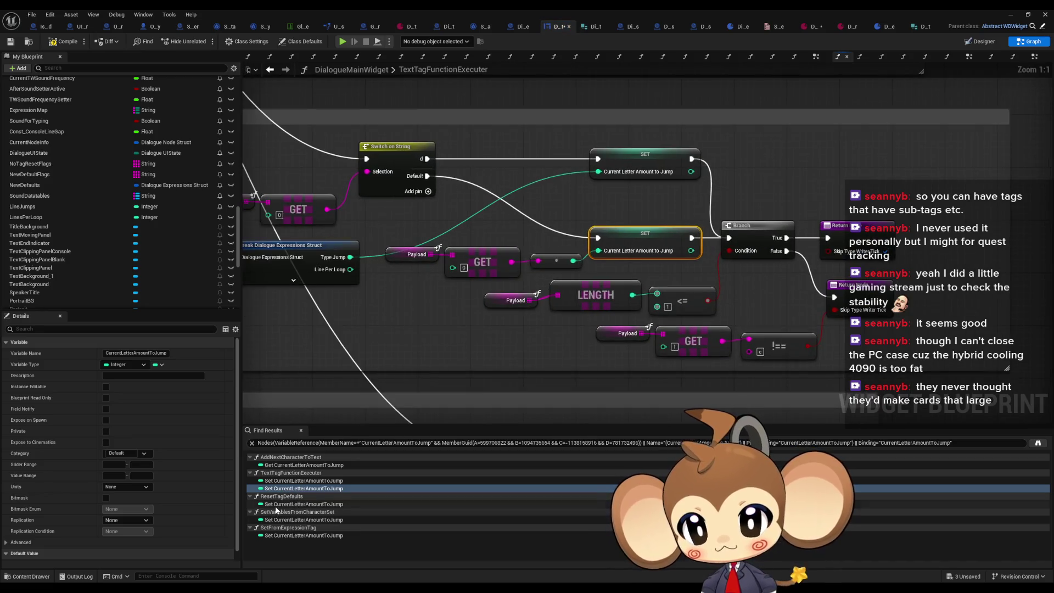
{"action": "left_click", "coordinate": [277, 505]}
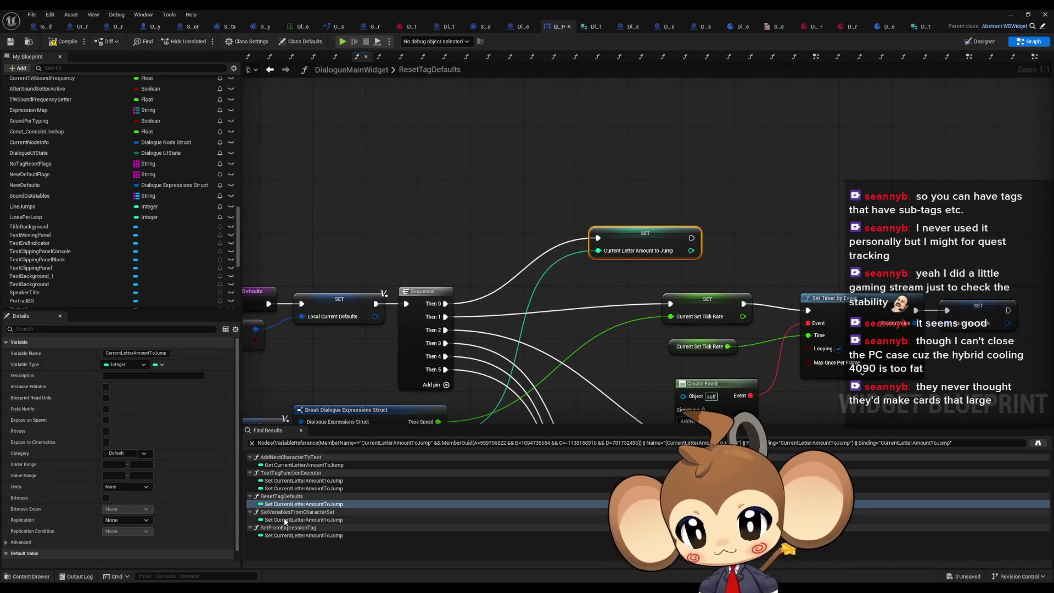
{"action": "left_click", "coordinate": [286, 520]}
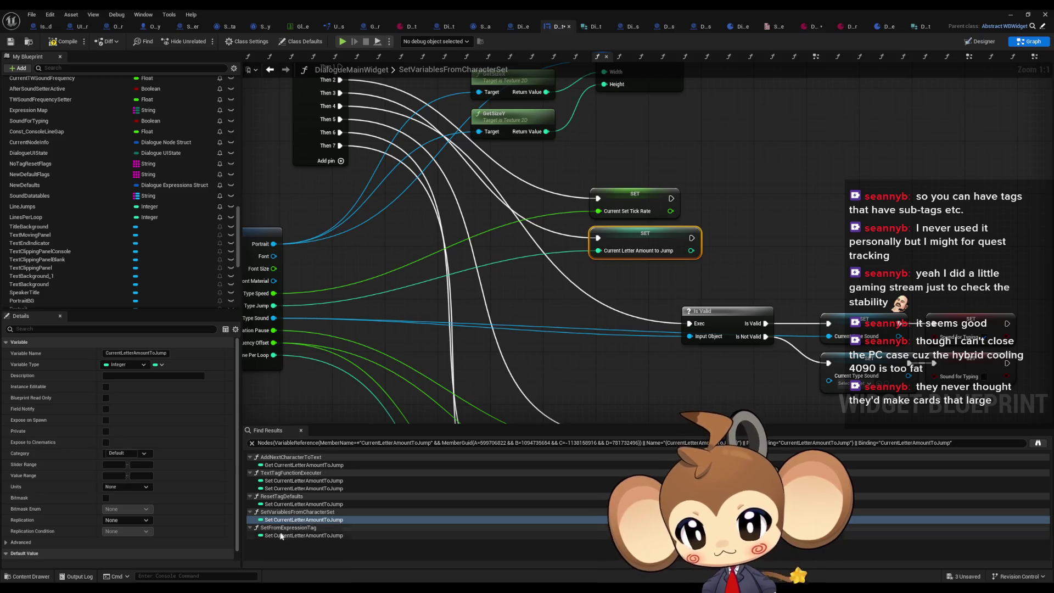
{"action": "left_click", "coordinate": [279, 536]}
{"action": "scroll", "coordinate": [644, 308], "scroll_direction": "down", "scroll_amount": 5}
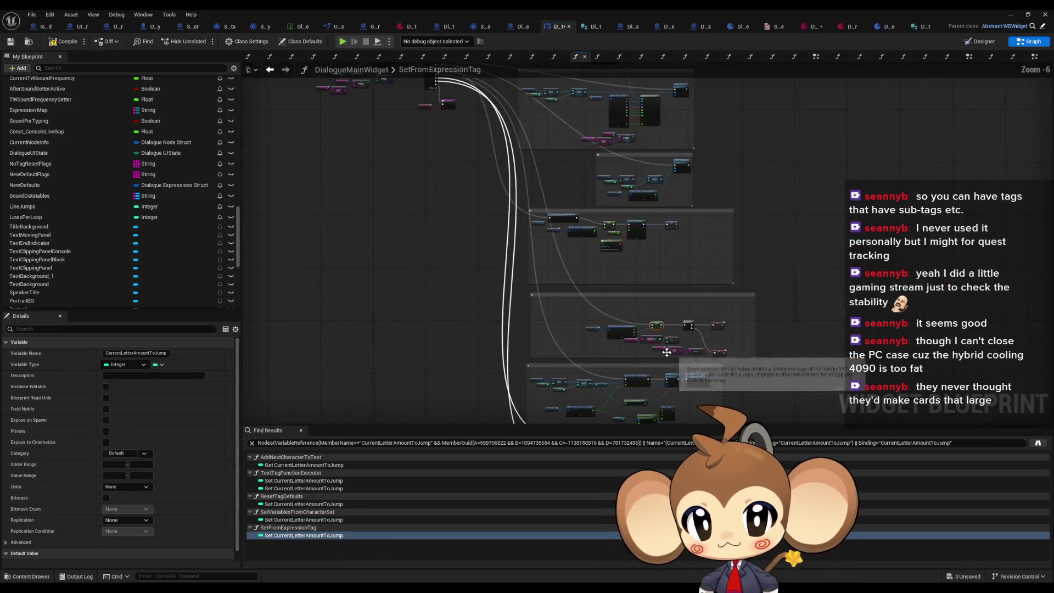
Uncheck Font Size and Line Per Loop in the Break Dialogue Expressions Struct node's Pin Options.
{"action": "scroll", "coordinate": [645, 309], "scroll_direction": "up", "scroll_amount": 4}
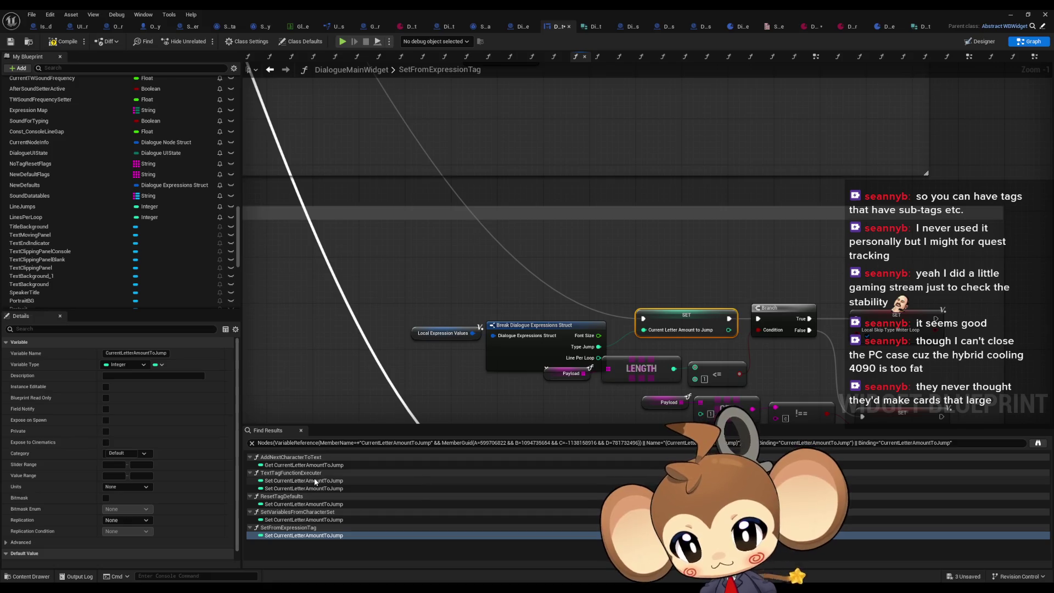
{"action": "scroll", "coordinate": [453, 351], "scroll_direction": "down", "scroll_amount": 3}
{"action": "scroll", "coordinate": [453, 352], "scroll_direction": "up", "scroll_amount": 3}
{"action": "left_click_drag", "start_coordinate": [529, 366], "coordinate": [481, 281]}
{"action": "left_click", "coordinate": [514, 244]}
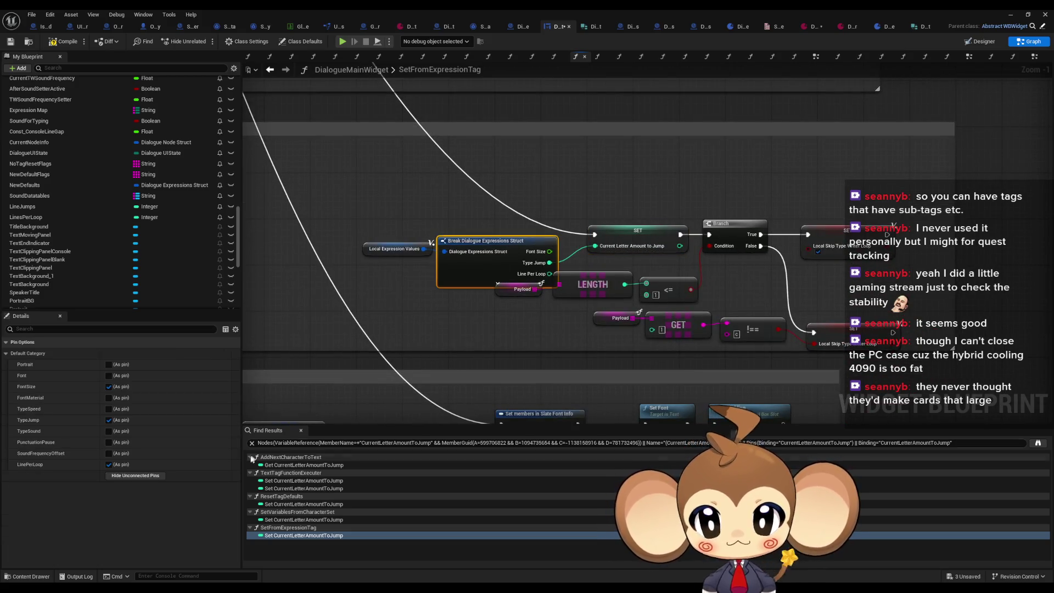
{"action": "left_click", "coordinate": [122, 474]}
{"action": "scroll", "coordinate": [569, 302], "scroll_direction": "down", "scroll_amount": 4}
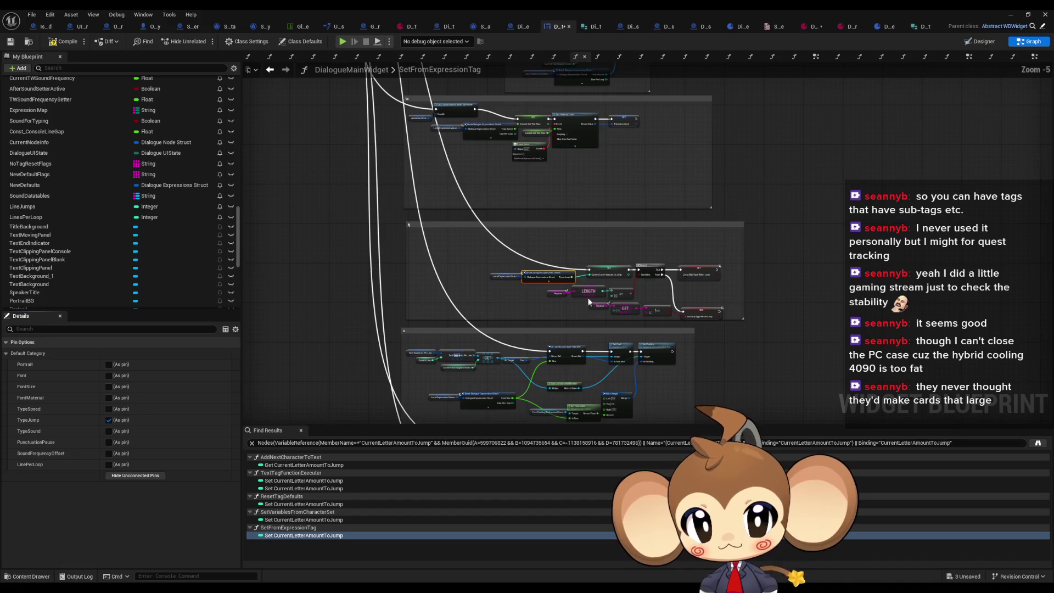
Survey the entry, Sequence node and comment boxes, then select the LENGTH, GET and SET nodes.
{"action": "left_click_drag", "start_coordinate": [518, 303], "coordinate": [473, 352]}
{"action": "scroll", "coordinate": [460, 263], "scroll_direction": "up", "scroll_amount": 4}
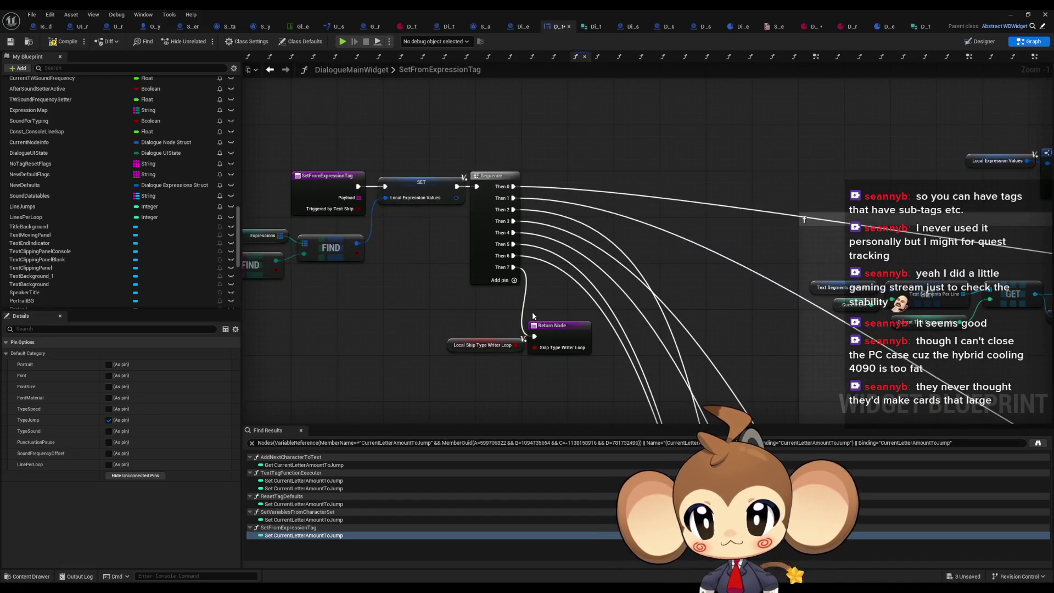
{"action": "scroll", "coordinate": [580, 273], "scroll_direction": "down", "scroll_amount": 4}
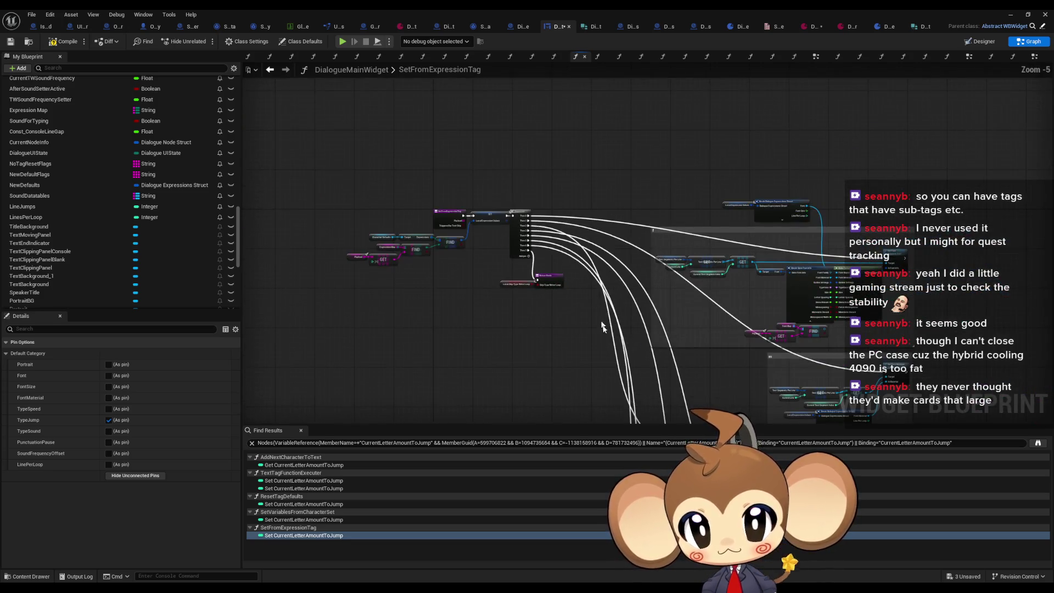
{"action": "mouse_move", "coordinate": [606, 338]}
{"action": "left_mouse_down"}
{"action": "mouse_move", "coordinate": [520, 201]}
{"action": "mouse_move", "coordinate": [442, 156]}
{"action": "left_mouse_up"}
{"action": "scroll", "coordinate": [478, 238], "scroll_direction": "up", "scroll_amount": 2}
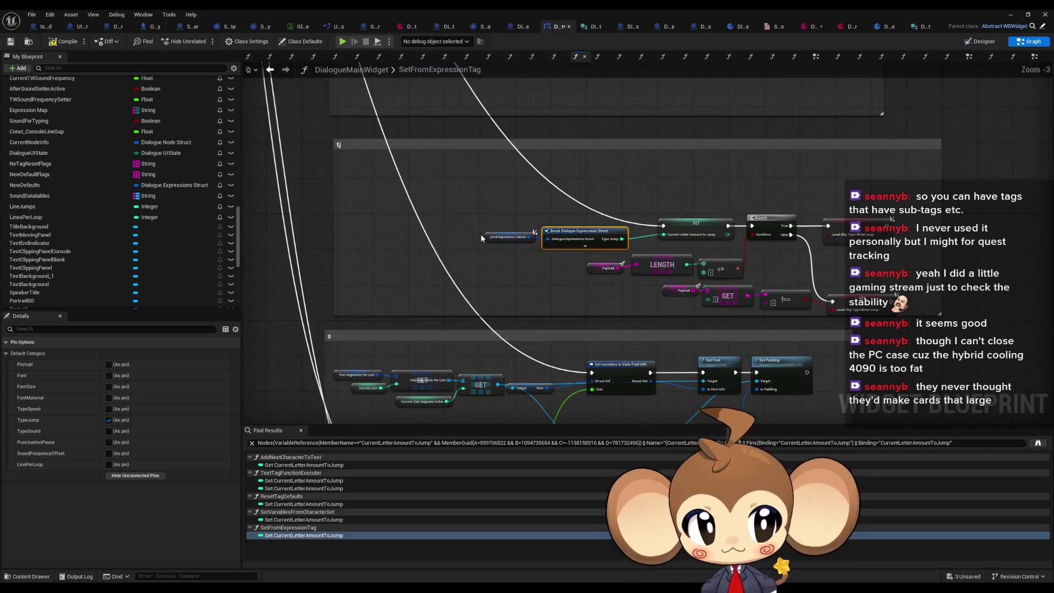
{"action": "scroll", "coordinate": [560, 227], "scroll_direction": "down", "scroll_amount": 3}
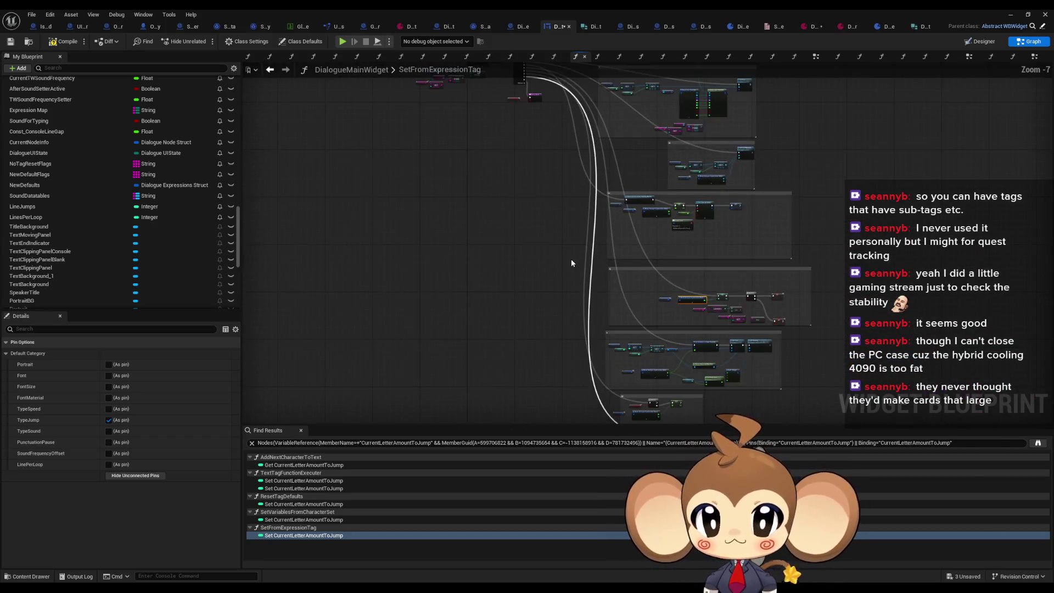
{"action": "scroll", "coordinate": [514, 177], "scroll_direction": "up", "scroll_amount": 4}
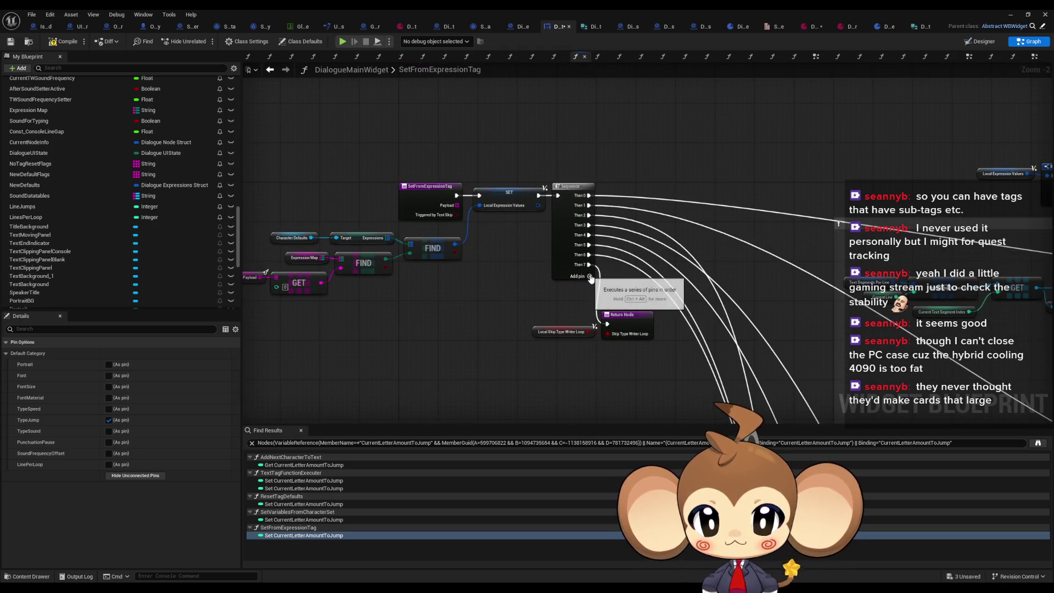
{"action": "left_click_drag", "start_coordinate": [591, 278], "coordinate": [550, 231]}
{"action": "scroll", "coordinate": [549, 231], "scroll_direction": "down", "scroll_amount": 3}
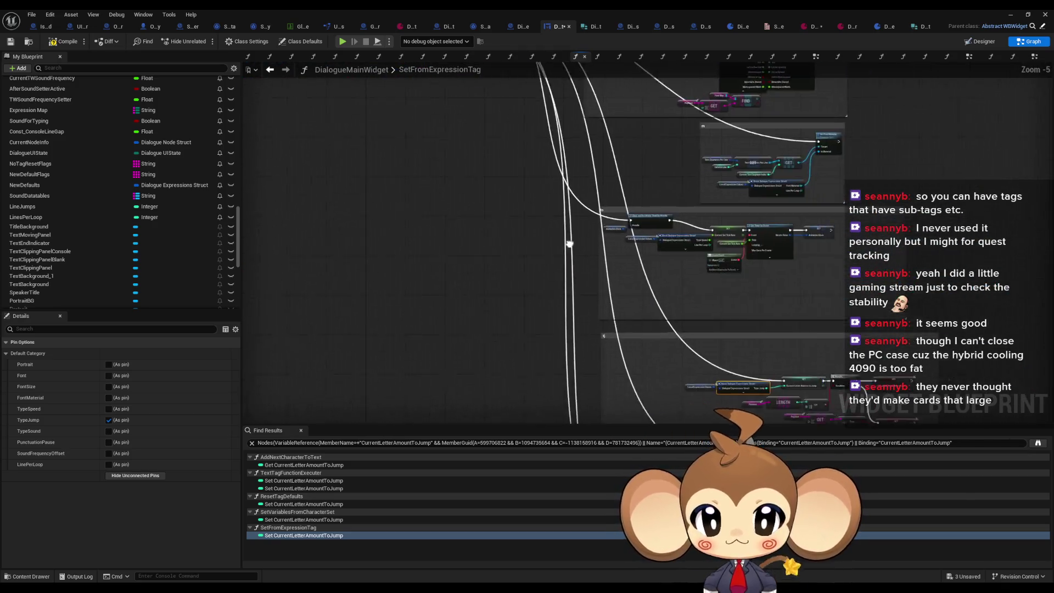
{"action": "scroll", "coordinate": [612, 176], "scroll_direction": "up", "scroll_amount": 1}
{"action": "mouse_move", "coordinate": [523, 197]}
{"action": "left_mouse_down"}
{"action": "mouse_move", "coordinate": [673, 257]}
{"action": "mouse_move", "coordinate": [818, 280]}
{"action": "left_mouse_up"}
{"action": "scroll", "coordinate": [781, 263], "scroll_direction": "up", "scroll_amount": 3}
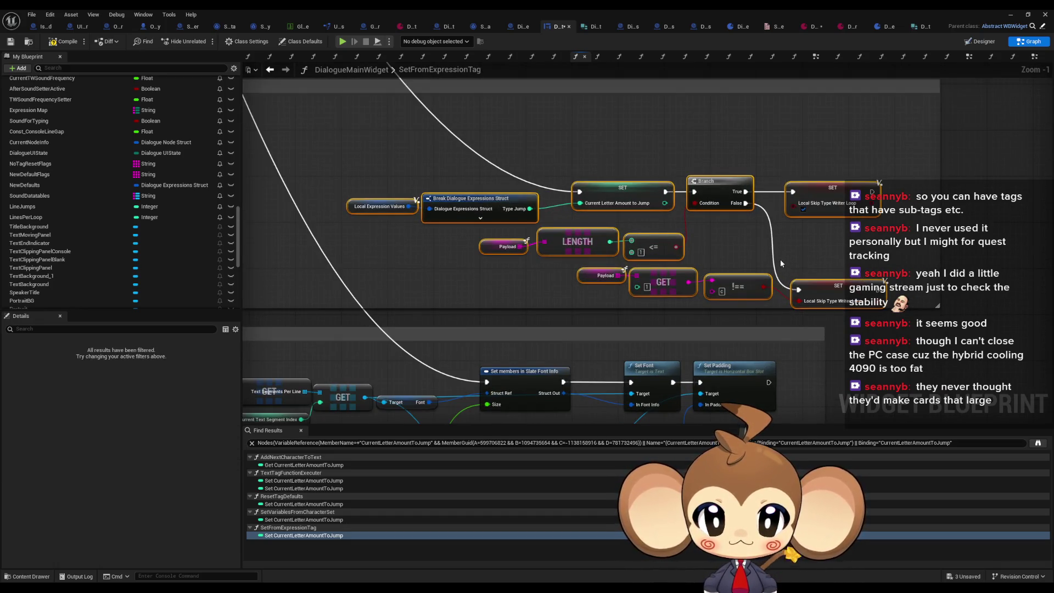
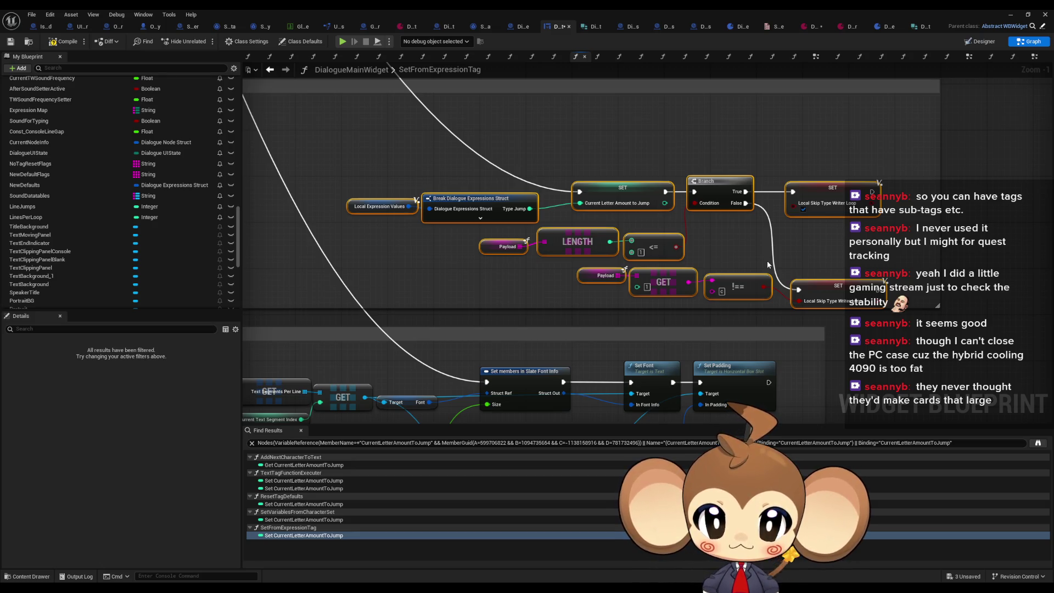
Paste a copy of the Local Expression Values and Break nodes into empty space.
{"action": "left_click", "coordinate": [408, 163]}
{"action": "left_click_drag", "start_coordinate": [407, 162], "coordinate": [516, 233]}
{"action": "left_click_drag", "start_coordinate": [448, 223], "coordinate": [740, 296]}
{"action": "left_click", "coordinate": [502, 231]}
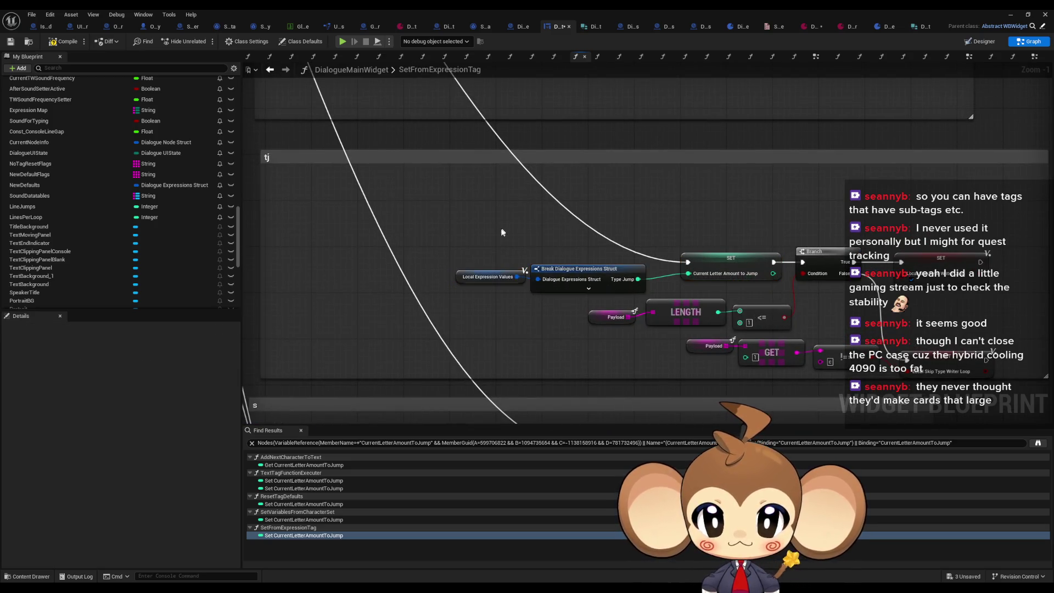
{"action": "left_click_drag", "start_coordinate": [492, 266], "coordinate": [536, 280]}
{"action": "scroll", "coordinate": [535, 280], "scroll_direction": "down", "scroll_amount": 4}
{"action": "left_click", "coordinate": [388, 251]}
{"action": "key", "text": "ctrl+v"}
{"action": "scroll", "coordinate": [388, 252], "scroll_direction": "up", "scroll_amount": 2}
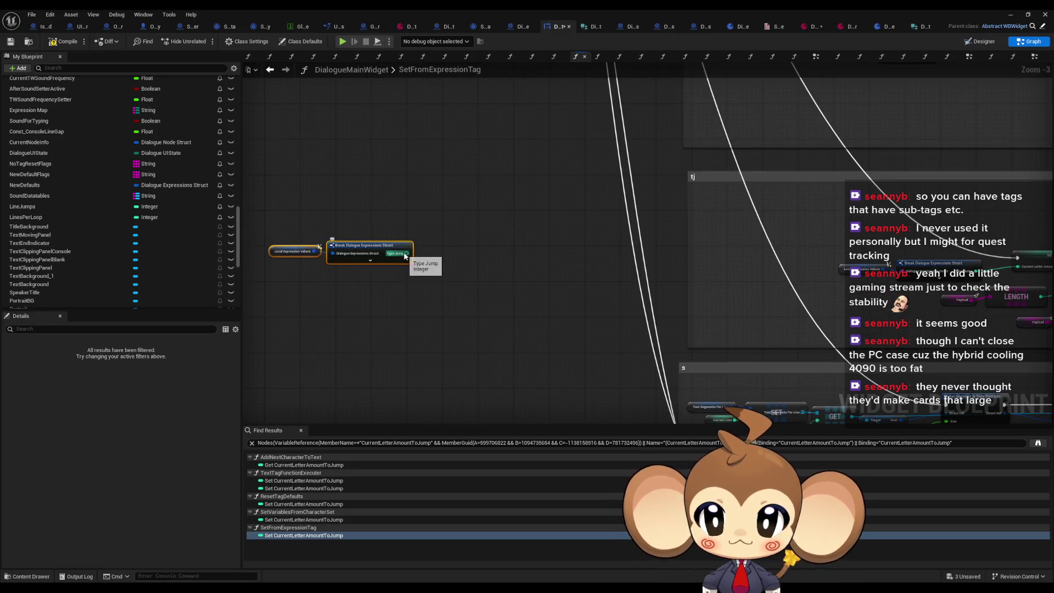
Show Line Per Loop on the Break node, hide Type Jump, and wire it into a new SET LinesPerLoop.
{"action": "left_click", "coordinate": [382, 248]}
{"action": "left_click", "coordinate": [108, 465]}
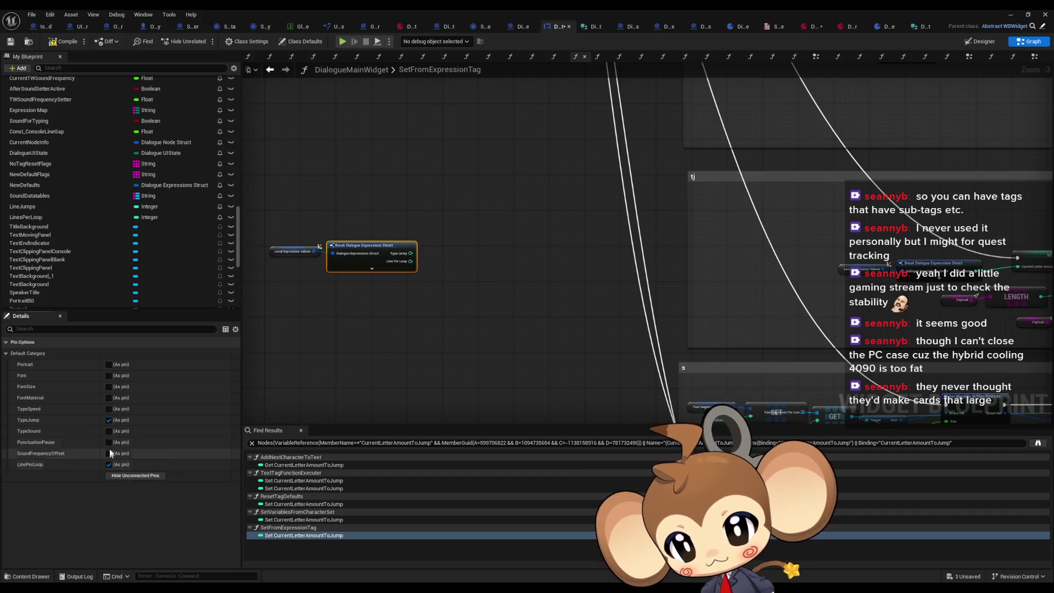
{"action": "left_click", "coordinate": [109, 420]}
{"action": "left_click_drag", "start_coordinate": [40, 219], "coordinate": [520, 249]}
{"action": "left_click", "coordinate": [516, 279]}
{"action": "mouse_move", "coordinate": [411, 254]}
{"action": "left_mouse_down"}
{"action": "mouse_move", "coordinate": [489, 262]}
{"action": "mouse_move", "coordinate": [541, 238]}
{"action": "mouse_move", "coordinate": [380, 235]}
{"action": "left_mouse_up"}
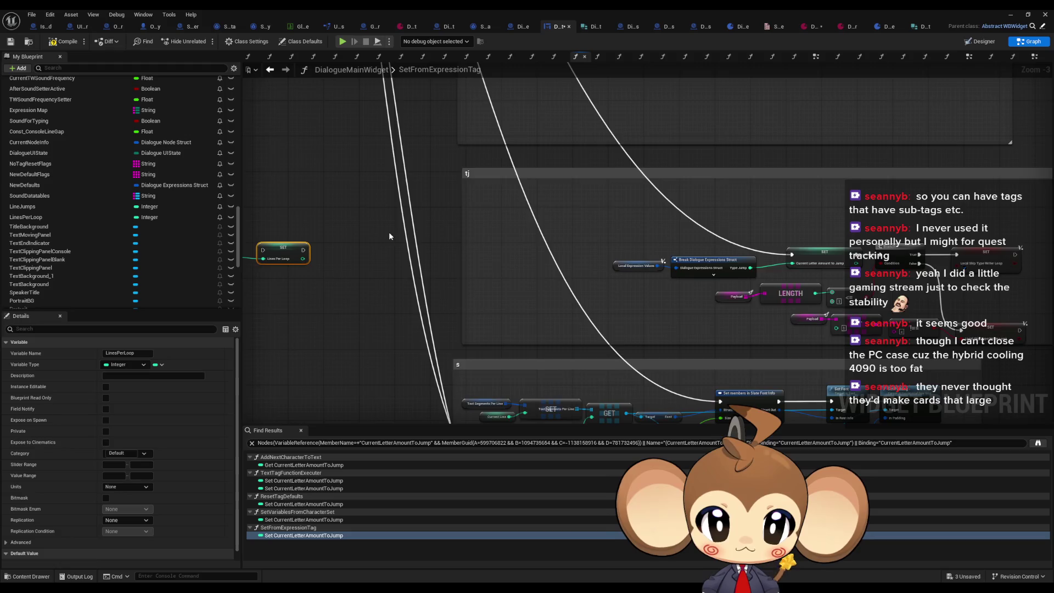
Run the LinesPerLoop setter from Then 8 and place the expression nodes beside it.
{"action": "left_click_drag", "start_coordinate": [389, 232], "coordinate": [520, 180]}
{"action": "scroll", "coordinate": [520, 180], "scroll_direction": "down", "scroll_amount": 2}
{"action": "scroll", "coordinate": [519, 180], "scroll_direction": "up", "scroll_amount": 3}
{"action": "mouse_move", "coordinate": [498, 118]}
{"action": "left_mouse_down"}
{"action": "mouse_move", "coordinate": [549, 450]}
{"action": "mouse_move", "coordinate": [605, 555]}
{"action": "mouse_move", "coordinate": [563, 202]}
{"action": "left_mouse_up"}
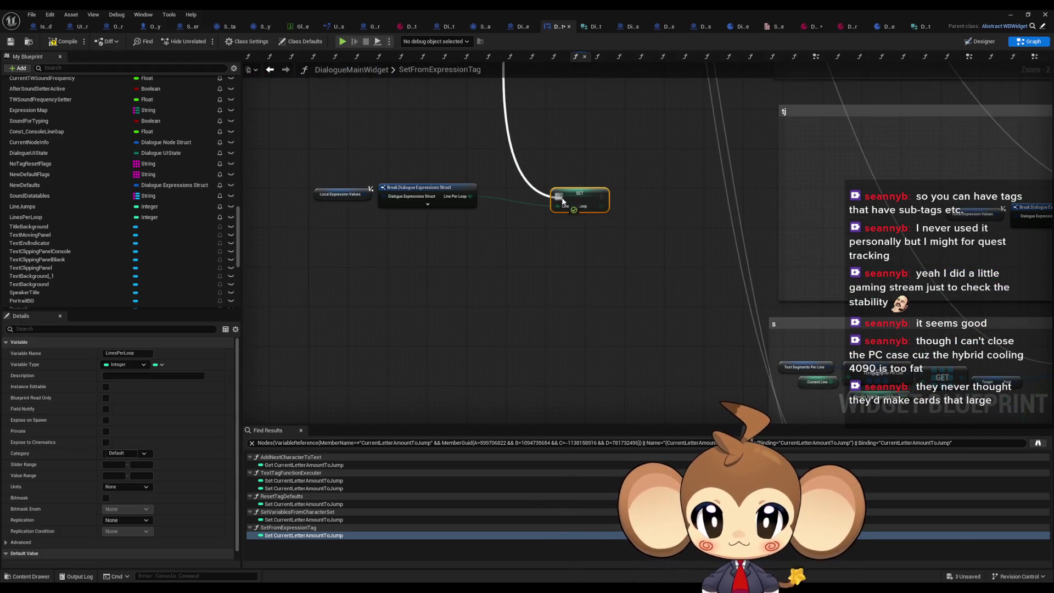
{"action": "left_click_drag", "start_coordinate": [305, 157], "coordinate": [479, 214]}
{"action": "left_click_drag", "start_coordinate": [423, 192], "coordinate": [477, 227]}
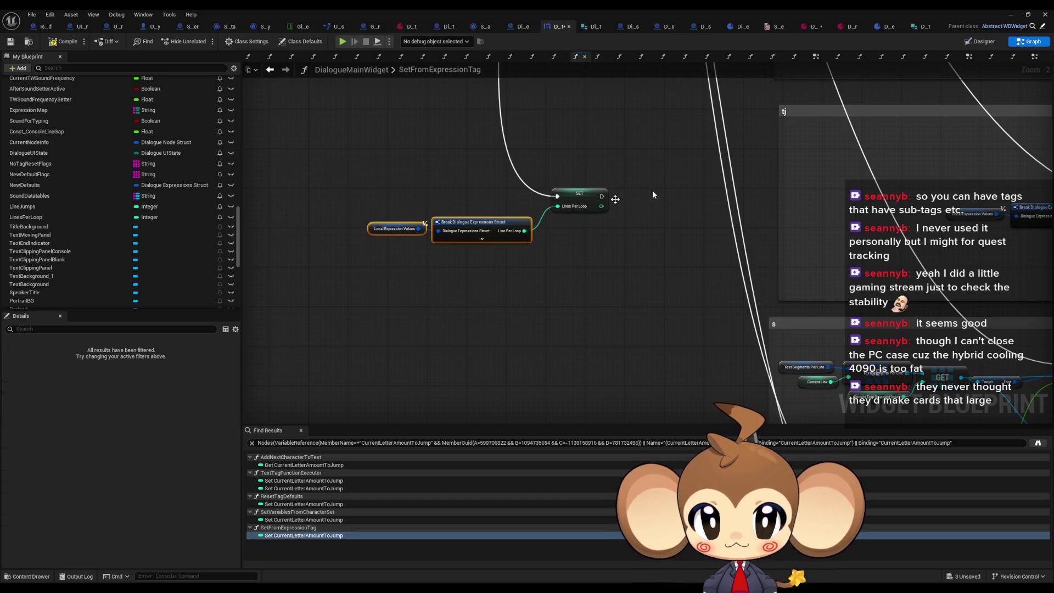
Copy the tj comment box and resize the pasted copy around the new LinesPerLoop nodes.
{"action": "left_click", "coordinate": [817, 111]}
{"action": "key", "text": "ctrl+c"}
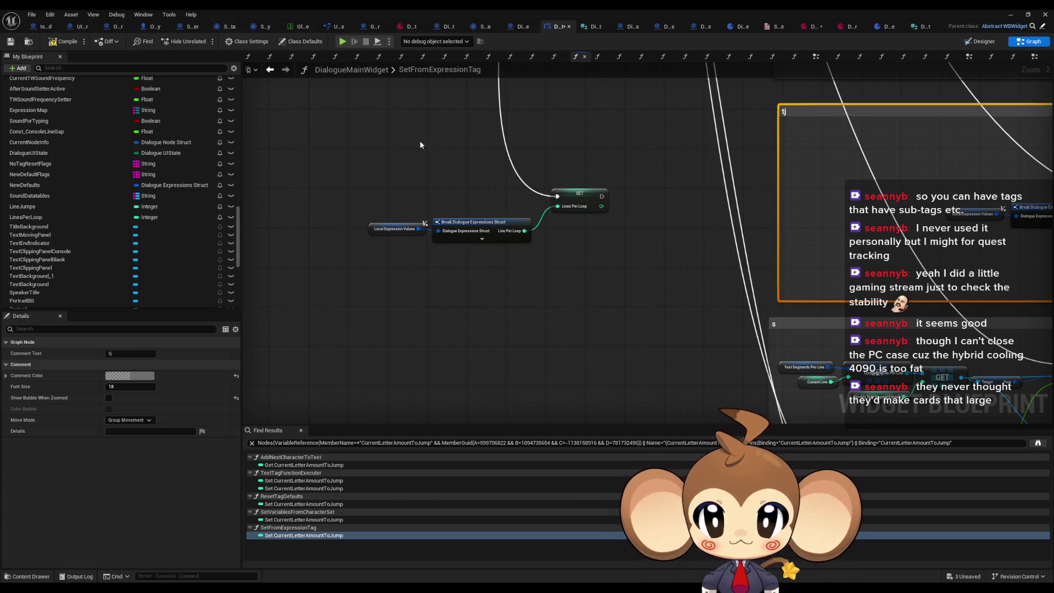
{"action": "key", "text": "ctrl+v"}
{"action": "double_click", "coordinate": [431, 145]}
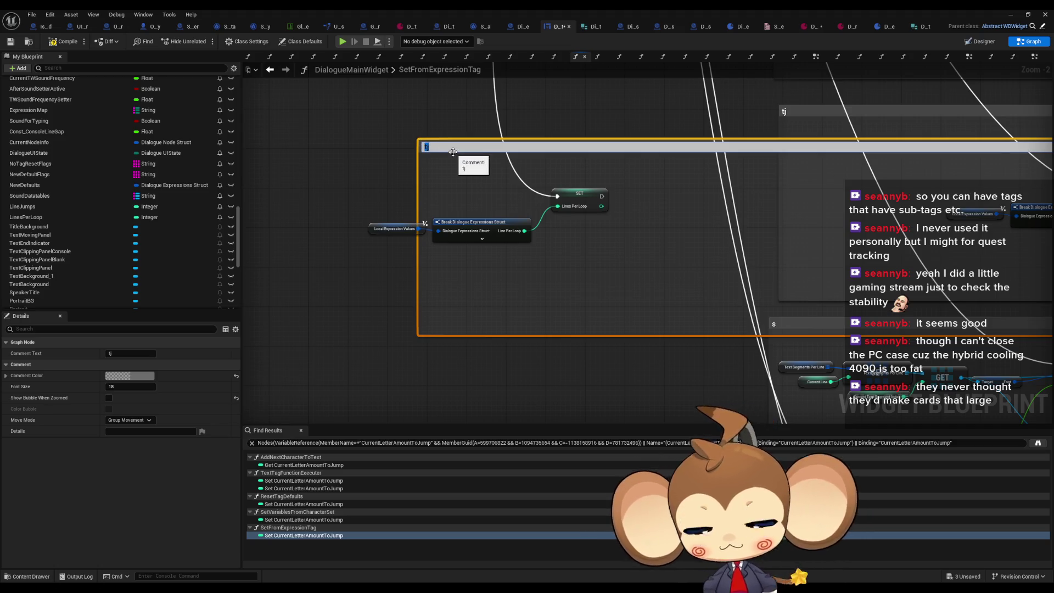
{"action": "key", "text": "Return"}
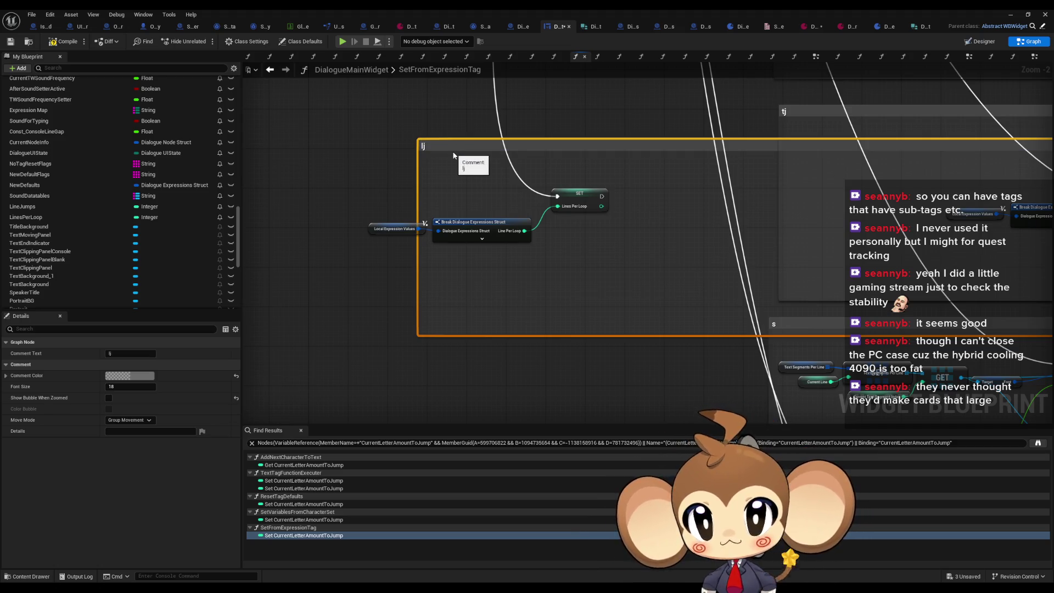
{"action": "scroll", "coordinate": [479, 167], "scroll_direction": "down", "scroll_amount": 4}
{"action": "left_click_drag", "start_coordinate": [641, 201], "coordinate": [479, 201]}
{"action": "scroll", "coordinate": [469, 199], "scroll_direction": "up", "scroll_amount": 4}
{"action": "left_click_drag", "start_coordinate": [433, 252], "coordinate": [432, 184]}
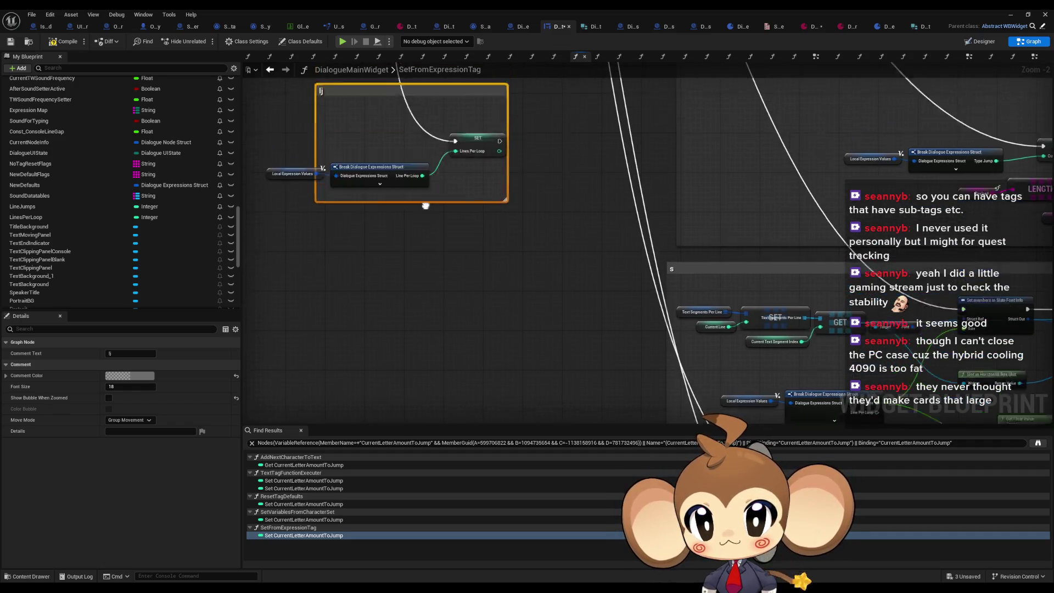
{"action": "left_click_drag", "start_coordinate": [334, 234], "coordinate": [277, 233]}
{"action": "left_click", "coordinate": [308, 210]}
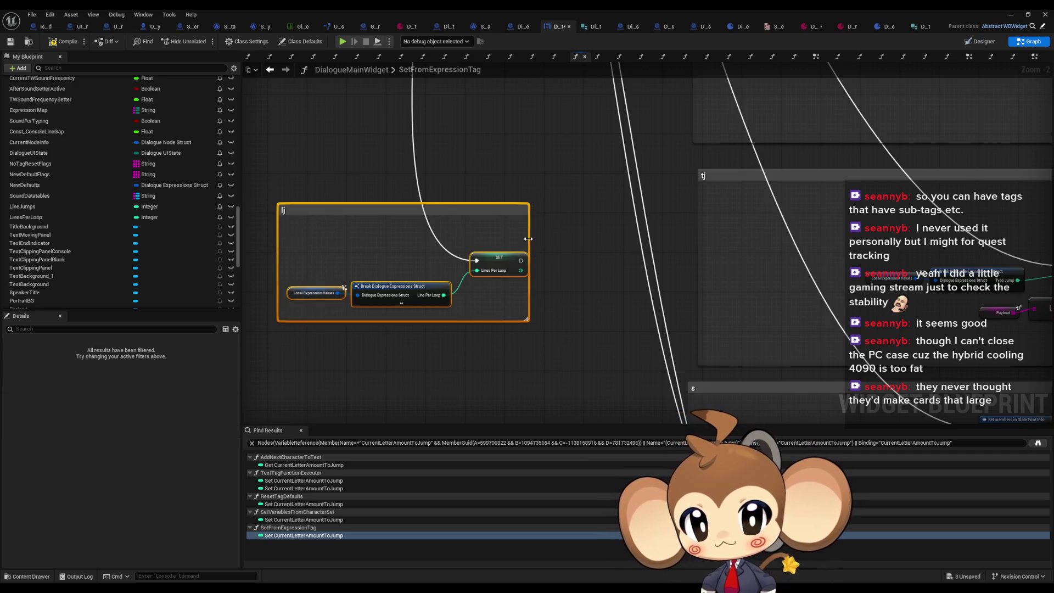
{"action": "left_click_drag", "start_coordinate": [528, 240], "coordinate": [539, 239]}
{"action": "left_click_drag", "start_coordinate": [250, 177], "coordinate": [546, 341]}
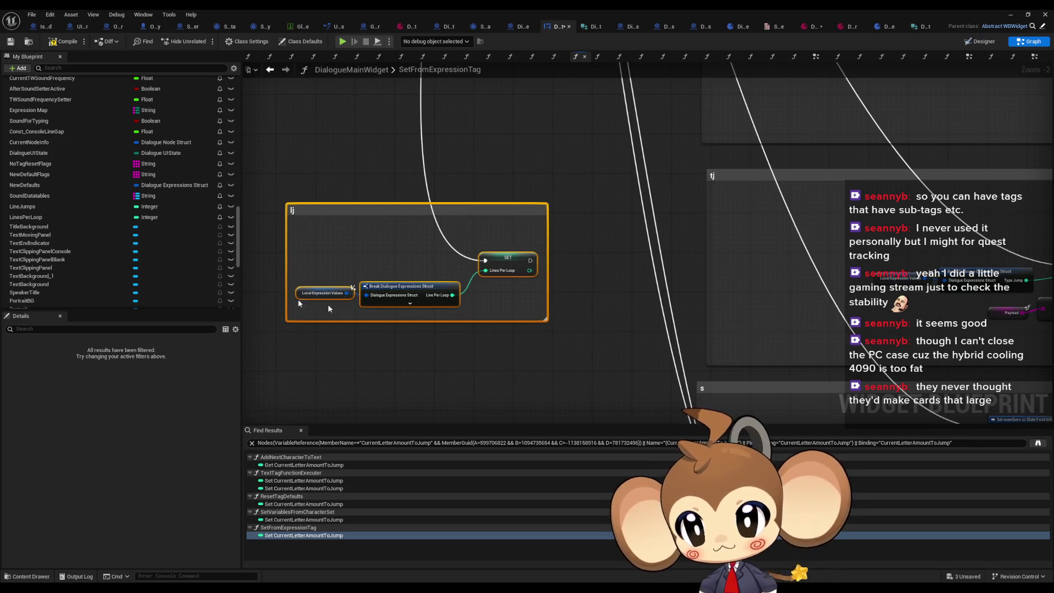
{"action": "left_click", "coordinate": [304, 488]}
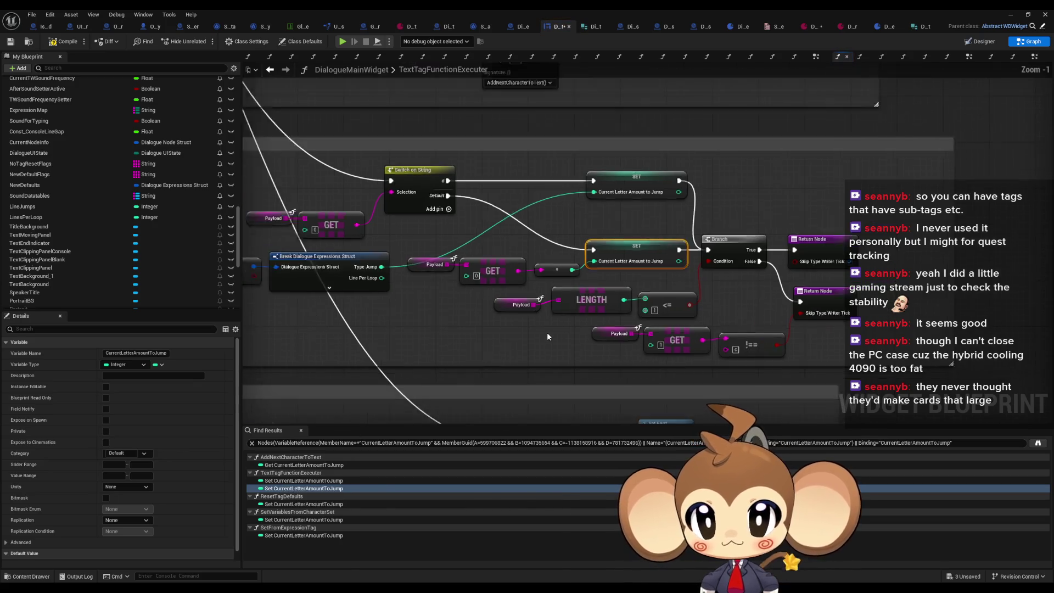
Add a new case pin to Switch on String and wire it to SET Lines Per Loop.
{"action": "scroll", "coordinate": [492, 305], "scroll_direction": "down", "scroll_amount": 3}
{"action": "mouse_move", "coordinate": [492, 305]}
{"action": "left_mouse_down"}
{"action": "mouse_move", "coordinate": [594, 275]}
{"action": "mouse_move", "coordinate": [731, 399]}
{"action": "left_mouse_up"}
{"action": "left_click", "coordinate": [466, 280]}
{"action": "scroll", "coordinate": [530, 229], "scroll_direction": "up", "scroll_amount": 1}
{"action": "left_click", "coordinate": [497, 181]}
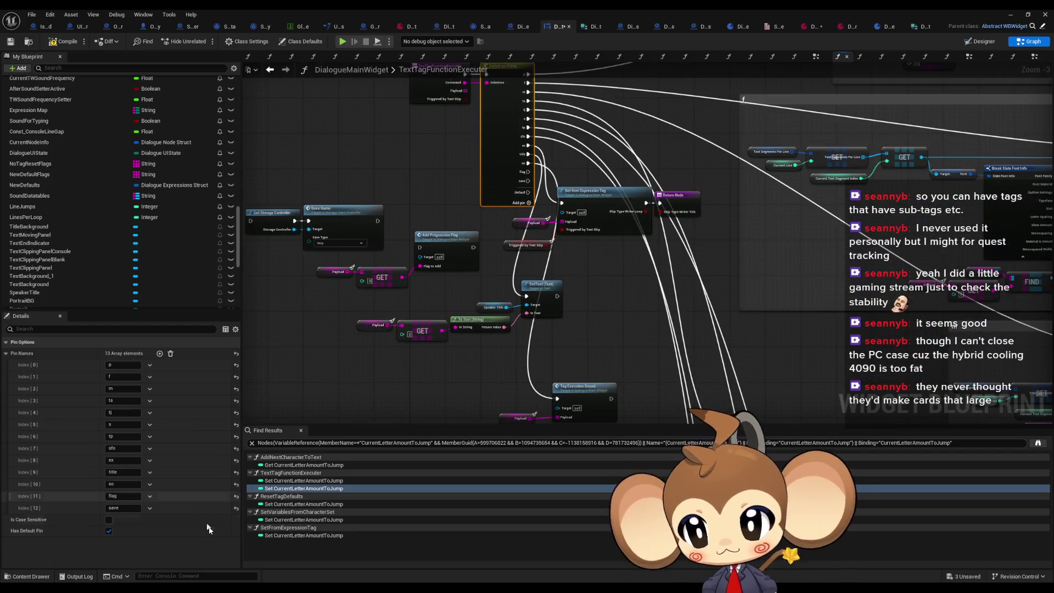
{"action": "left_click", "coordinate": [160, 354]}
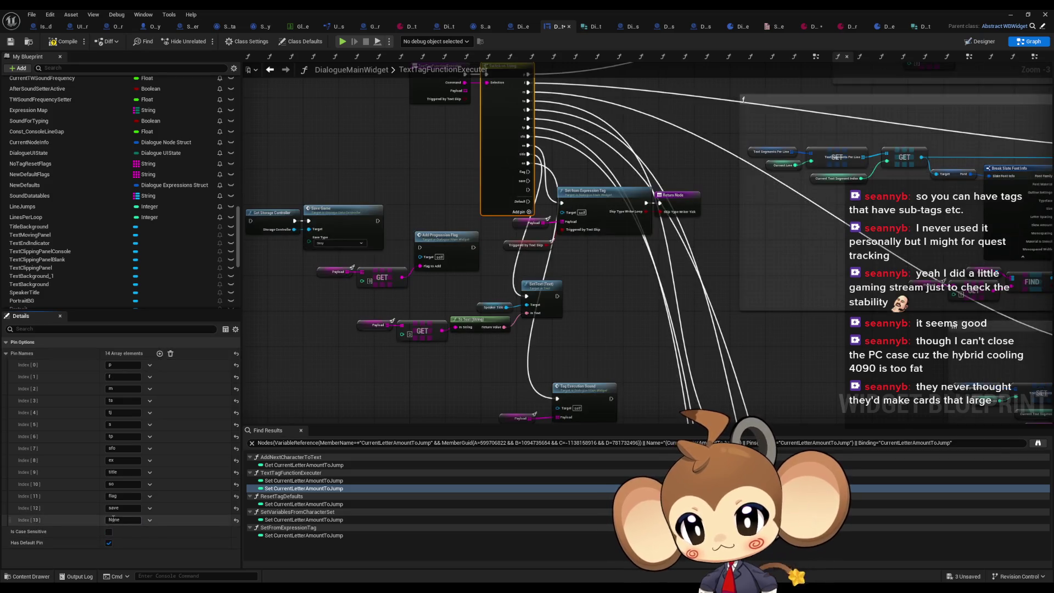
{"action": "type", "text": "f"}
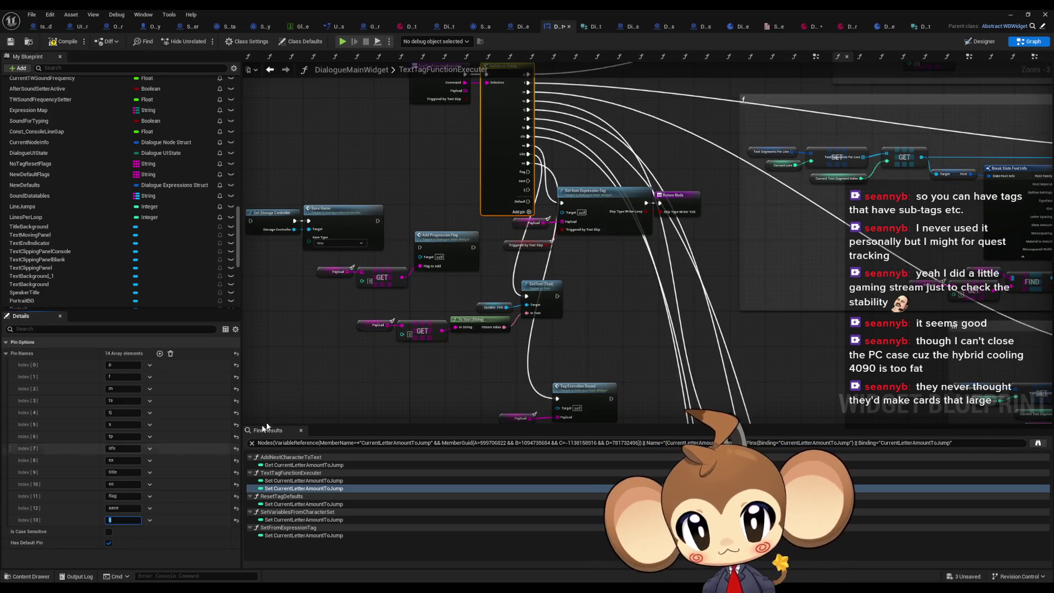
{"action": "mouse_move", "coordinate": [528, 193]}
{"action": "left_mouse_down"}
{"action": "mouse_move", "coordinate": [527, 384]}
{"action": "mouse_move", "coordinate": [418, 352]}
{"action": "mouse_move", "coordinate": [484, 346]}
{"action": "mouse_move", "coordinate": [560, 275]}
{"action": "left_mouse_up"}
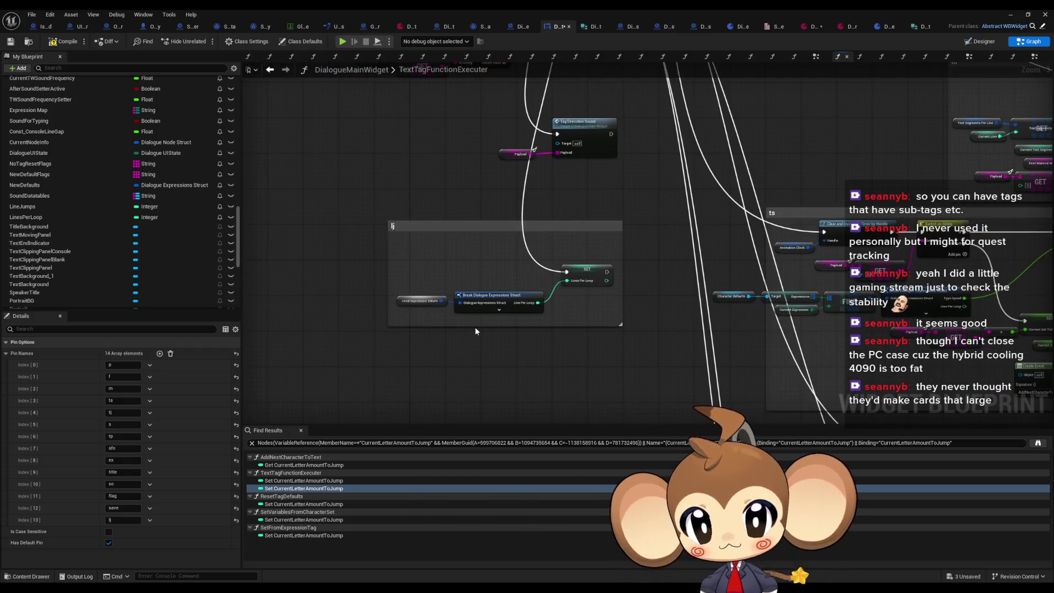
Delete the duplicate Local Expression Values and Break nodes from the comment block.
{"action": "scroll", "coordinate": [473, 331], "scroll_direction": "up", "scroll_amount": 3}
{"action": "scroll", "coordinate": [469, 315], "scroll_direction": "down", "scroll_amount": 3}
{"action": "left_click_drag", "start_coordinate": [561, 221], "coordinate": [427, 238]}
{"action": "left_click_drag", "start_coordinate": [253, 290], "coordinate": [358, 318]}
{"action": "key", "text": "Delete"}
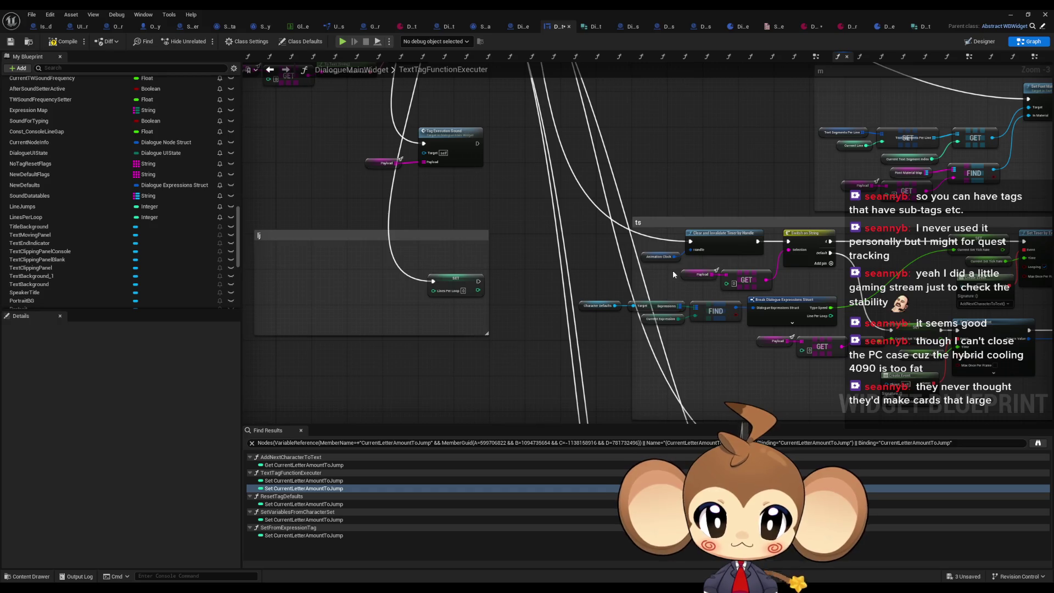
{"action": "mouse_move", "coordinate": [673, 270]}
{"action": "left_mouse_down"}
{"action": "mouse_move", "coordinate": [504, 227]}
{"action": "mouse_move", "coordinate": [506, 202]}
{"action": "left_mouse_up"}
{"action": "scroll", "coordinate": [621, 269], "scroll_direction": "up", "scroll_amount": 2}
{"action": "mouse_move", "coordinate": [574, 297]}
{"action": "left_mouse_down"}
{"action": "mouse_move", "coordinate": [659, 312]}
{"action": "mouse_move", "coordinate": [644, 332]}
{"action": "mouse_move", "coordinate": [645, 308]}
{"action": "mouse_move", "coordinate": [673, 280]}
{"action": "mouse_move", "coordinate": [651, 259]}
{"action": "left_mouse_up"}
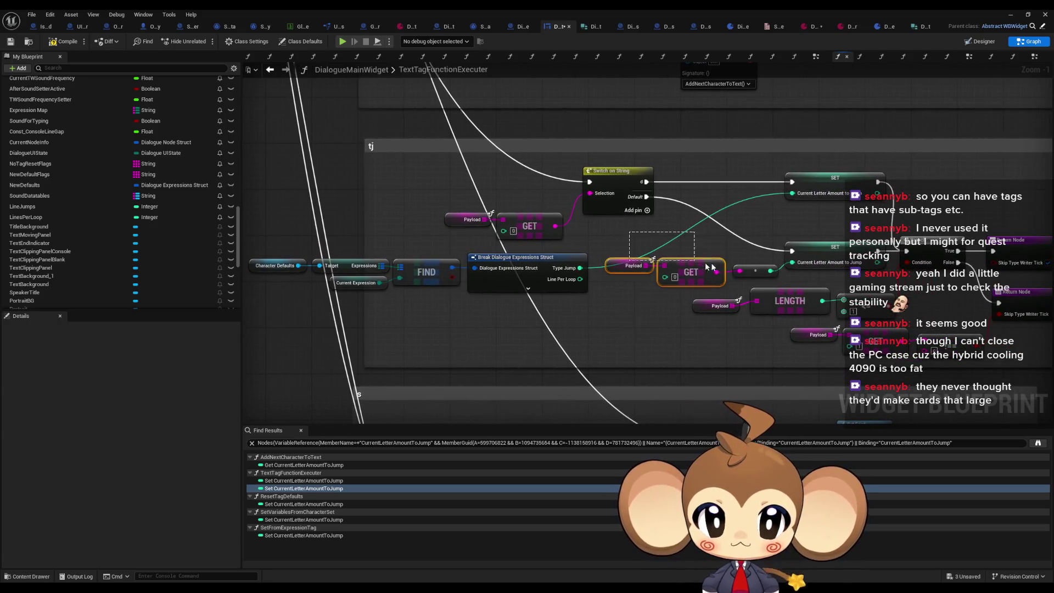
Paste the Payload GET nodes into the lj comment and feed them into Lines Per Loop.
{"action": "left_click_drag", "start_coordinate": [754, 279], "coordinate": [649, 228]}
{"action": "scroll", "coordinate": [693, 286], "scroll_direction": "down", "scroll_amount": 1}
{"action": "key", "text": "ctrl+v"}
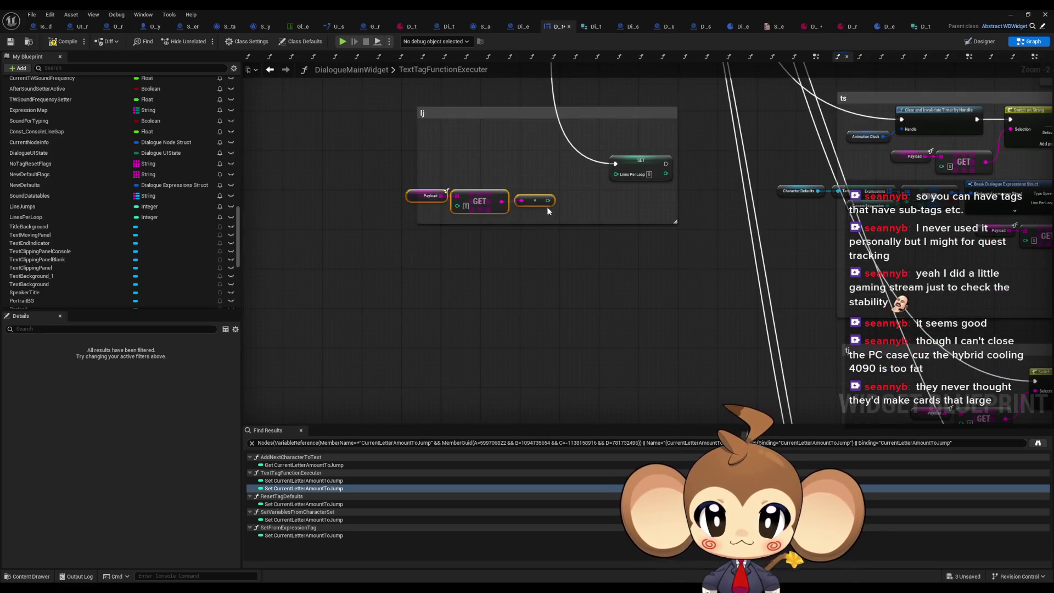
{"action": "left_click_drag", "start_coordinate": [548, 201], "coordinate": [616, 175]}
{"action": "left_click_drag", "start_coordinate": [535, 204], "coordinate": [572, 185]}
{"action": "scroll", "coordinate": [571, 184], "scroll_direction": "down", "scroll_amount": 1}
{"action": "scroll", "coordinate": [658, 277], "scroll_direction": "up", "scroll_amount": 3}
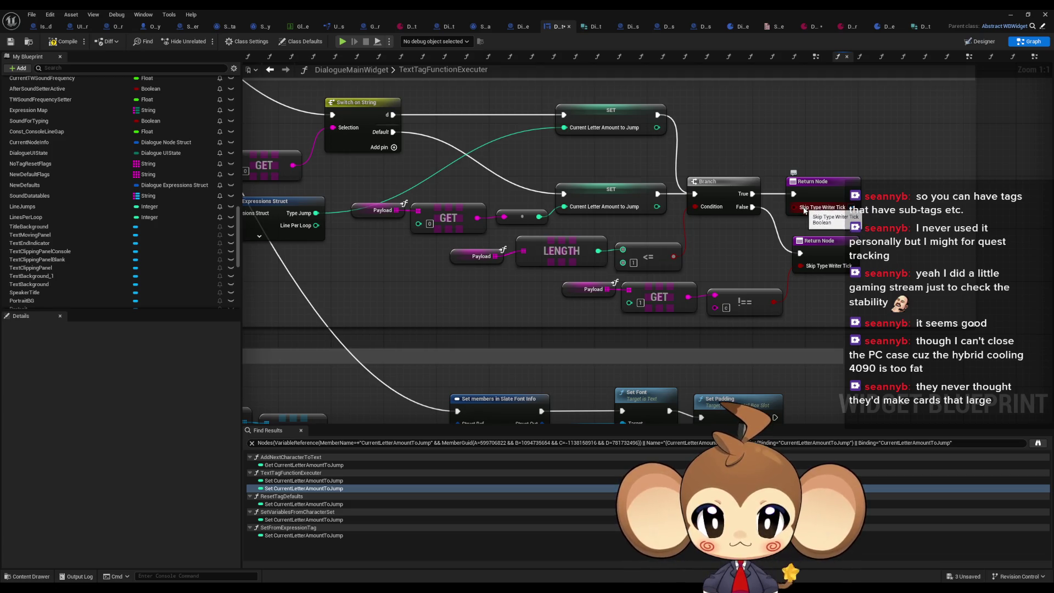
Paste the copied Branch, length check and Return Node logic and chain it after SET.
{"action": "left_click", "coordinate": [843, 260]}
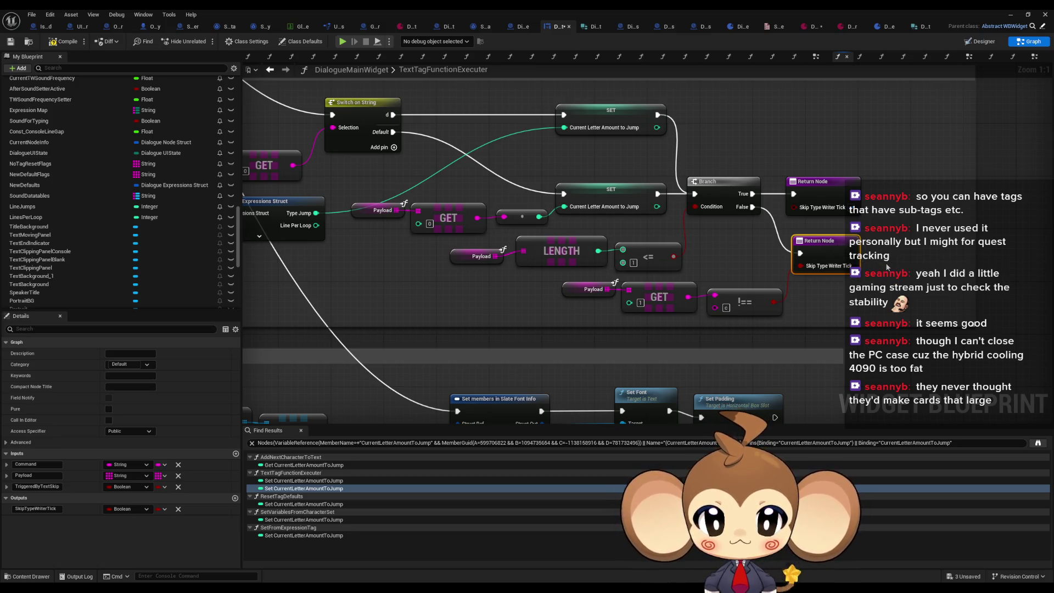
{"action": "left_click_drag", "start_coordinate": [437, 252], "coordinate": [787, 318]}
{"action": "left_click_drag", "start_coordinate": [685, 147], "coordinate": [845, 273]}
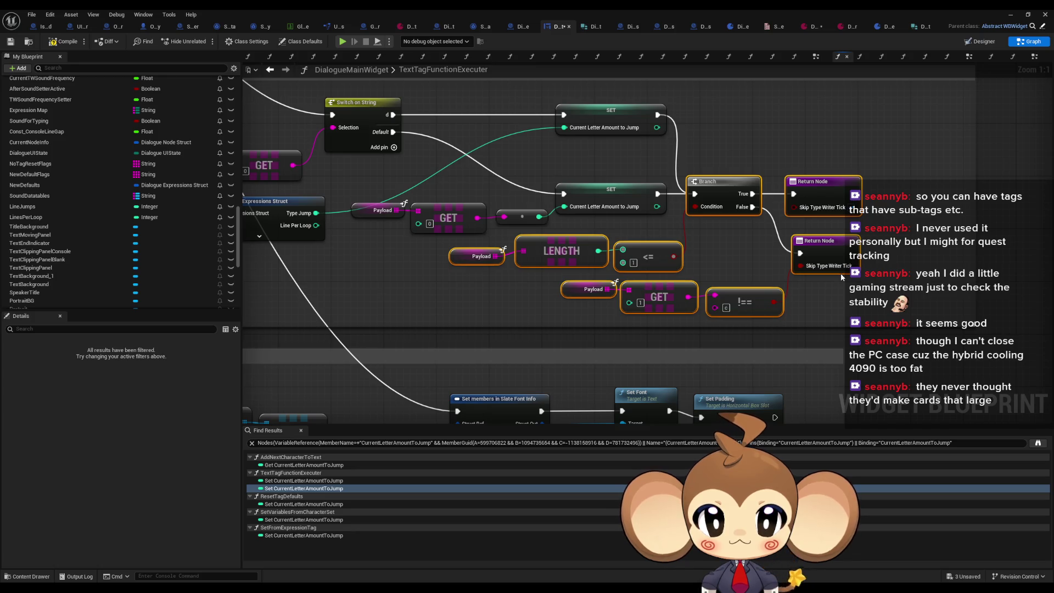
{"action": "scroll", "coordinate": [841, 272], "scroll_direction": "down", "scroll_amount": 2}
{"action": "scroll", "coordinate": [676, 249], "scroll_direction": "down", "scroll_amount": 1}
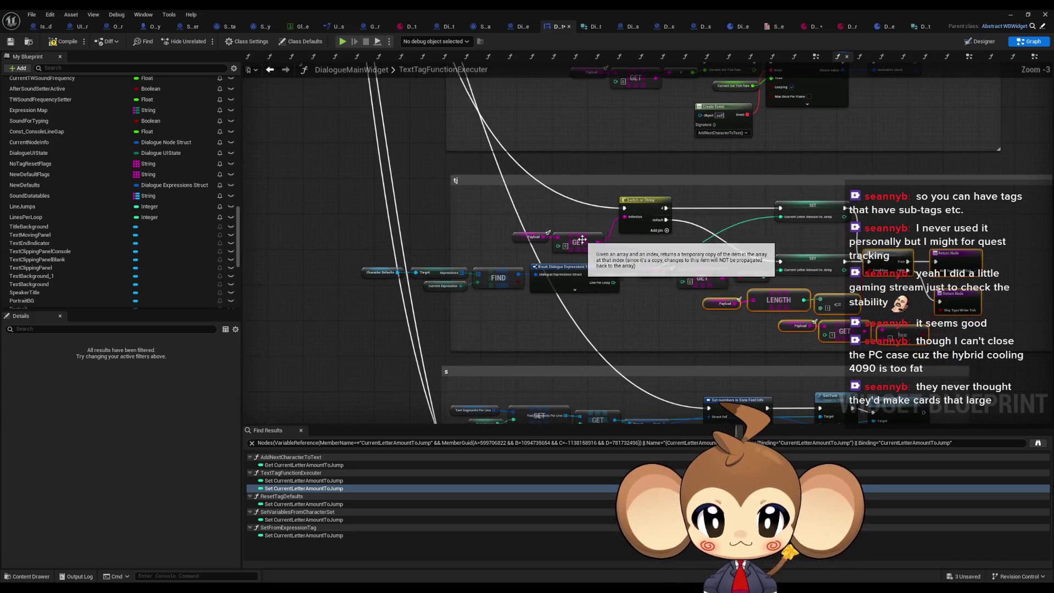
{"action": "mouse_move", "coordinate": [686, 281]}
{"action": "left_mouse_down"}
{"action": "mouse_move", "coordinate": [710, 393]}
{"action": "mouse_move", "coordinate": [727, 391]}
{"action": "left_mouse_up"}
{"action": "key", "text": "ctrl+v"}
{"action": "mouse_move", "coordinate": [488, 241]}
{"action": "left_mouse_down"}
{"action": "mouse_move", "coordinate": [550, 286]}
{"action": "mouse_move", "coordinate": [604, 191]}
{"action": "left_mouse_up"}
Reposition the lj comment group and resize it to enclose the Branch and Return Nodes.
{"action": "left_click_drag", "start_coordinate": [454, 174], "coordinate": [477, 207]}
{"action": "left_click", "coordinate": [649, 266]}
{"action": "left_click_drag", "start_coordinate": [614, 191], "coordinate": [434, 220]}
{"action": "left_click", "coordinate": [405, 333]}
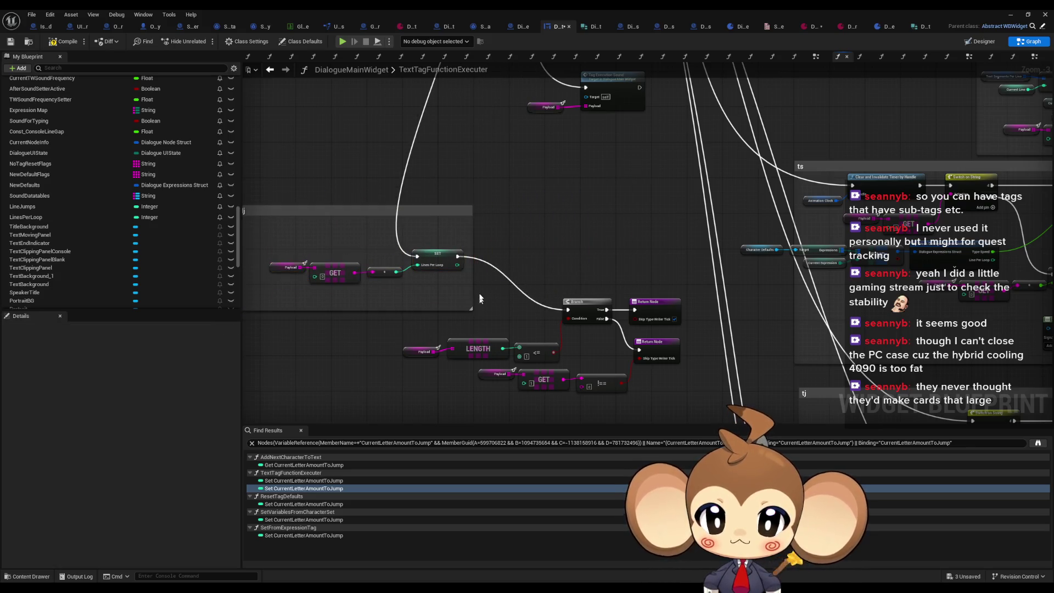
{"action": "left_click_drag", "start_coordinate": [474, 282], "coordinate": [700, 283]}
{"action": "left_click_drag", "start_coordinate": [386, 297], "coordinate": [680, 400]}
{"action": "mouse_move", "coordinate": [653, 281]}
{"action": "left_mouse_down"}
{"action": "mouse_move", "coordinate": [603, 226]}
{"action": "mouse_move", "coordinate": [565, 227]}
{"action": "left_mouse_up"}
{"action": "left_click", "coordinate": [632, 318]}
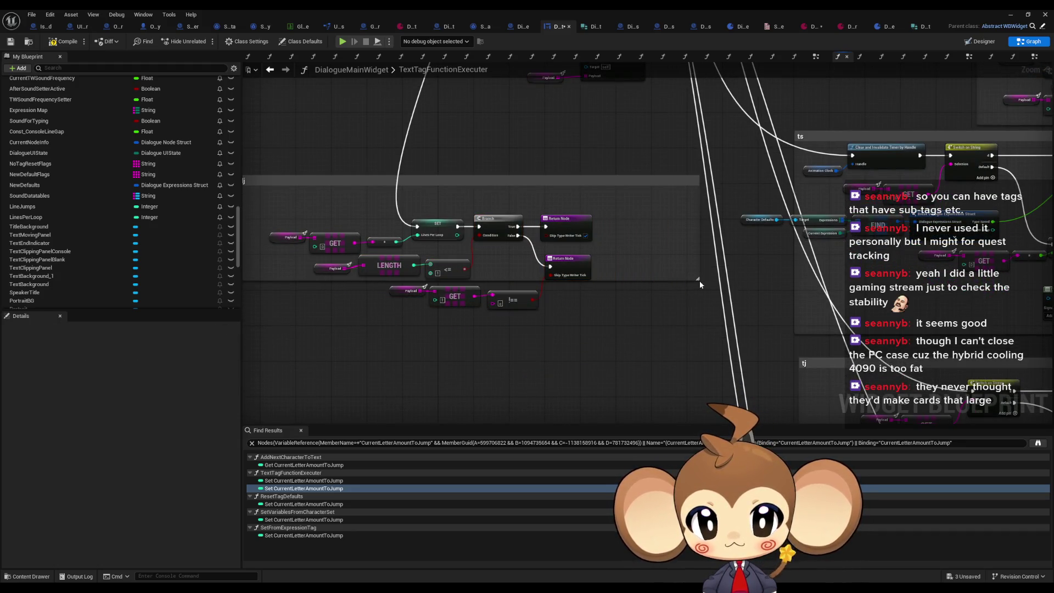
{"action": "left_click_drag", "start_coordinate": [694, 283], "coordinate": [609, 326]}
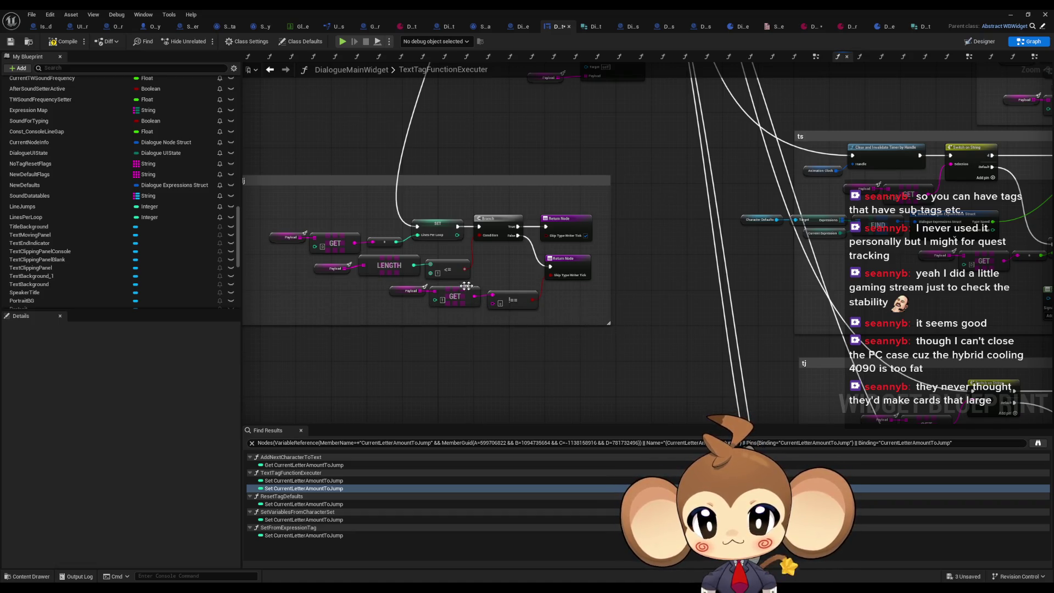
{"action": "scroll", "coordinate": [379, 283], "scroll_direction": "up", "scroll_amount": 2}
{"action": "left_click_drag", "start_coordinate": [633, 207], "coordinate": [691, 278]}
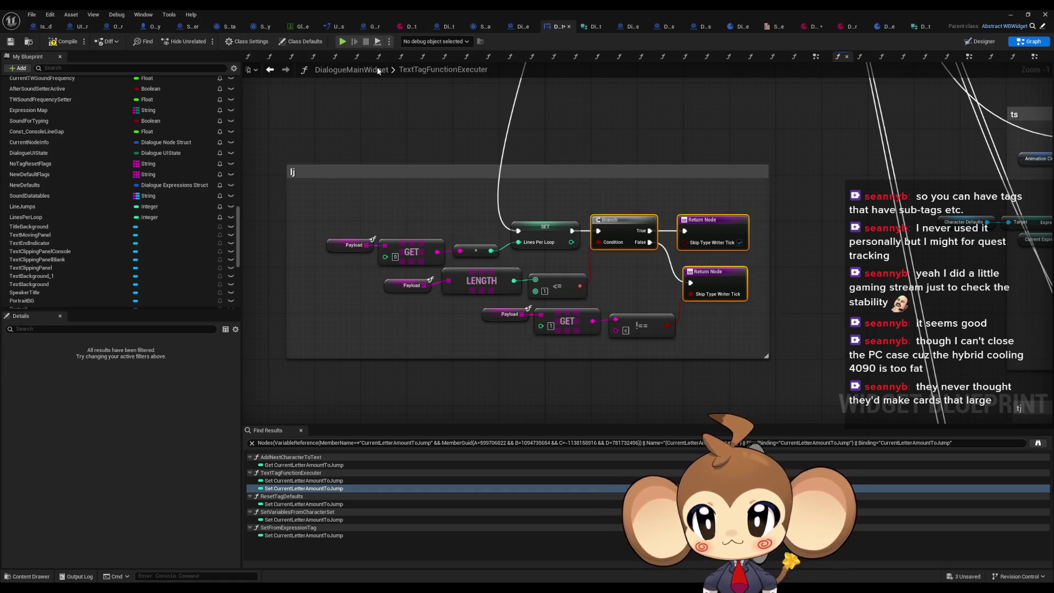
{"action": "left_click", "coordinate": [271, 73]}
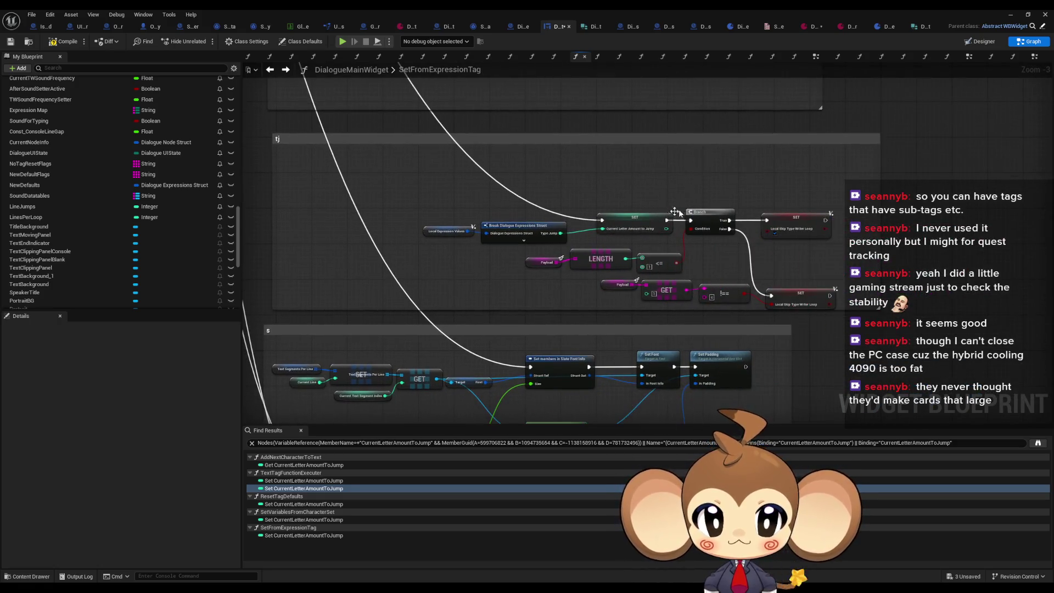
Move the Branch, SET, LENGTH and GET nodes beside SET Lines Per Loop and widen the comment.
{"action": "left_click_drag", "start_coordinate": [702, 193], "coordinate": [840, 308]}
{"action": "left_click_drag", "start_coordinate": [506, 248], "coordinate": [703, 301]}
{"action": "scroll", "coordinate": [607, 262], "scroll_direction": "down", "scroll_amount": 1}
{"action": "left_click_drag", "start_coordinate": [466, 193], "coordinate": [684, 310]}
{"action": "left_click_drag", "start_coordinate": [618, 217], "coordinate": [393, 207]}
{"action": "scroll", "coordinate": [541, 259], "scroll_direction": "up", "scroll_amount": 3}
{"action": "mouse_move", "coordinate": [642, 209]}
{"action": "left_mouse_down"}
{"action": "mouse_move", "coordinate": [441, 240]}
{"action": "mouse_move", "coordinate": [488, 253]}
{"action": "mouse_move", "coordinate": [649, 226]}
{"action": "left_mouse_up"}
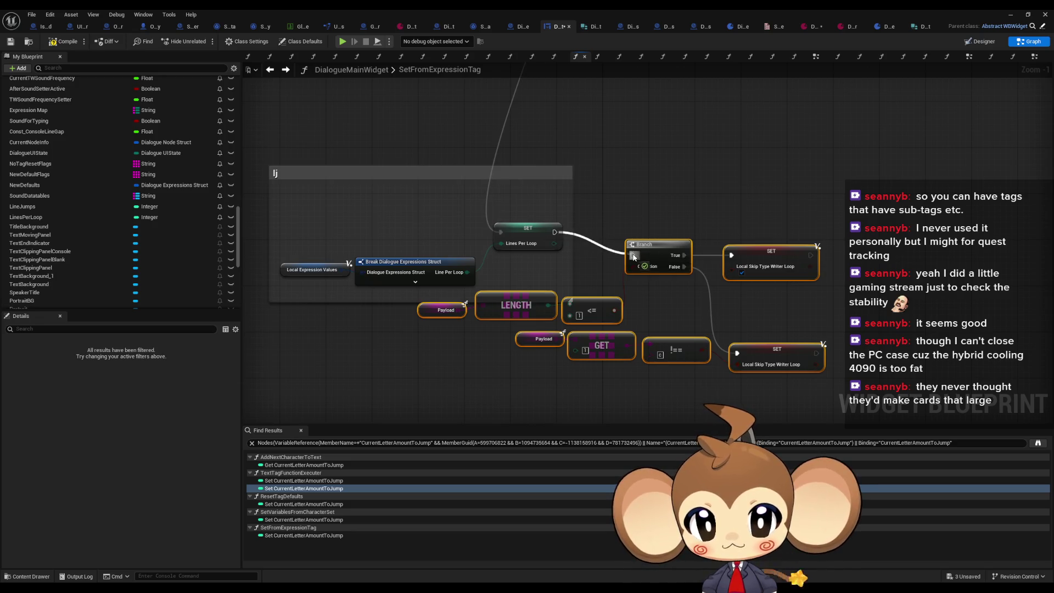
{"action": "left_click", "coordinate": [609, 232]}
{"action": "mouse_move", "coordinate": [569, 298]}
{"action": "left_mouse_down"}
{"action": "mouse_move", "coordinate": [881, 348]}
{"action": "mouse_move", "coordinate": [572, 301]}
{"action": "mouse_move", "coordinate": [866, 302]}
{"action": "mouse_move", "coordinate": [836, 303]}
{"action": "mouse_move", "coordinate": [845, 384]}
{"action": "left_mouse_up"}
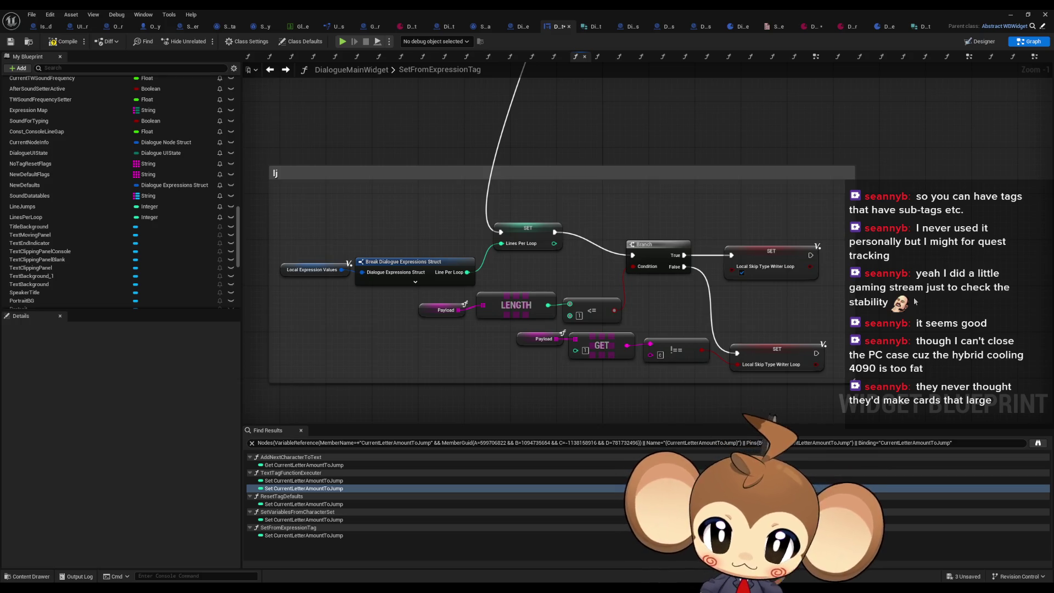
Find references to SetFromExpressionTag and jump to its call in TextTagFunctionExecuter.
{"action": "scroll", "coordinate": [855, 296], "scroll_direction": "down", "scroll_amount": 5}
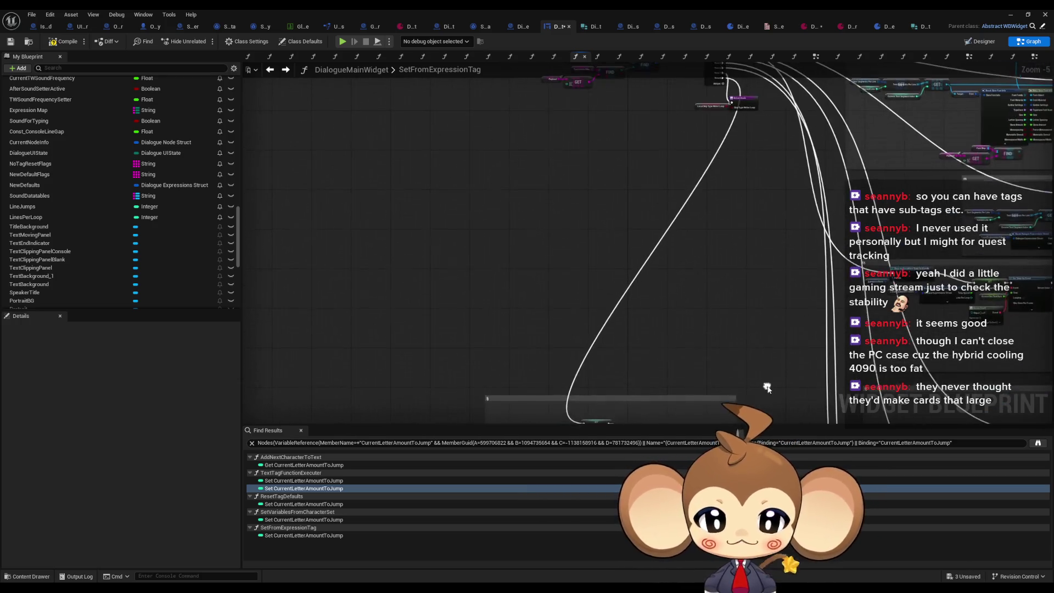
{"action": "left_click_drag", "start_coordinate": [630, 245], "coordinate": [580, 228]}
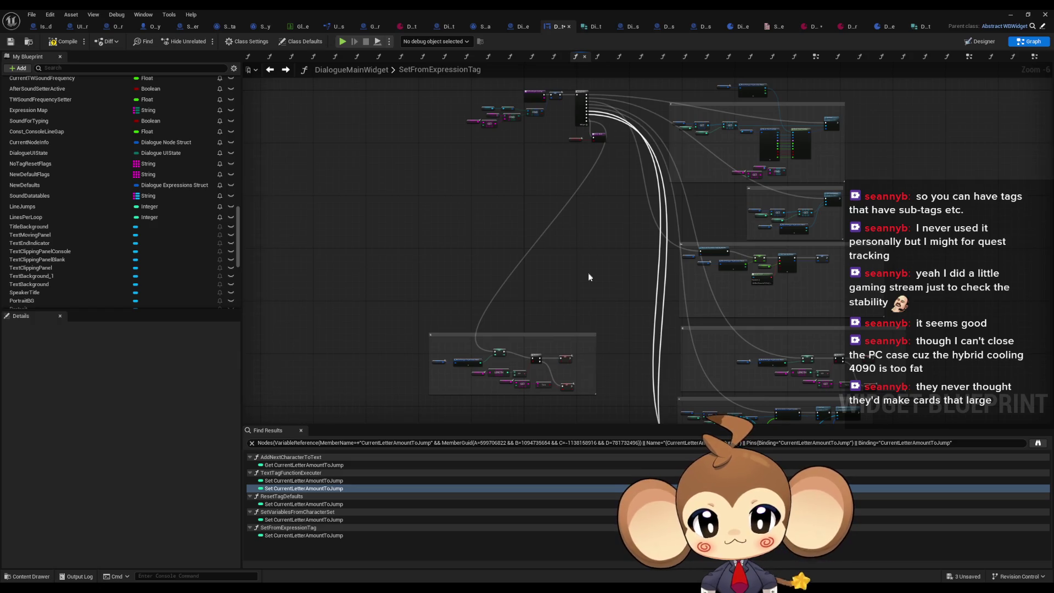
{"action": "scroll", "coordinate": [525, 155], "scroll_direction": "up", "scroll_amount": 5}
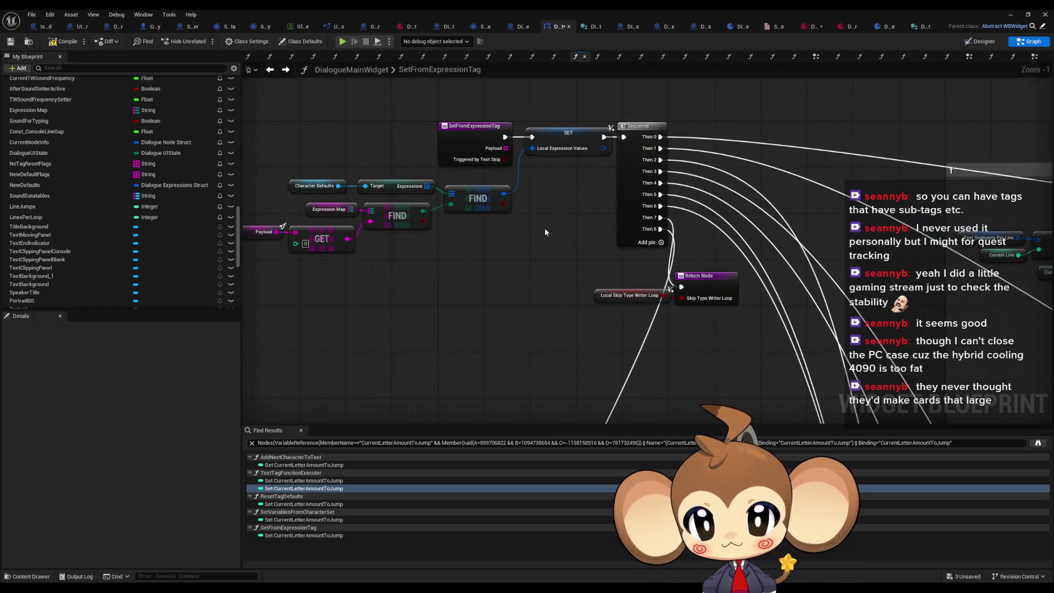
{"action": "left_click_drag", "start_coordinate": [546, 232], "coordinate": [561, 236]}
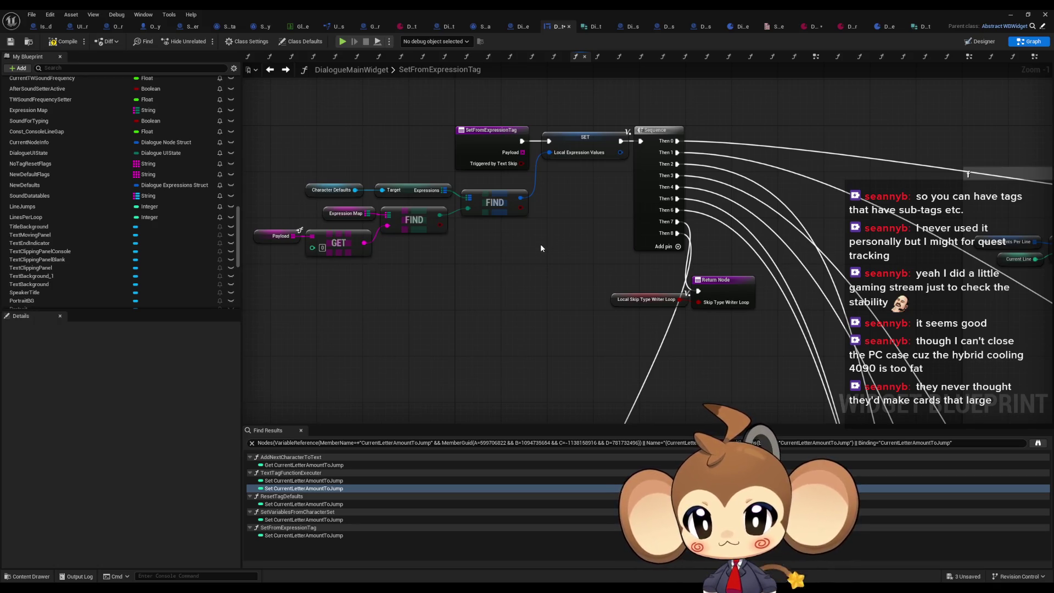
{"action": "right_click", "coordinate": [487, 146]}
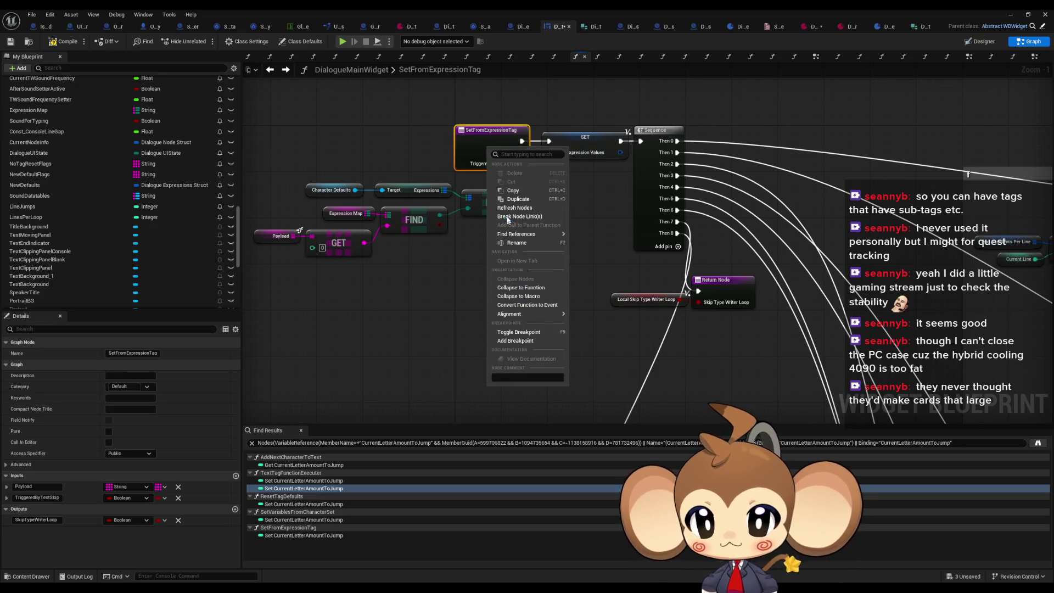
{"action": "mouse_move", "coordinate": [544, 235]}
{"action": "left_click", "coordinate": [590, 254]}
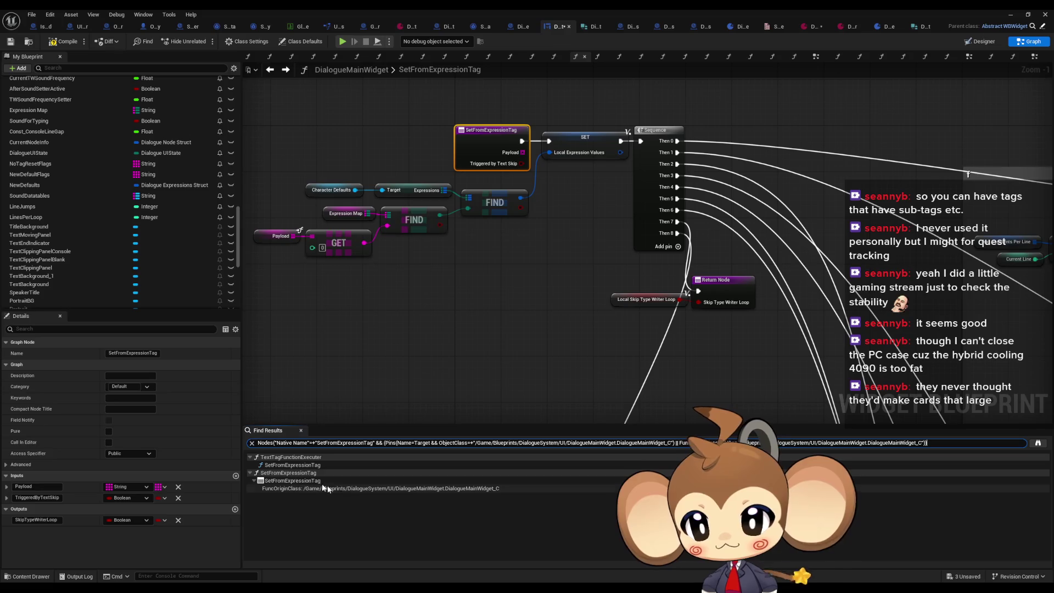
{"action": "left_click", "coordinate": [283, 466]}
{"action": "double_click", "coordinate": [283, 465]}
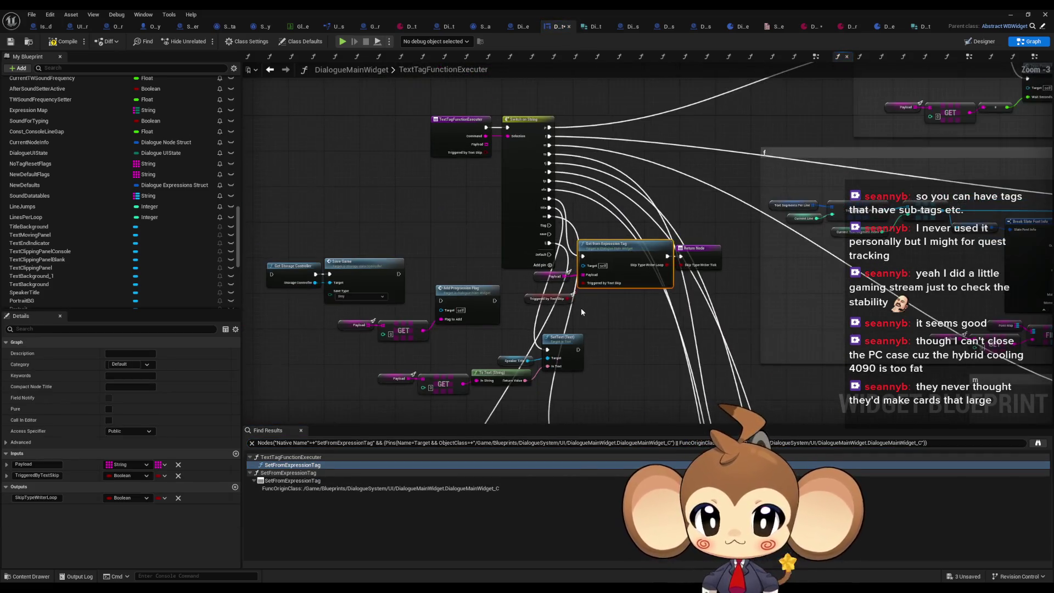
Open the SetFromExpressionTag function graph from the call site.
{"action": "scroll", "coordinate": [602, 276], "scroll_direction": "up", "scroll_amount": 1}
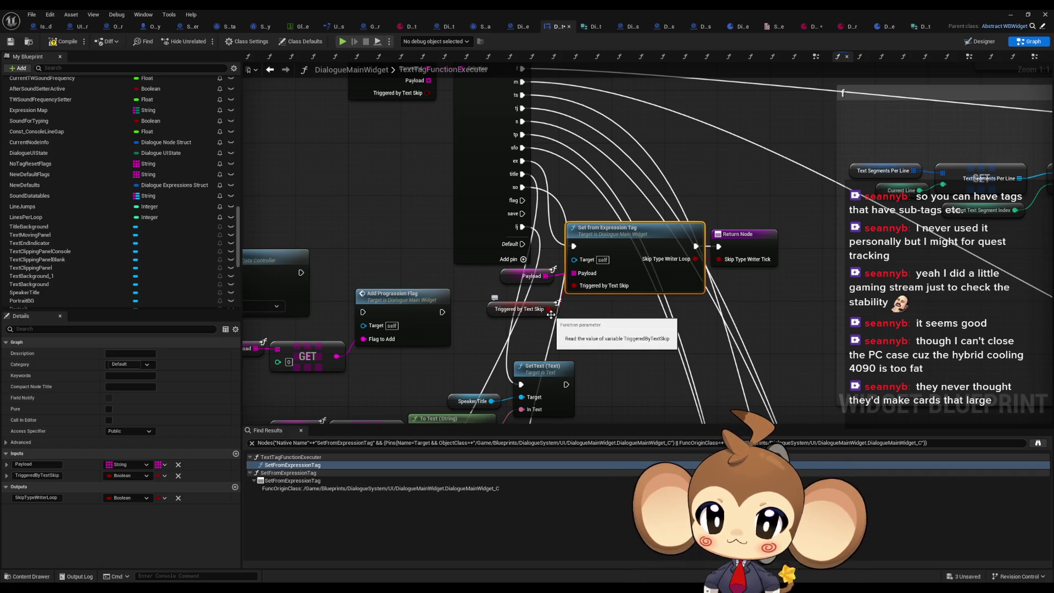
{"action": "scroll", "coordinate": [625, 315], "scroll_direction": "down", "scroll_amount": 5}
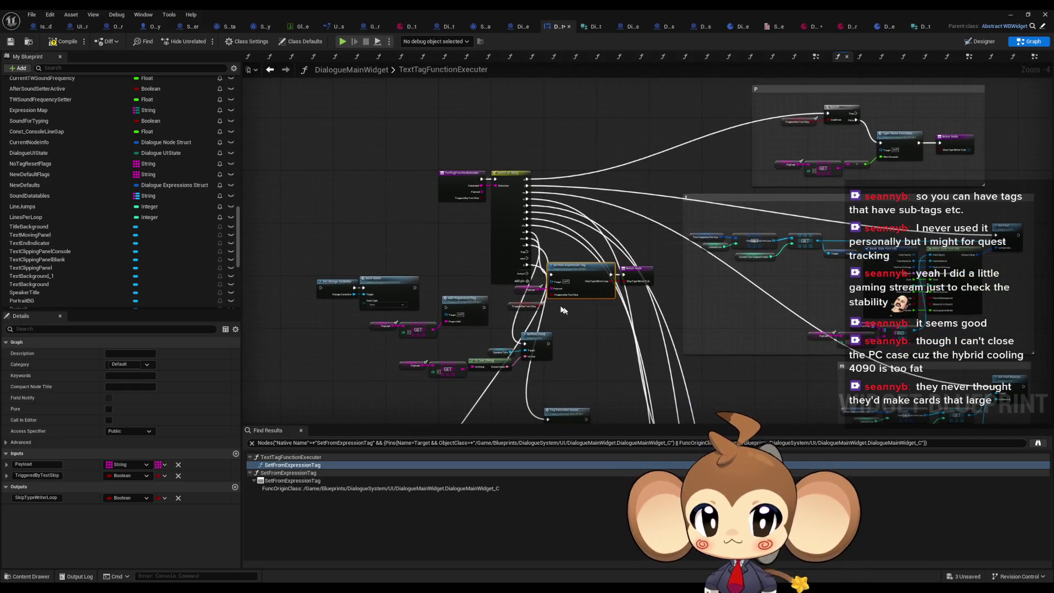
{"action": "scroll", "coordinate": [532, 293], "scroll_direction": "up", "scroll_amount": 2}
{"action": "scroll", "coordinate": [531, 293], "scroll_direction": "up", "scroll_amount": 1}
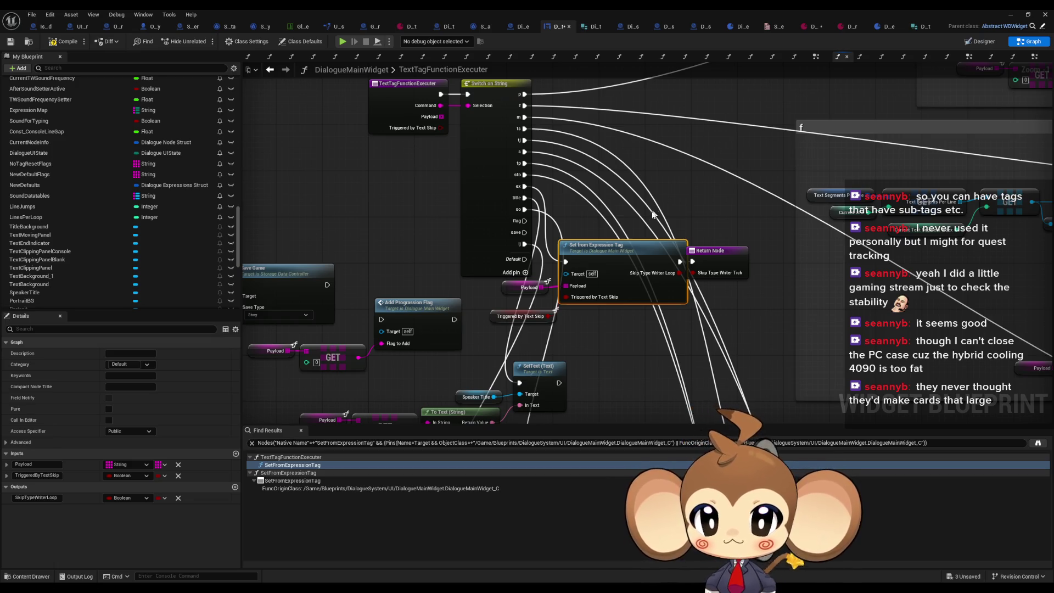
{"action": "scroll", "coordinate": [653, 212], "scroll_direction": "up", "scroll_amount": 1}
{"action": "double_click", "coordinate": [596, 252]}
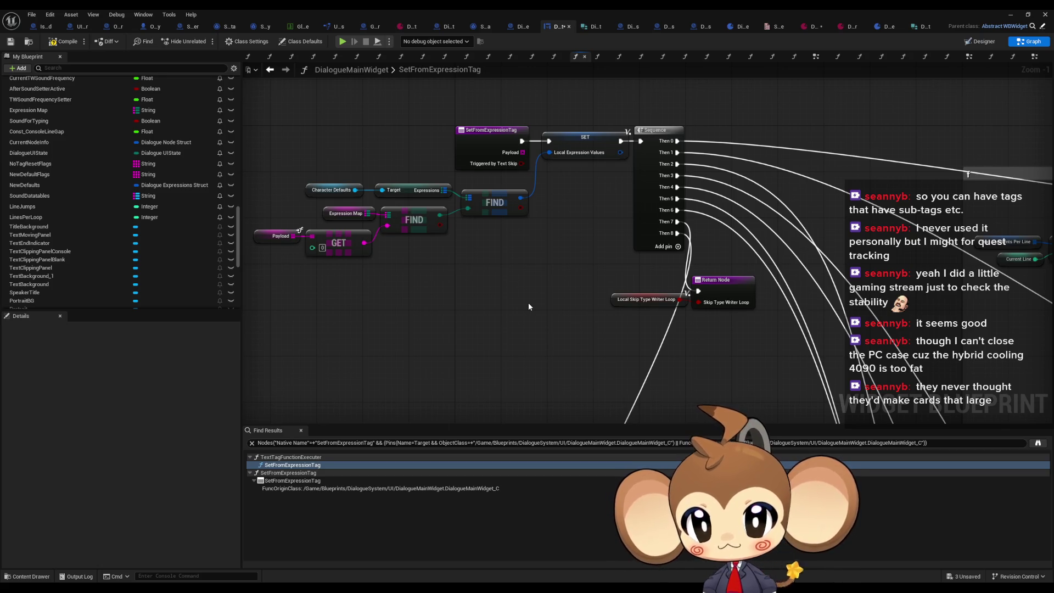
Pan around the SetFromExpressionTag graph to review its comment groups and entry nodes.
{"action": "scroll", "coordinate": [529, 307], "scroll_direction": "down", "scroll_amount": 3}
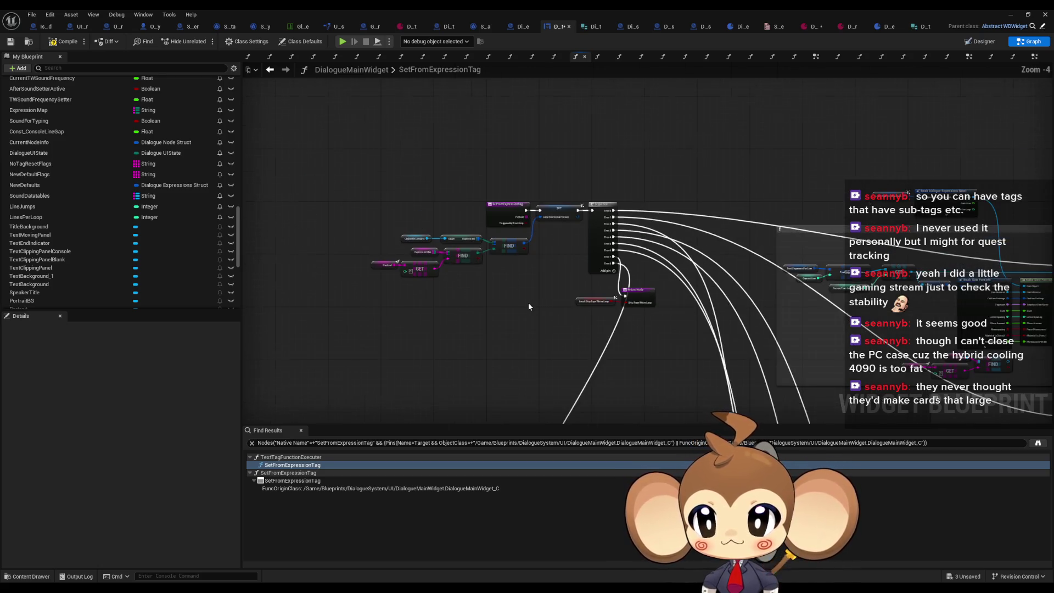
{"action": "left_click_drag", "start_coordinate": [528, 307], "coordinate": [465, 130]}
{"action": "left_click_drag", "start_coordinate": [717, 269], "coordinate": [599, 171]}
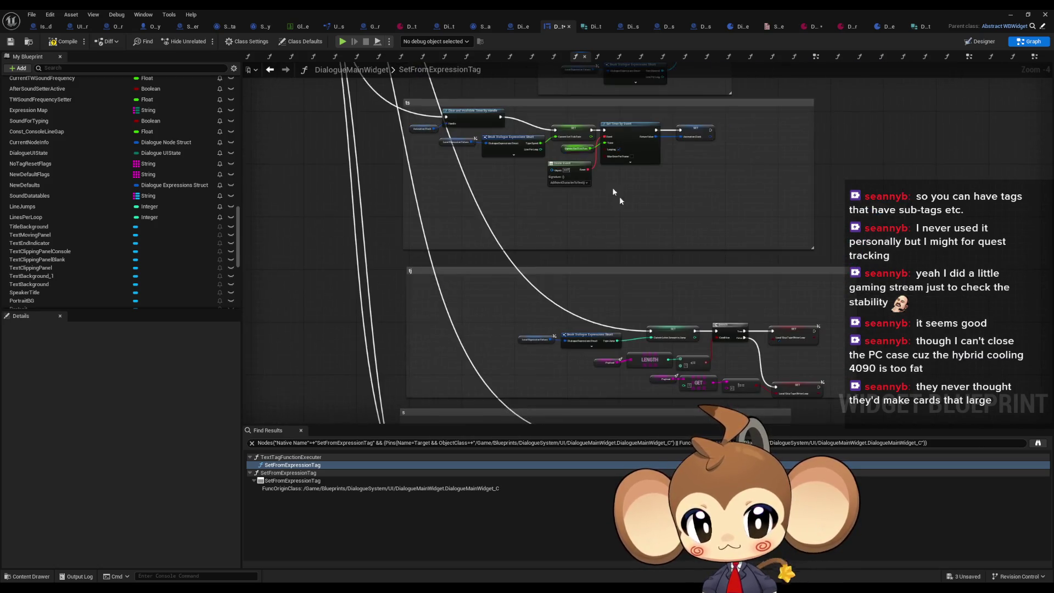
{"action": "left_click_drag", "start_coordinate": [664, 268], "coordinate": [623, 193]}
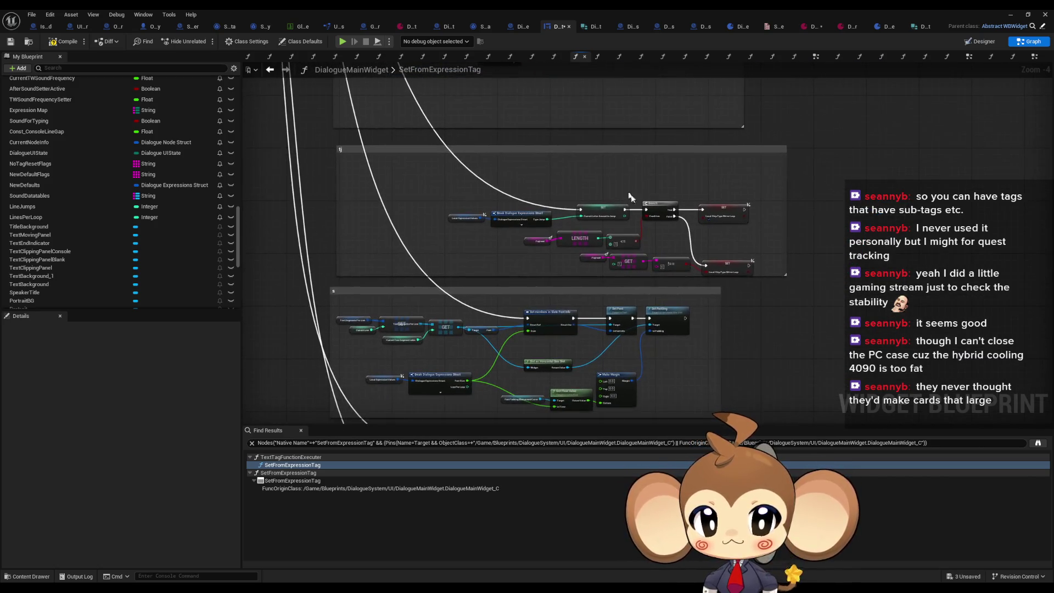
{"action": "scroll", "coordinate": [669, 270], "scroll_direction": "up", "scroll_amount": 4}
{"action": "scroll", "coordinate": [699, 286], "scroll_direction": "down", "scroll_amount": 5}
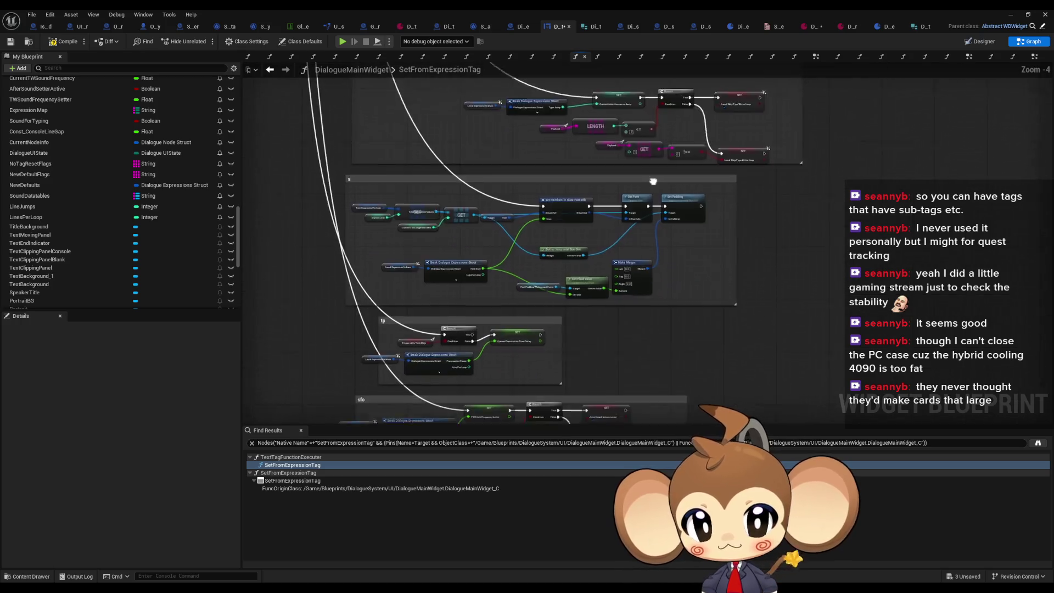
{"action": "left_click_drag", "start_coordinate": [624, 152], "coordinate": [705, 235]}
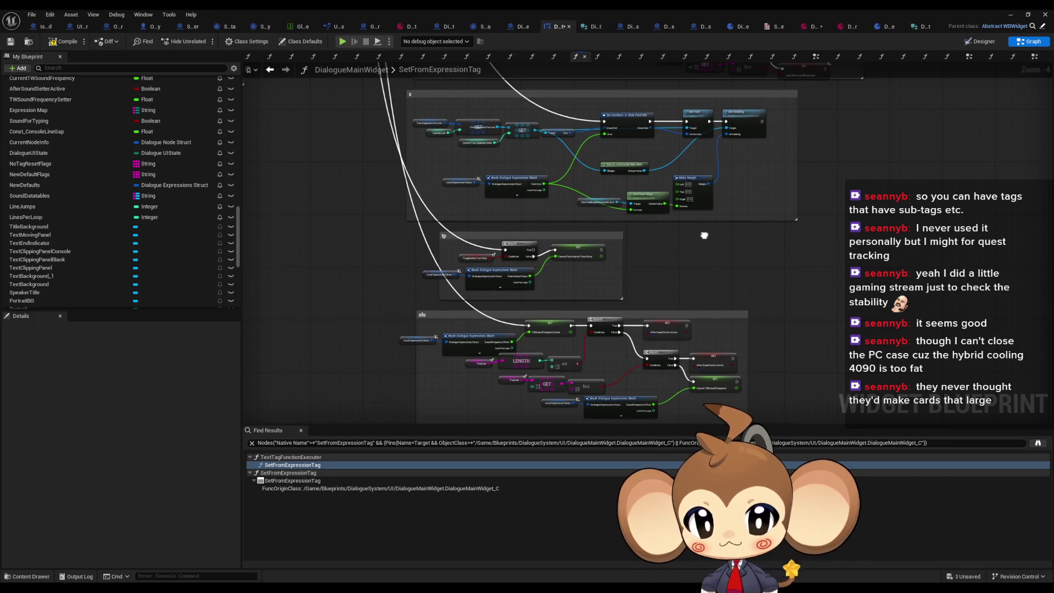
{"action": "scroll", "coordinate": [675, 235], "scroll_direction": "down", "scroll_amount": 2}
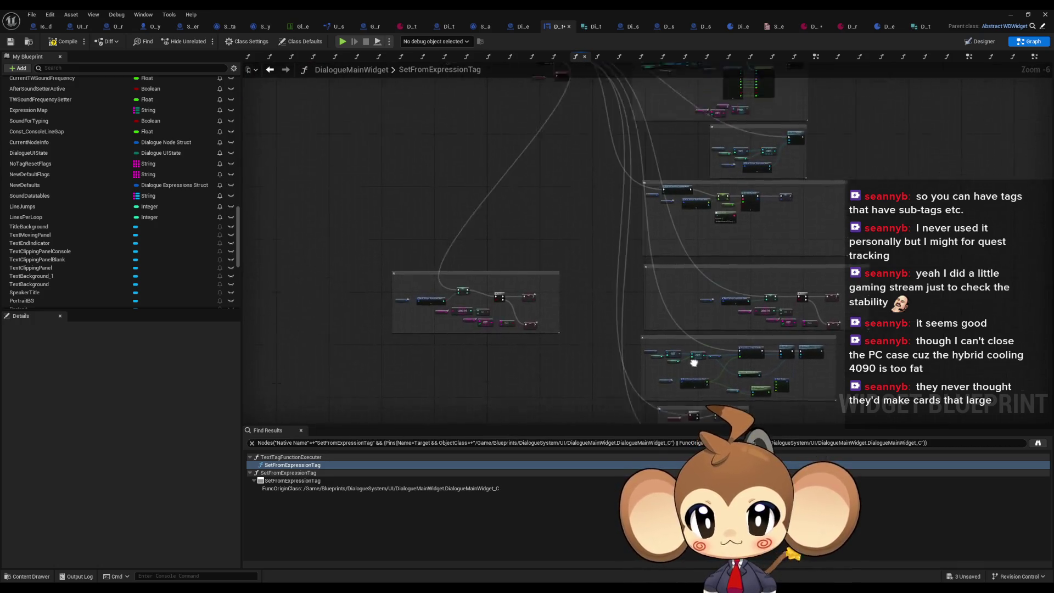
{"action": "left_click_drag", "start_coordinate": [562, 274], "coordinate": [568, 322]}
{"action": "scroll", "coordinate": [585, 272], "scroll_direction": "up", "scroll_amount": 4}
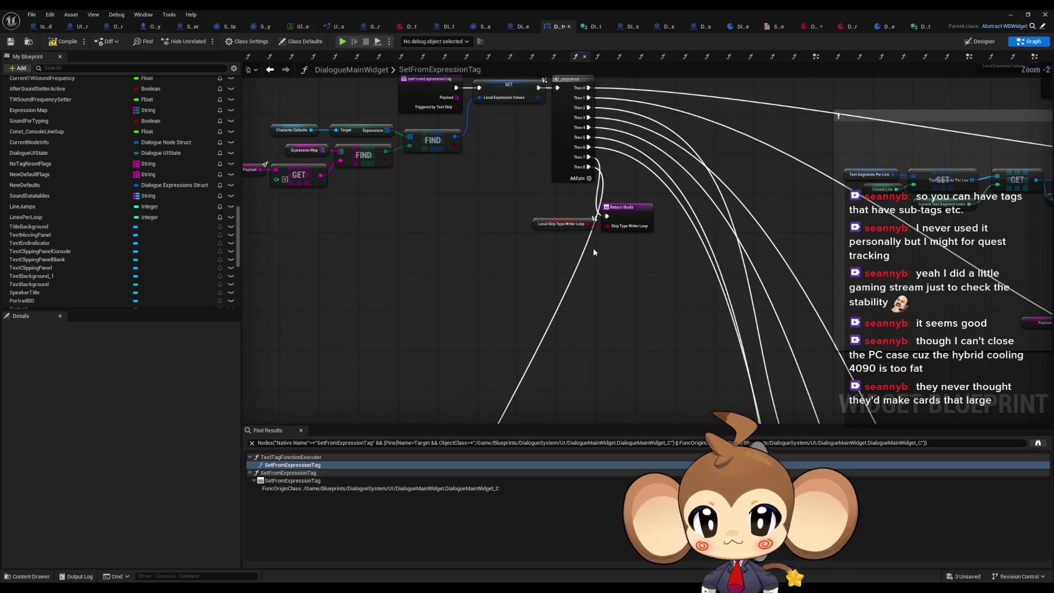
{"action": "left_click_drag", "start_coordinate": [593, 247], "coordinate": [638, 270]}
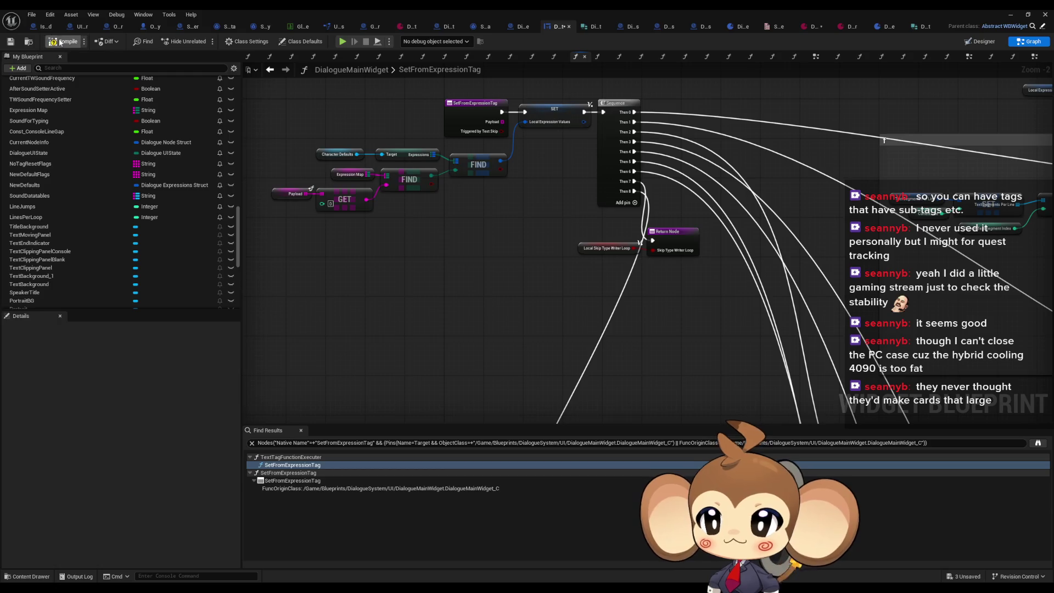
{"action": "scroll", "coordinate": [536, 209], "scroll_direction": "down", "scroll_amount": 2}
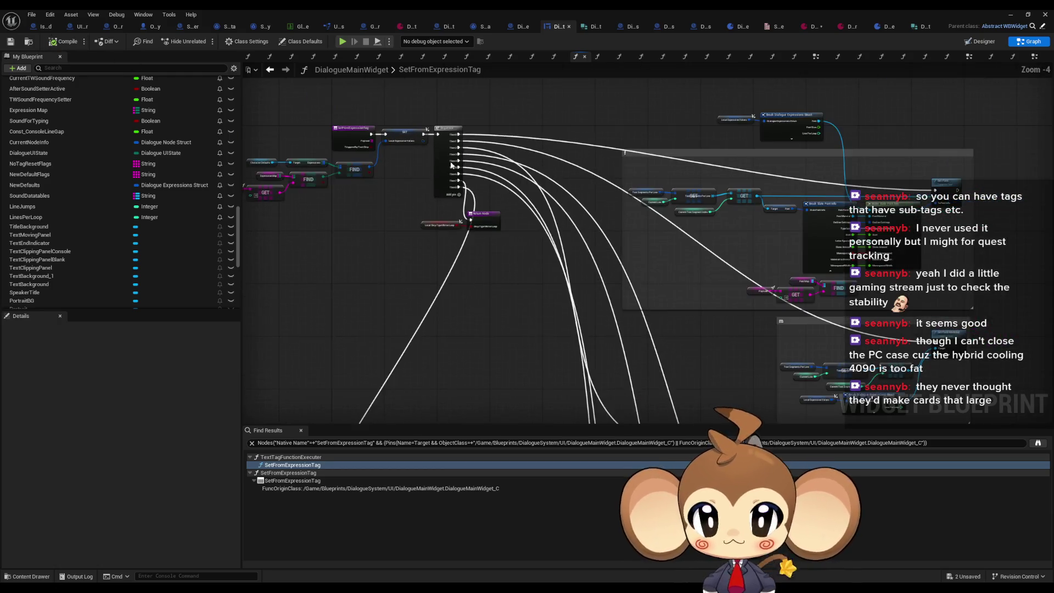
{"action": "scroll", "coordinate": [114, 201], "scroll_direction": "up", "scroll_amount": 10}
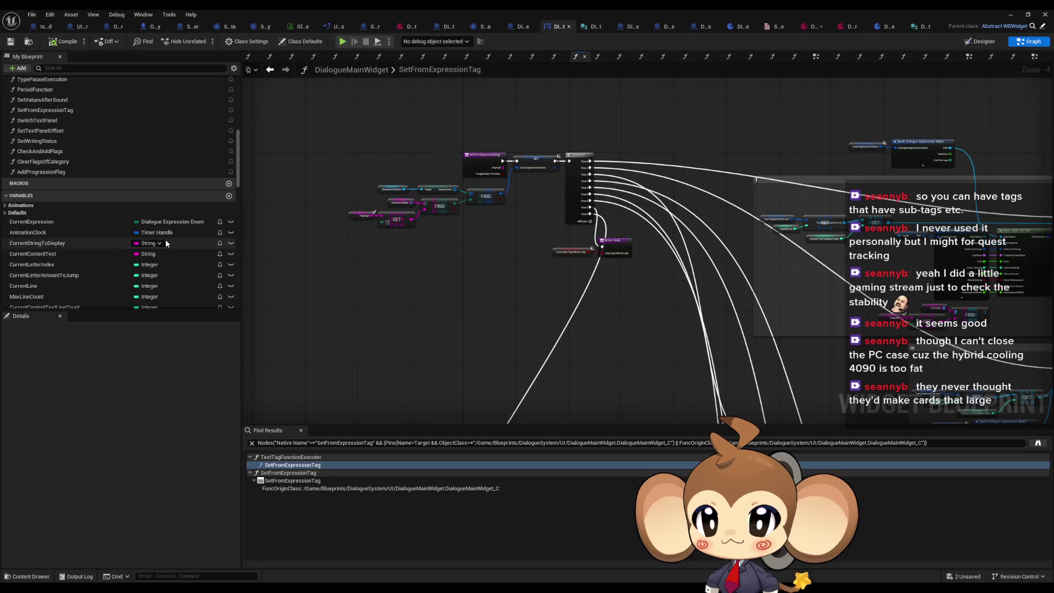
{"action": "scroll", "coordinate": [169, 241], "scroll_direction": "up", "scroll_amount": 10}
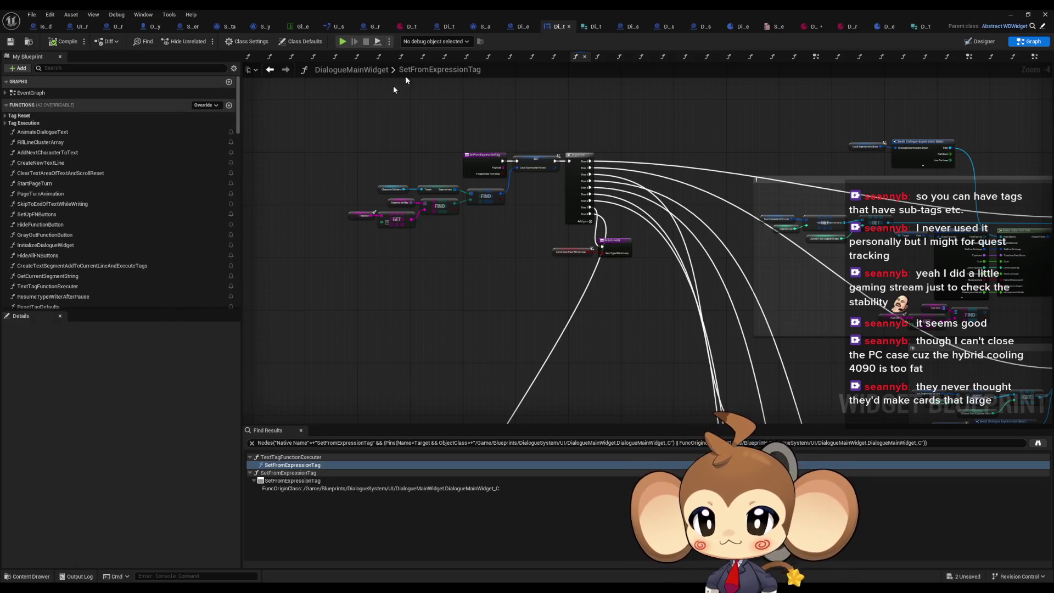
{"action": "left_click", "coordinate": [408, 28]}
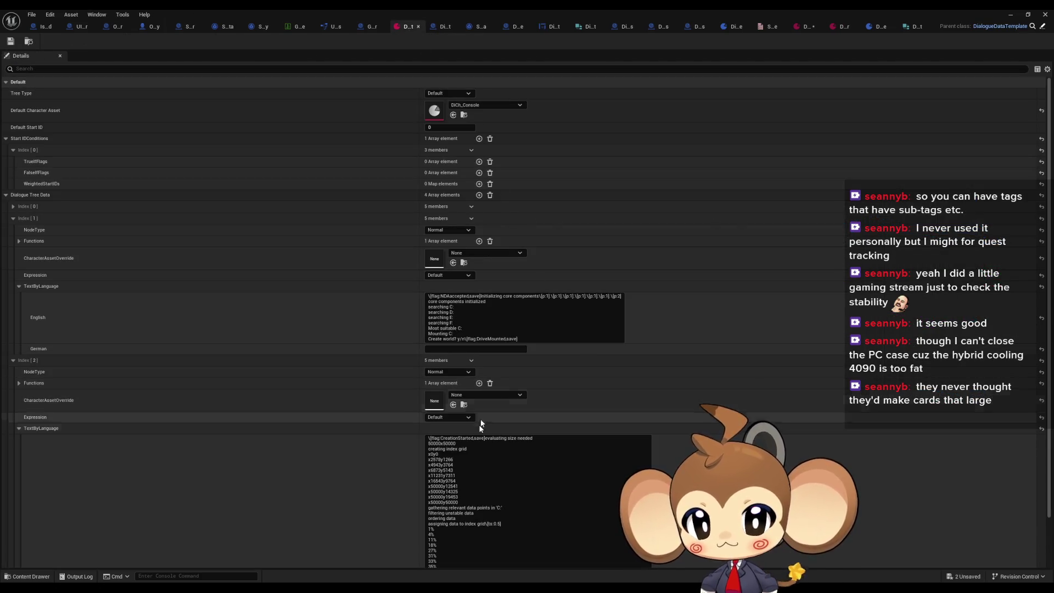
Scroll through the dialogue data, then bring up the DiCh_Console character asset tab.
{"action": "scroll", "coordinate": [310, 442], "scroll_direction": "down", "scroll_amount": 5}
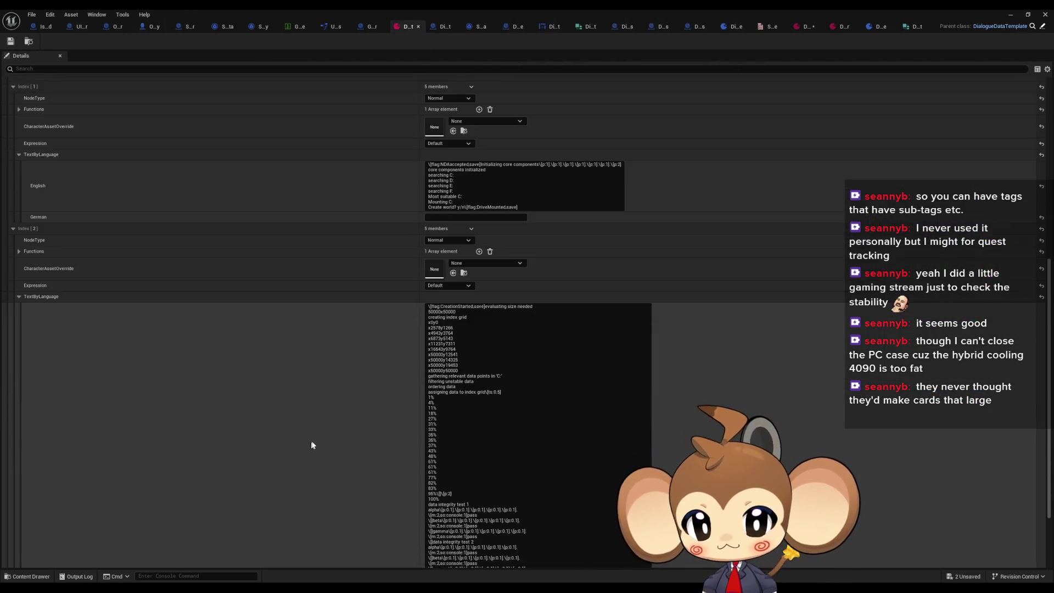
{"action": "scroll", "coordinate": [473, 390], "scroll_direction": "down", "scroll_amount": 8}
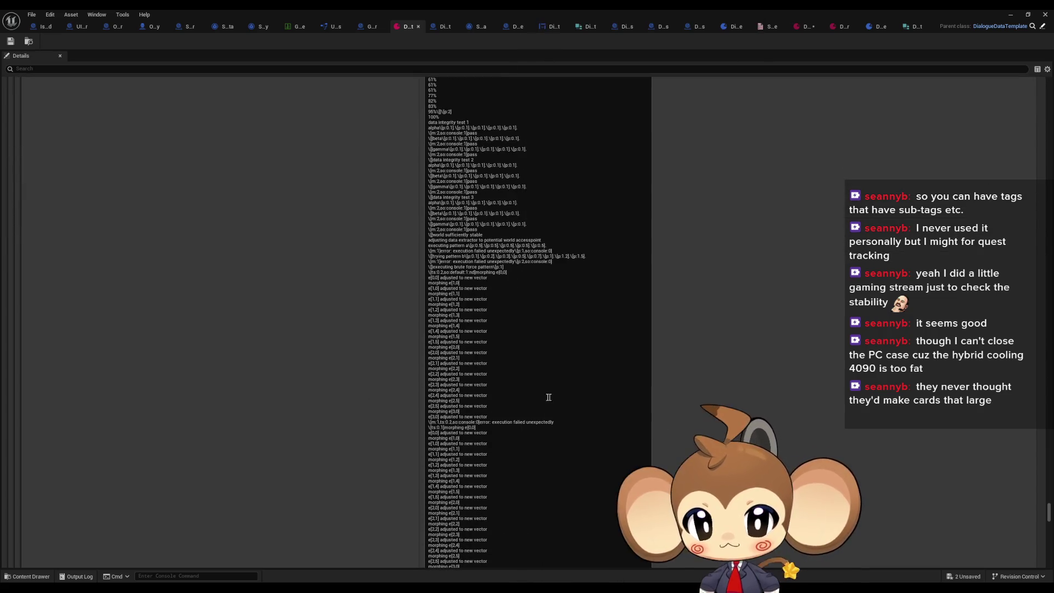
{"action": "scroll", "coordinate": [593, 384], "scroll_direction": "down", "scroll_amount": 1}
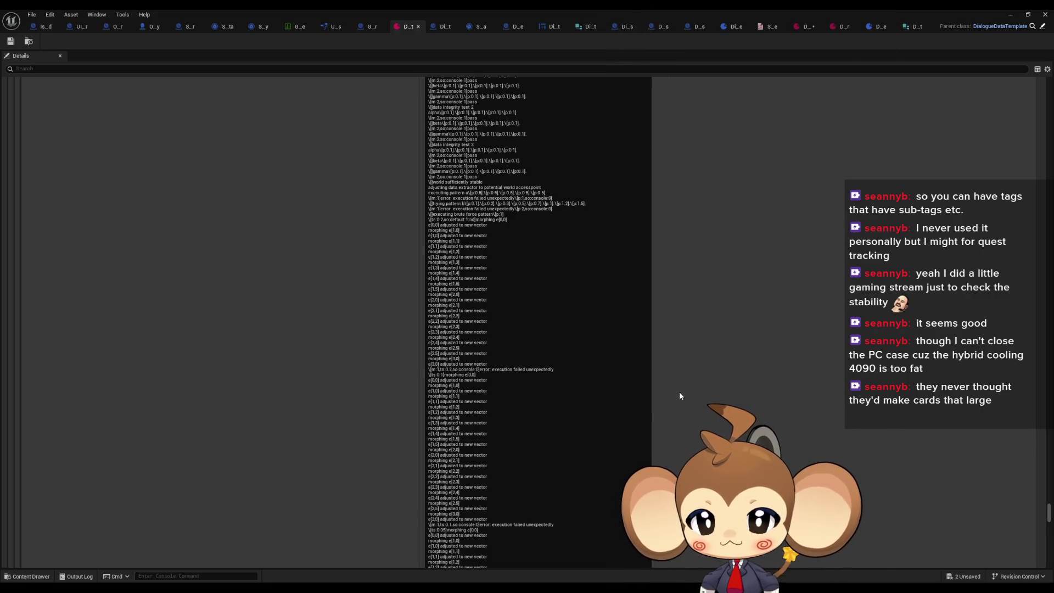
{"action": "scroll", "coordinate": [664, 394], "scroll_direction": "up", "scroll_amount": 3}
{"action": "scroll", "coordinate": [666, 397], "scroll_direction": "up", "scroll_amount": 15}
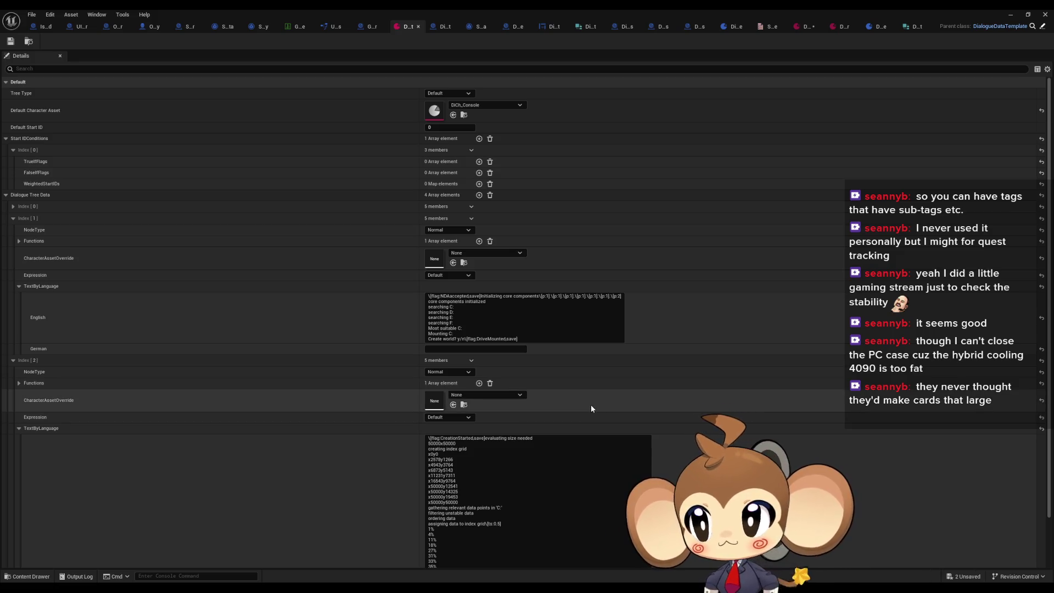
{"action": "left_click", "coordinate": [805, 26]}
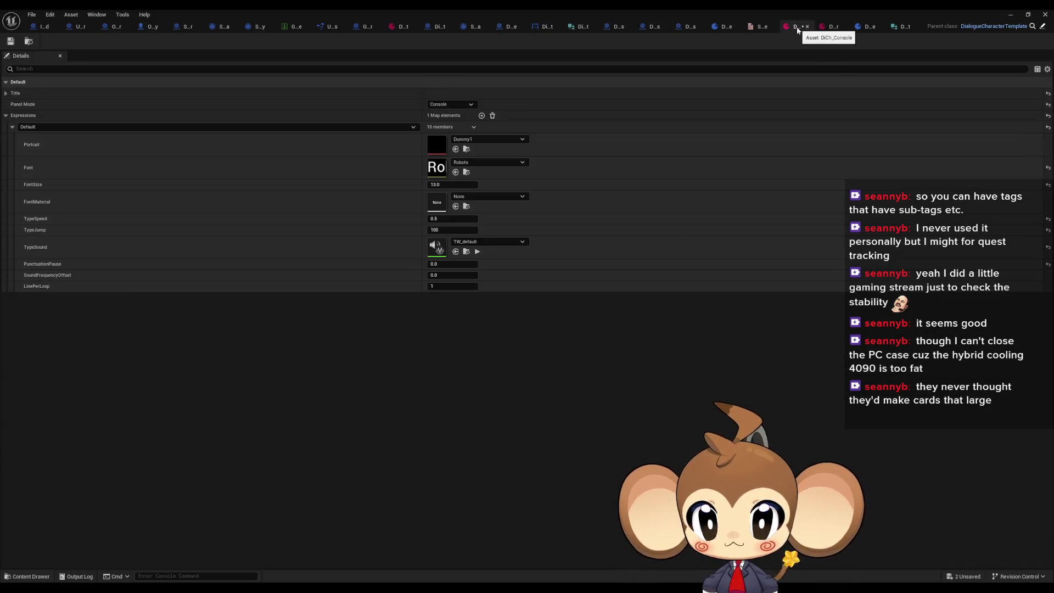
Set the DiCh_Console TypeSpeed to 0.04 and save the asset.
{"action": "left_click", "coordinate": [452, 218]}
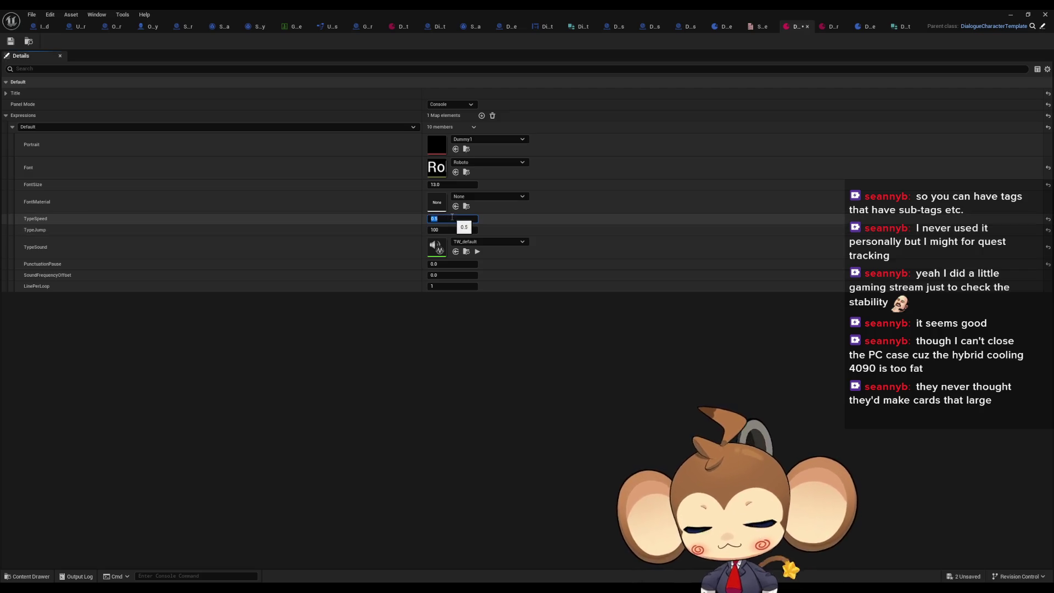
{"action": "type", "text": "0.04"}
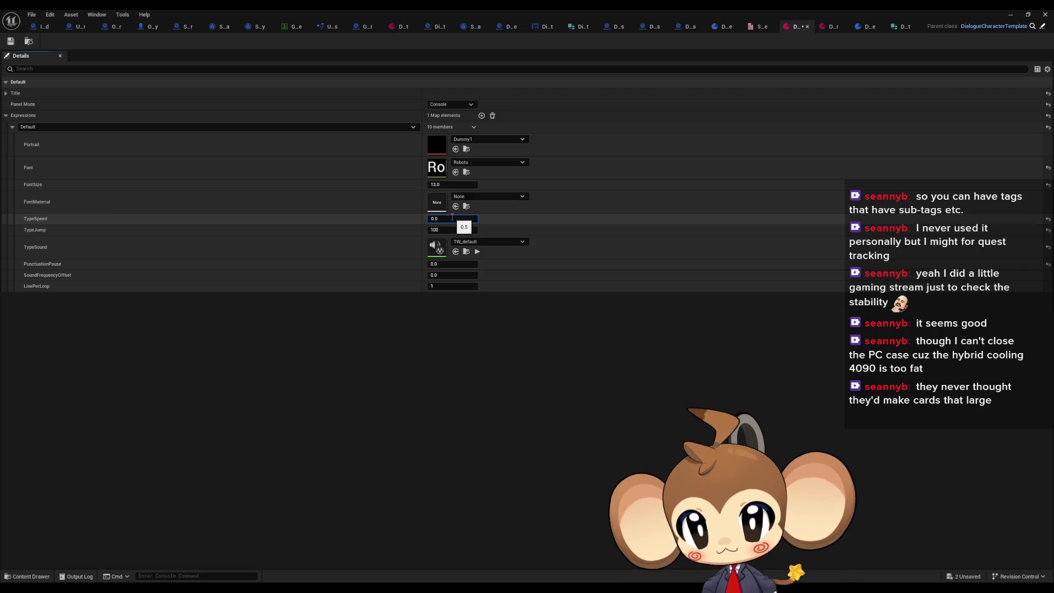
{"action": "key", "text": "Return"}
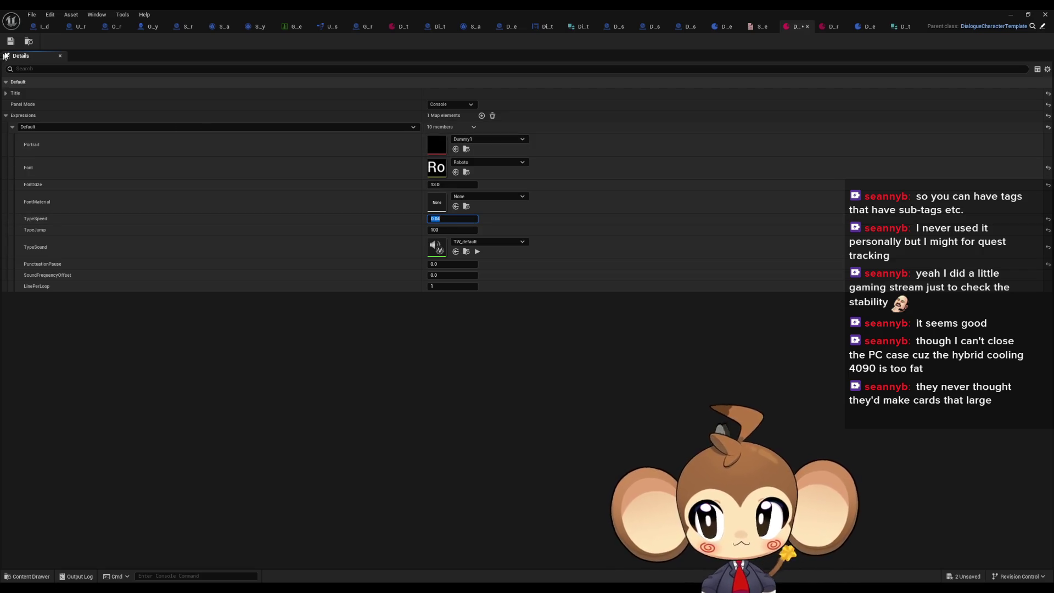
{"action": "left_click", "coordinate": [11, 39]}
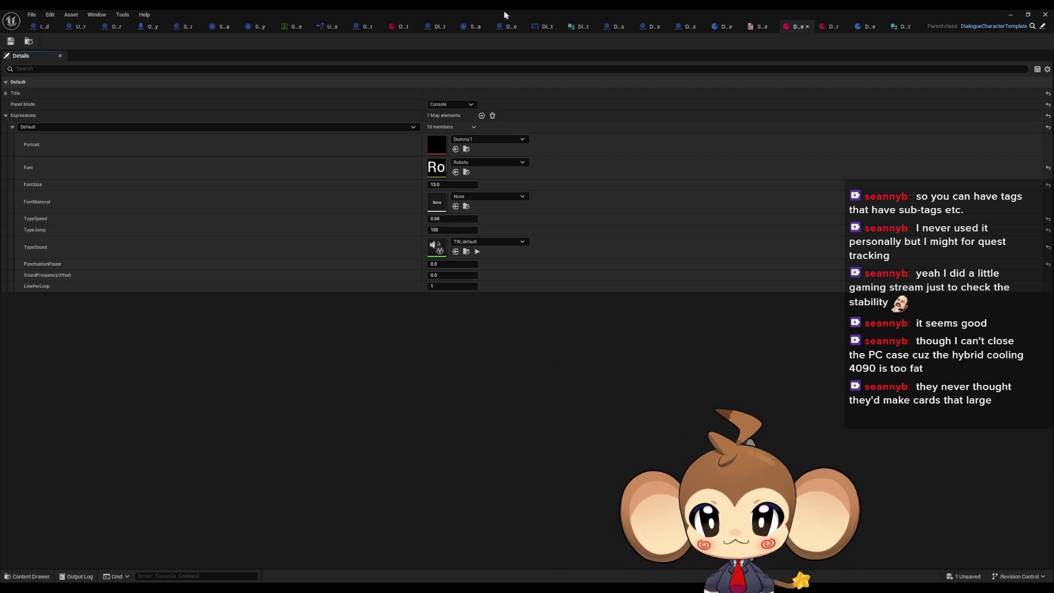
Check the DialogueMainWidget and DialogueDataTemplate tabs, then minimize the asset editor.
{"action": "left_click", "coordinate": [541, 32]}
{"action": "left_click", "coordinate": [397, 28]}
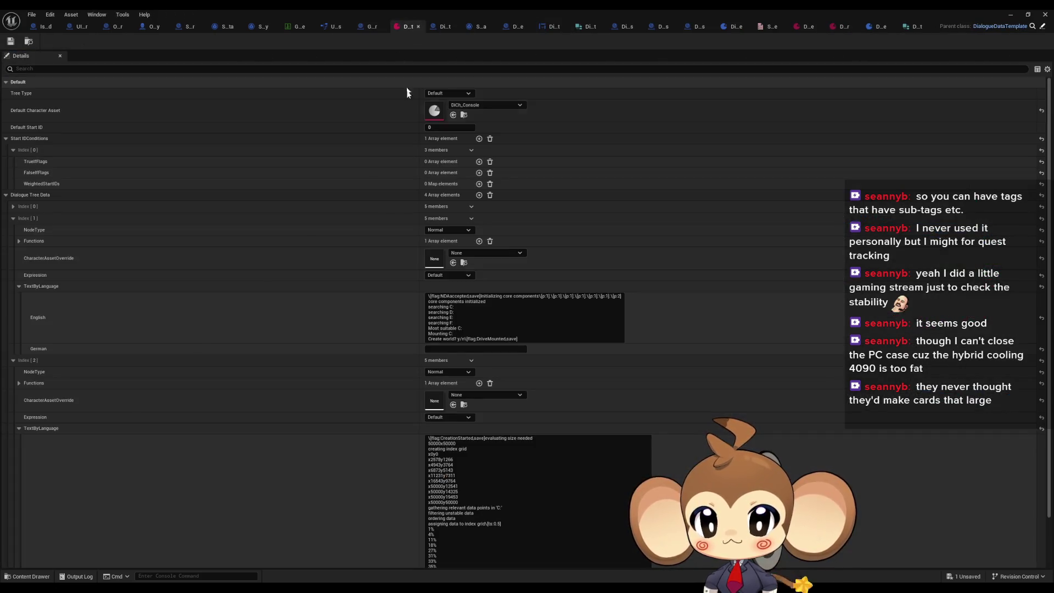
{"action": "scroll", "coordinate": [299, 490], "scroll_direction": "down", "scroll_amount": 15}
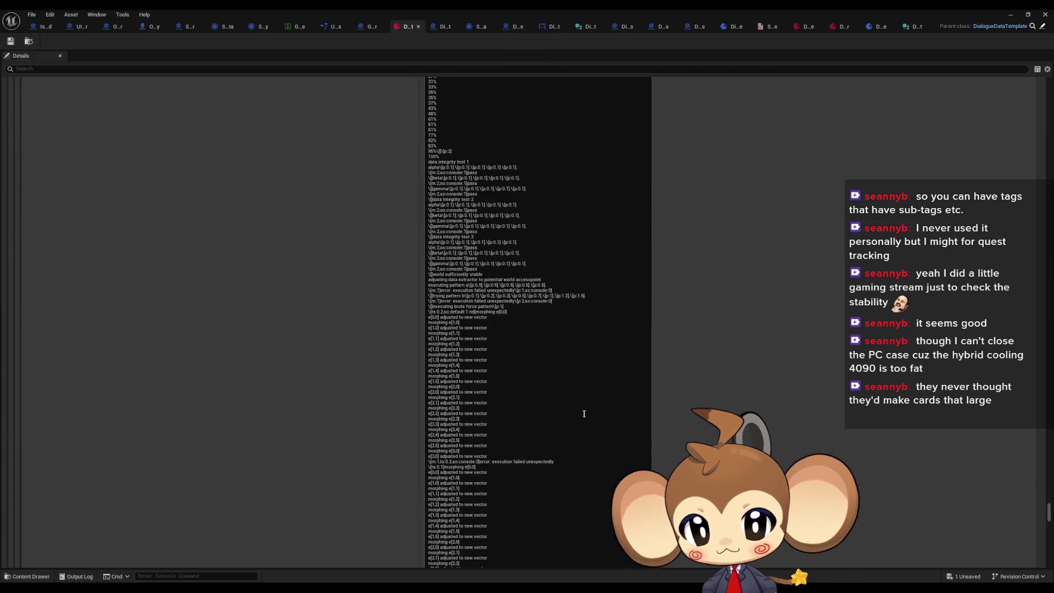
{"action": "mouse_move", "coordinate": [584, 413]}
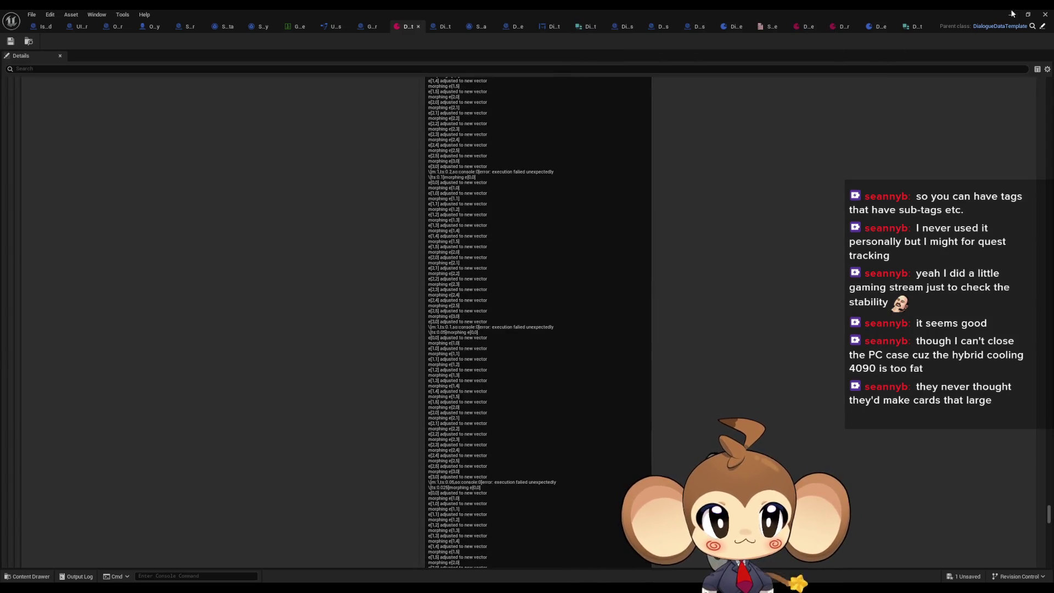
{"action": "left_click", "coordinate": [1012, 12]}
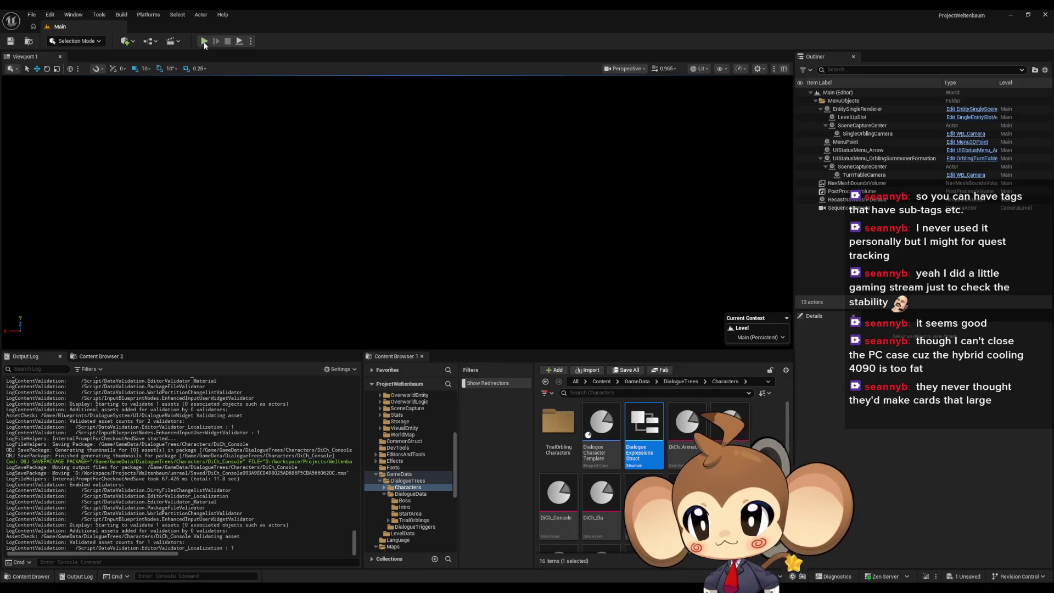
{"action": "left_click", "coordinate": [204, 42]}
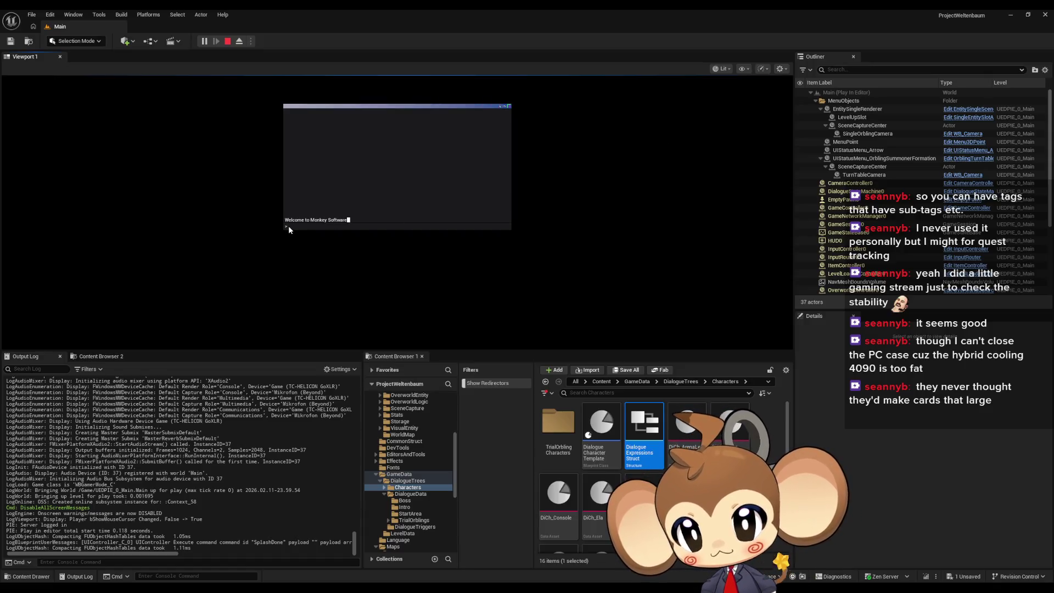
{"action": "type", "text": "yes"}
{"action": "key", "text": "Return"}
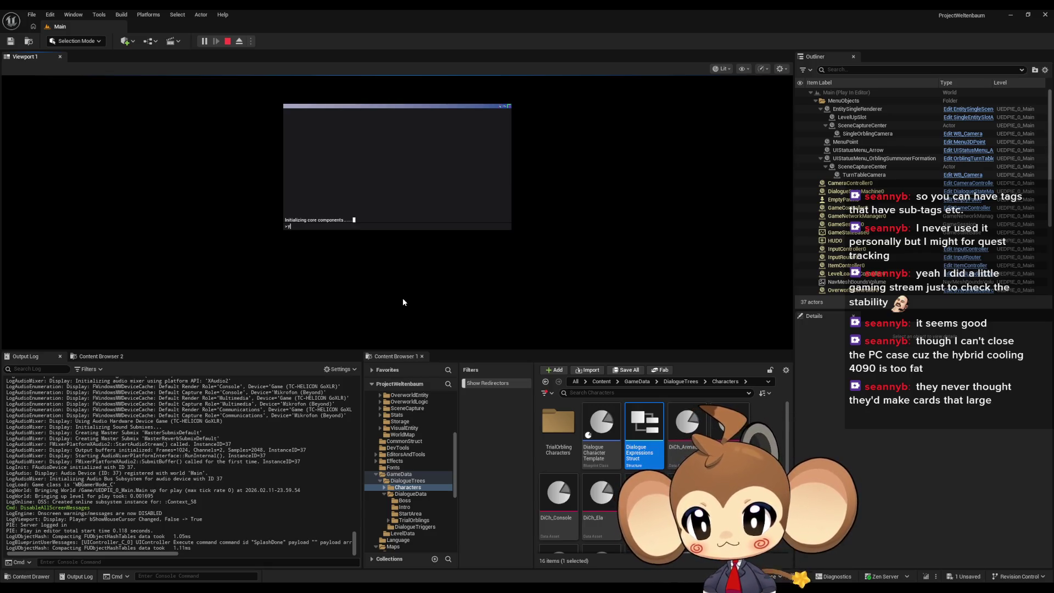
{"action": "key", "text": "Return"}
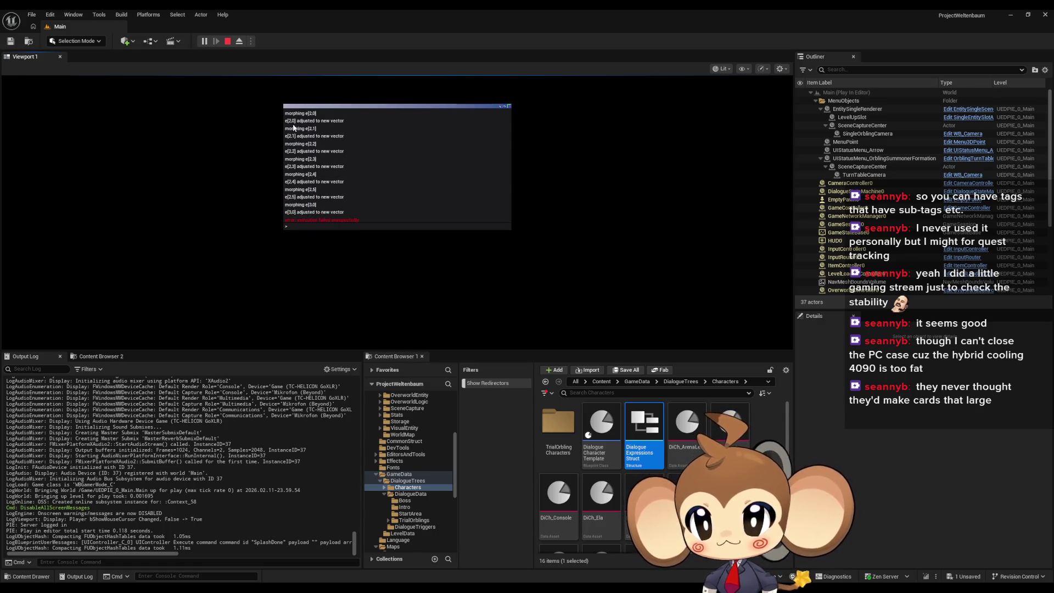
{"action": "left_click", "coordinate": [228, 41]}
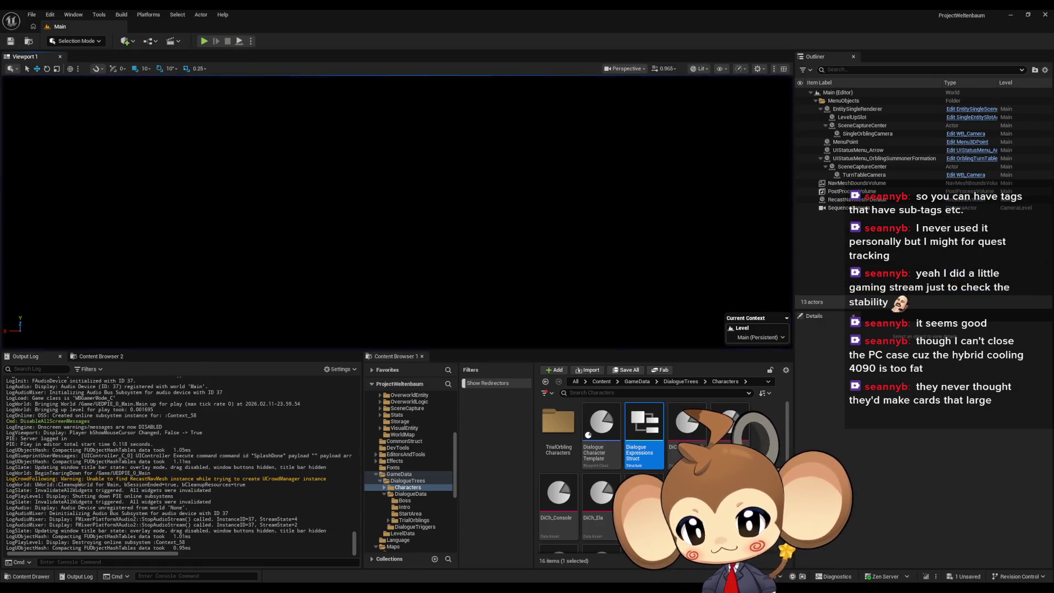
Restore the DD_FirstConsoleText editor and place the caret in its English console log text.
{"action": "mouse_move", "coordinate": [434, 590]}
{"action": "left_click", "coordinate": [430, 538]}
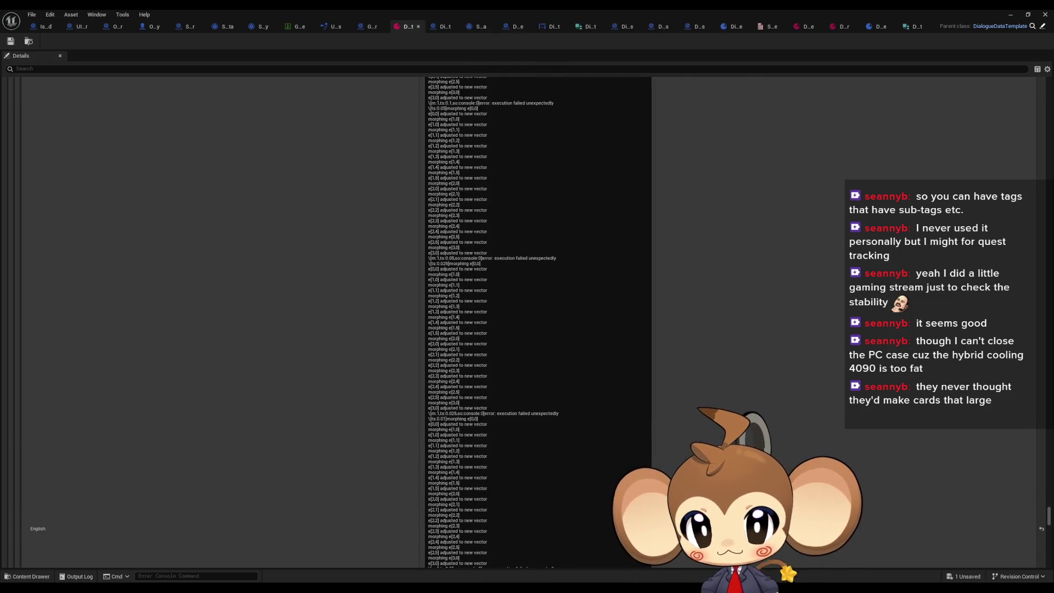
{"action": "scroll", "coordinate": [555, 321], "scroll_direction": "down", "scroll_amount": 1}
{"action": "left_click", "coordinate": [470, 269]}
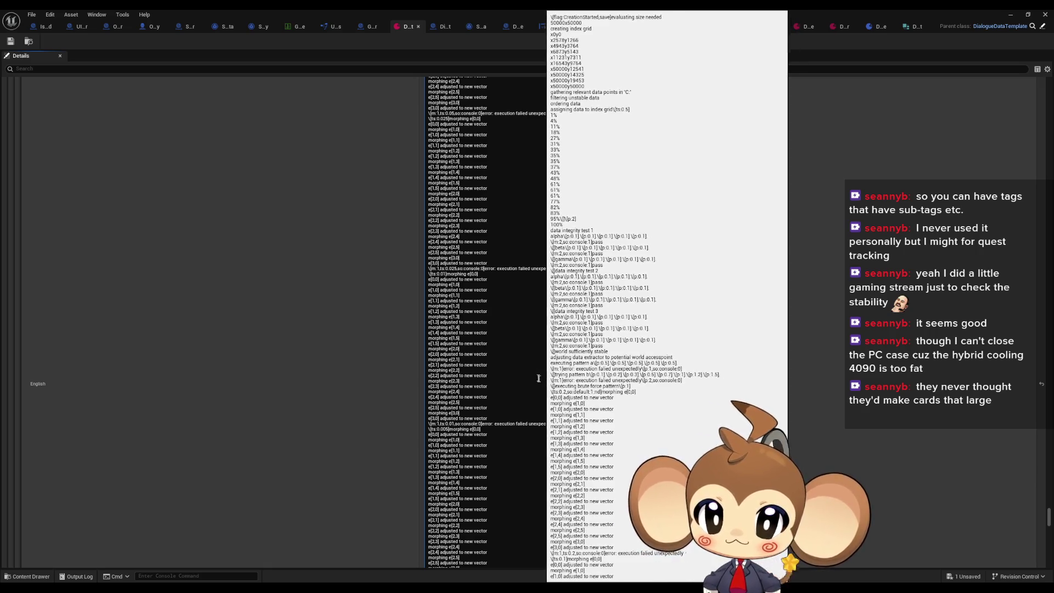
{"action": "left_click", "coordinate": [447, 274]}
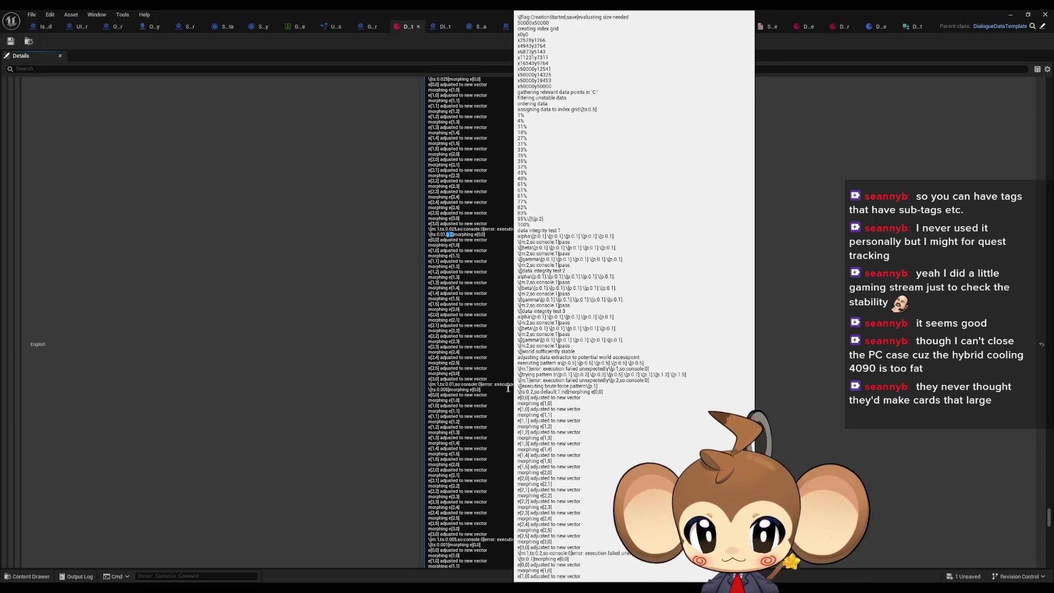
Insert ',j:2' right after ts:0.001 in the console log's error line.
{"action": "left_click", "coordinate": [482, 384]}
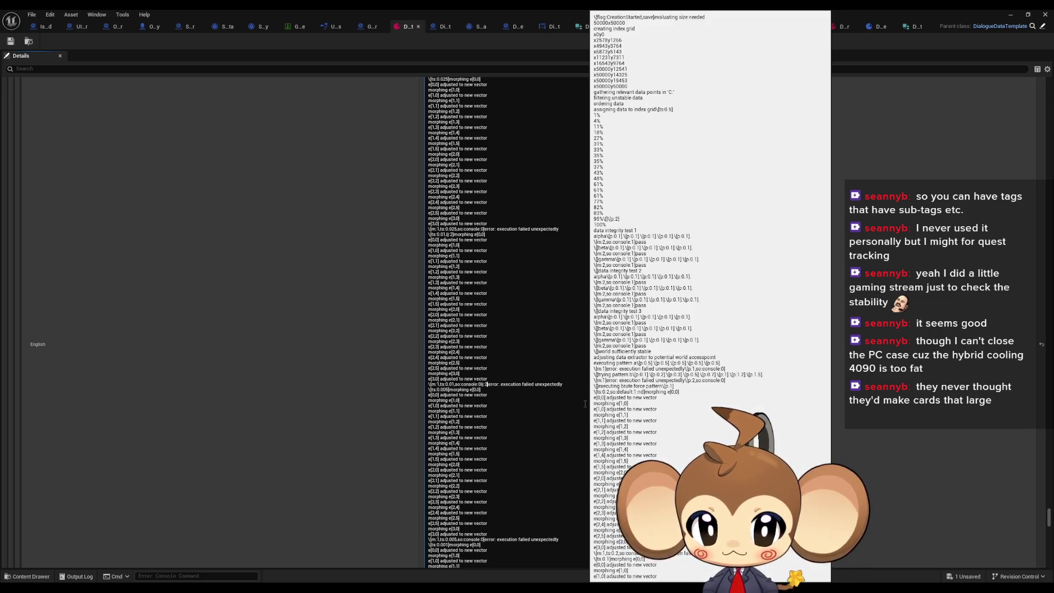
{"action": "left_click", "coordinate": [835, 306]}
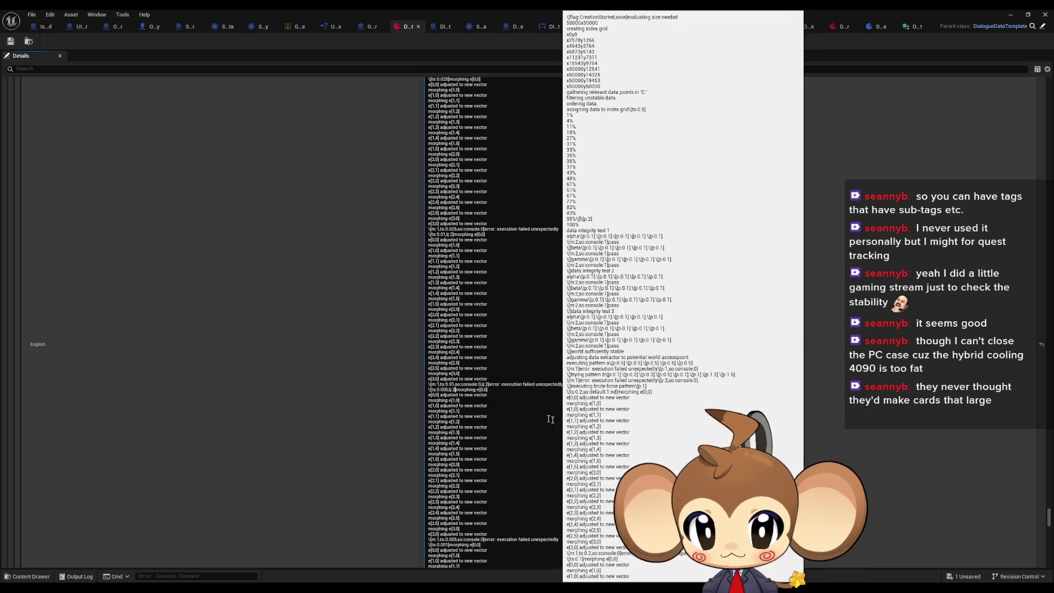
{"action": "scroll", "coordinate": [532, 435], "scroll_direction": "down", "scroll_amount": 2}
{"action": "scroll", "coordinate": [532, 436], "scroll_direction": "down", "scroll_amount": 2}
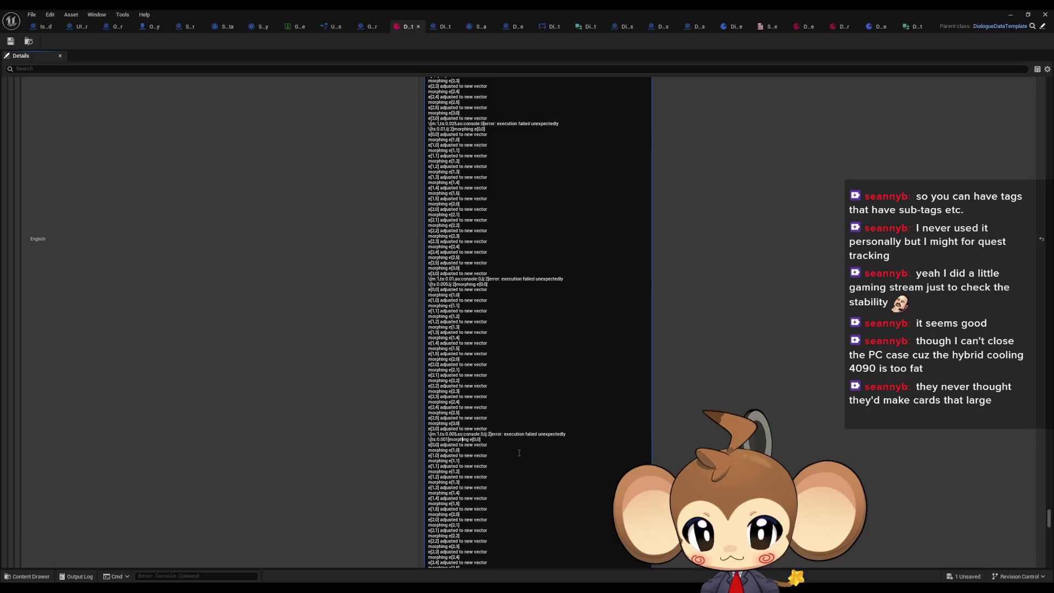
{"action": "type", "text": ",j:2"}
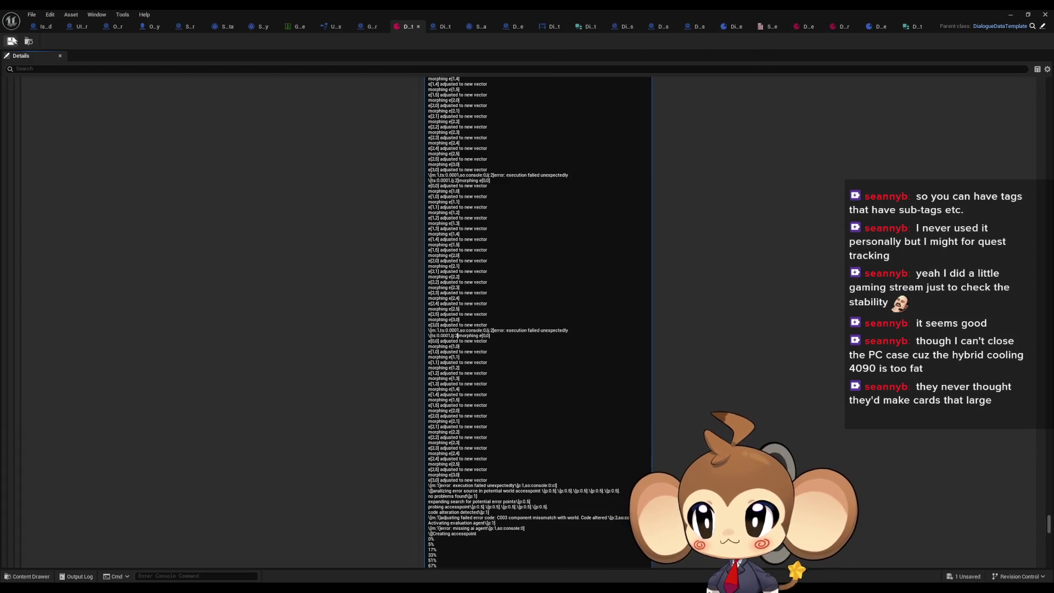
Run a play-in-editor test, answer 'ys' and confirm world creation, then stop it.
{"action": "left_click", "coordinate": [1009, 14]}
{"action": "left_click", "coordinate": [204, 40]}
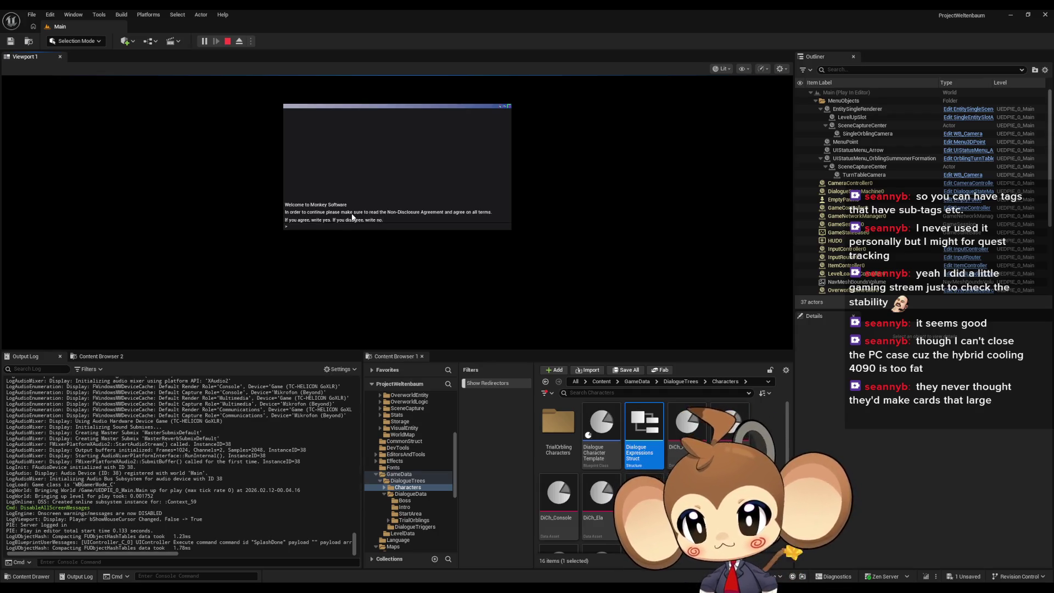
{"action": "type", "text": "y"}
{"action": "type", "text": "s"}
{"action": "key", "text": "Return"}
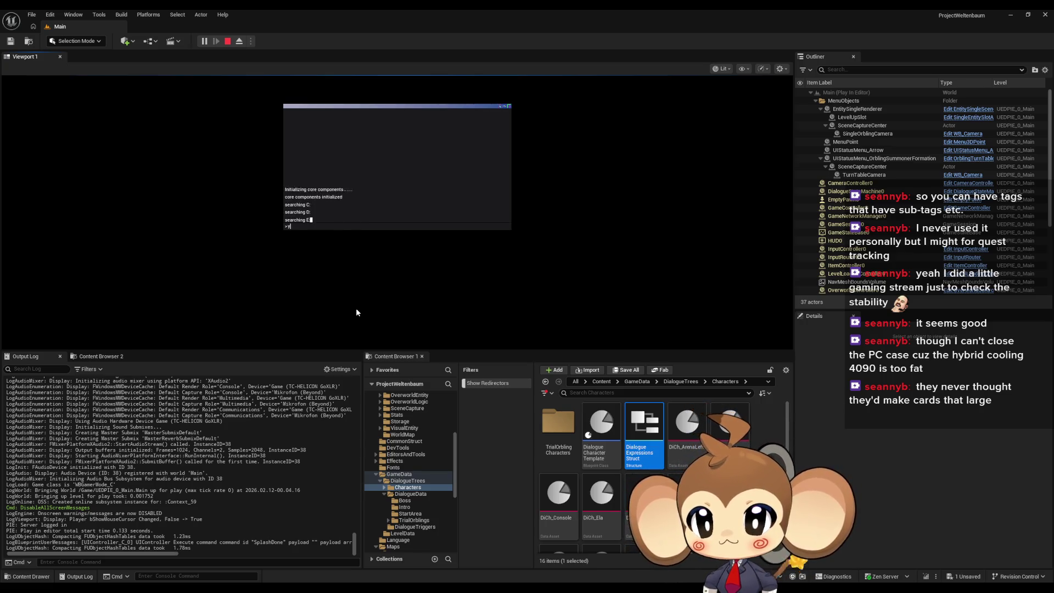
{"action": "key", "text": "Return"}
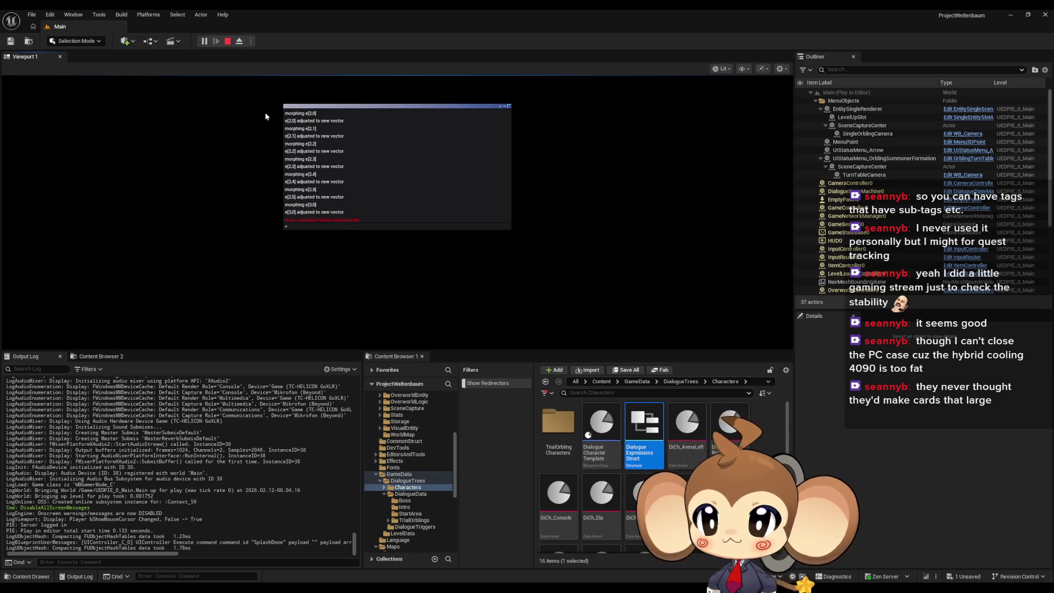
{"action": "left_click", "coordinate": [227, 41]}
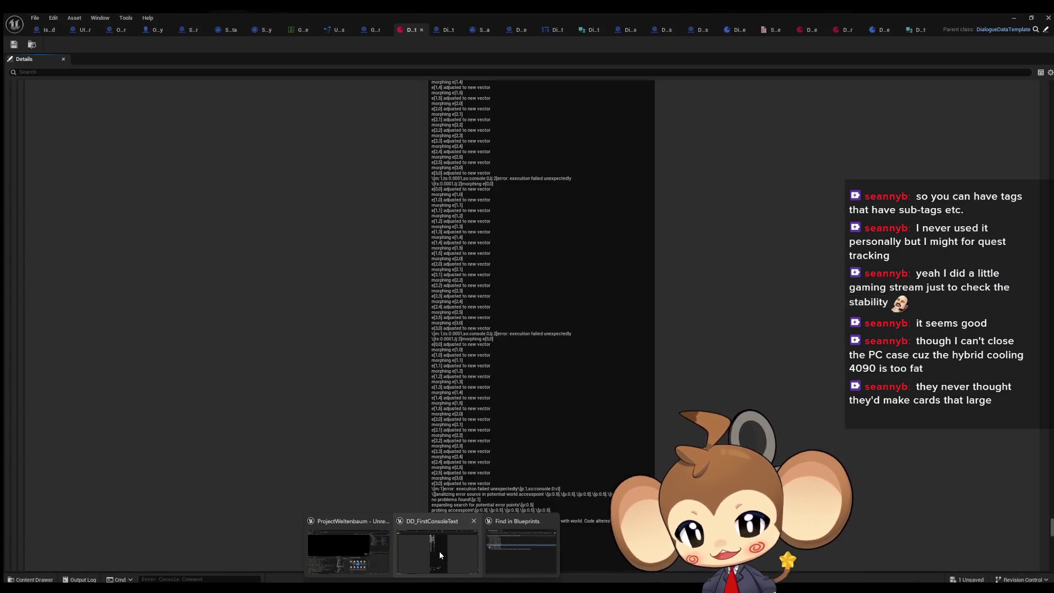
Bring DD_FirstConsoleText forward and select its entire console log text.
{"action": "left_click", "coordinate": [439, 552]}
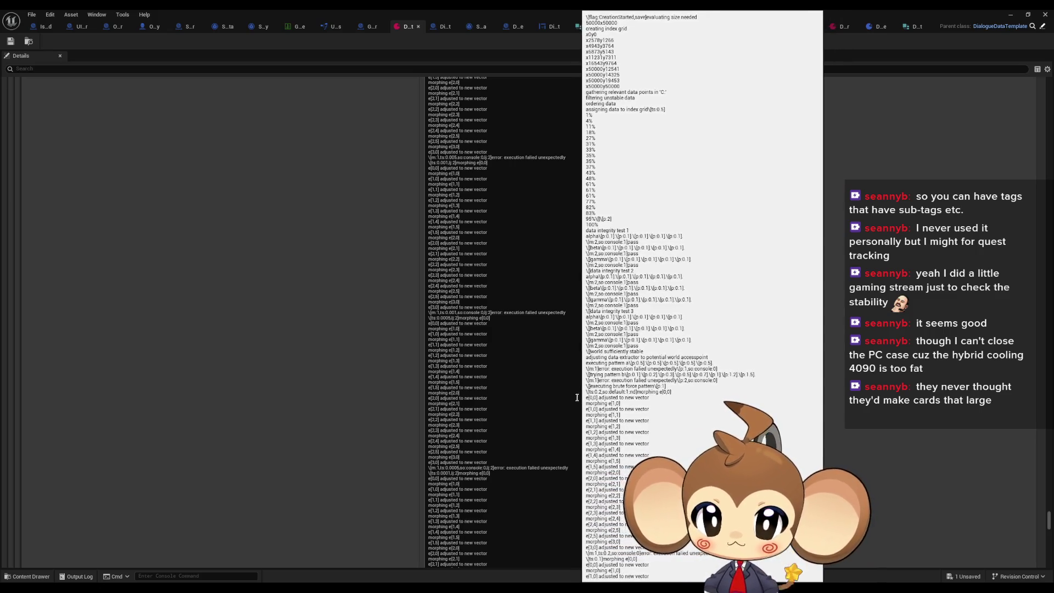
{"action": "left_click", "coordinate": [526, 360]}
{"action": "key", "text": "ctrl+a"}
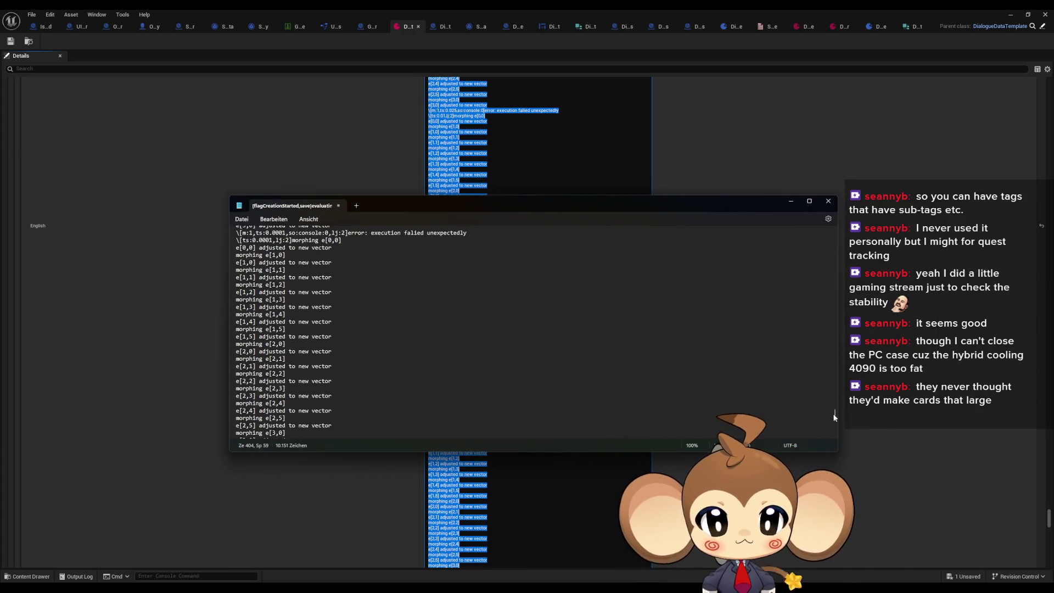
{"action": "left_click_drag", "start_coordinate": [834, 396], "coordinate": [834, 231]}
Search the log for 'lj:' and delete the ,lj:2 tags on lines 210 through 268.
{"action": "left_click", "coordinate": [416, 268]}
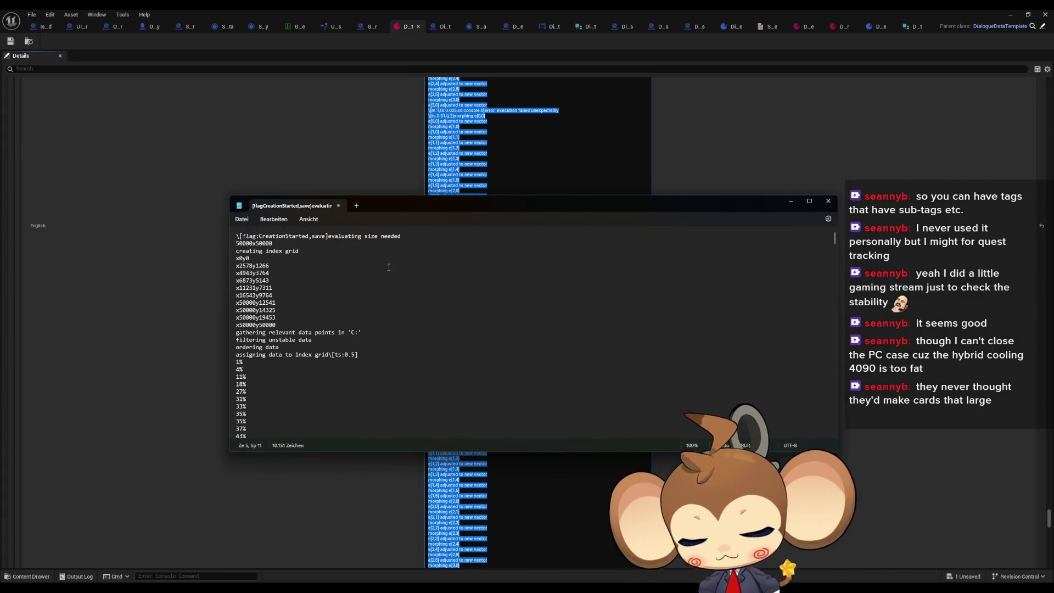
{"action": "key", "text": "ctrl+f"}
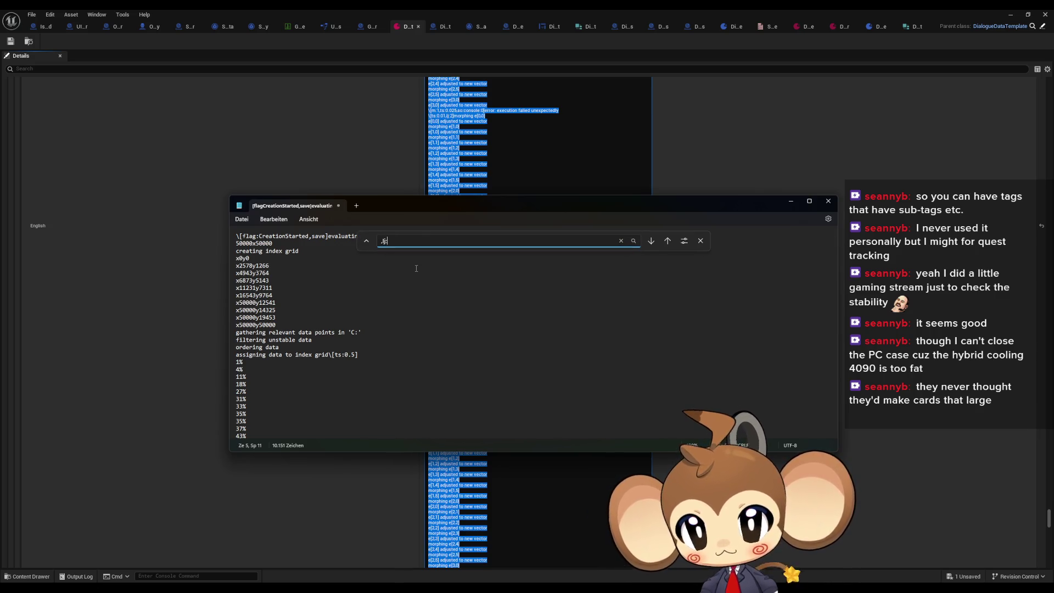
{"action": "type", "text": "lj:"}
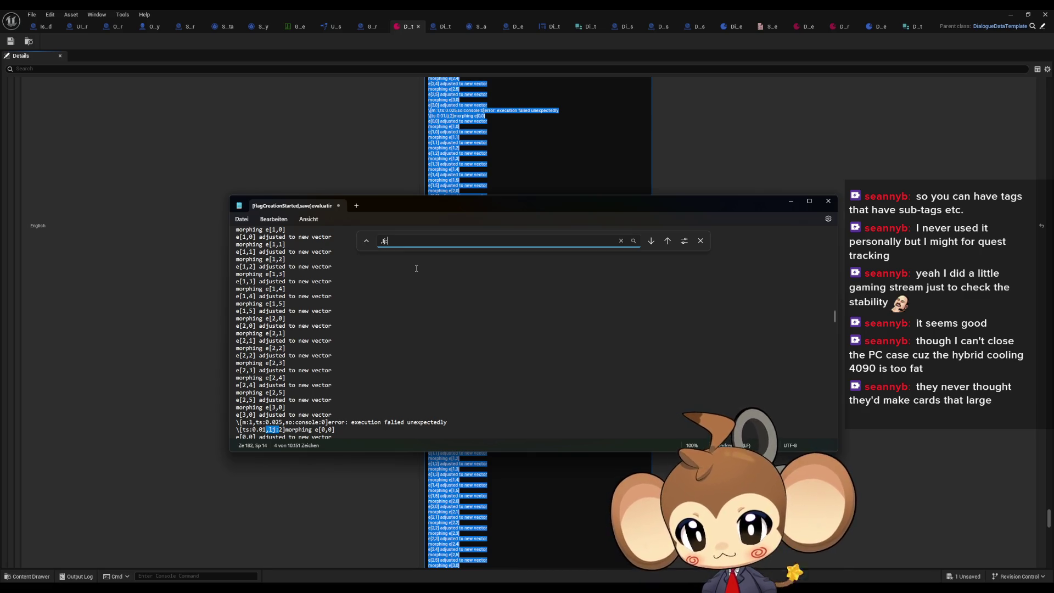
{"action": "left_click", "coordinate": [284, 429]}
{"action": "key", "text": "BackSpace"}
{"action": "key", "text": "BackSpace"}
{"action": "key", "text": "BackSpace"}
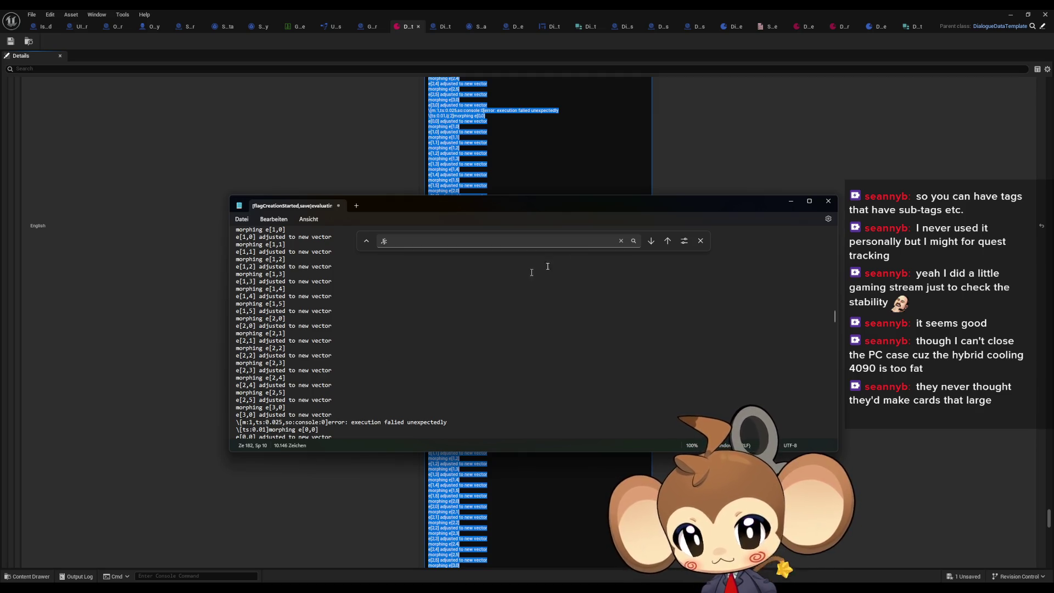
{"action": "left_click", "coordinate": [652, 241]}
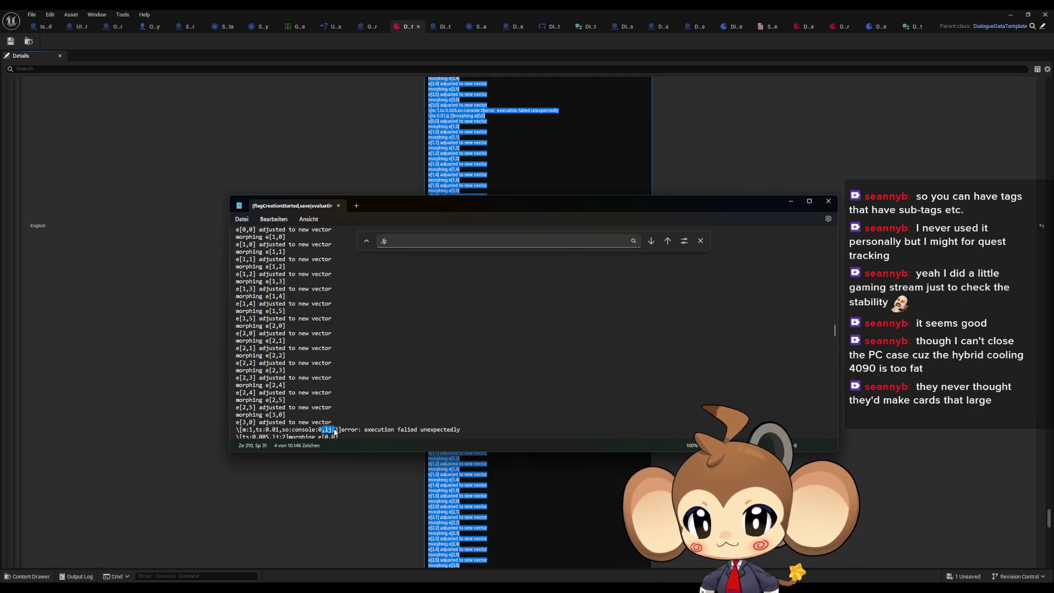
{"action": "key", "text": "BackSpace"}
{"action": "key", "text": "BackSpace"}
{"action": "key", "text": "BackSpace"}
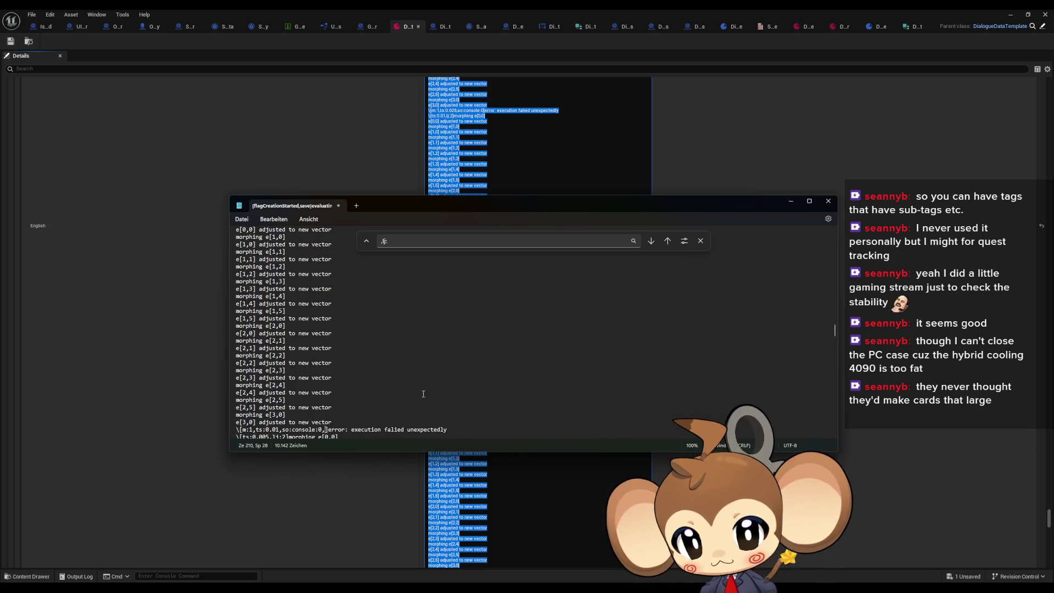
{"action": "left_click", "coordinate": [399, 243]}
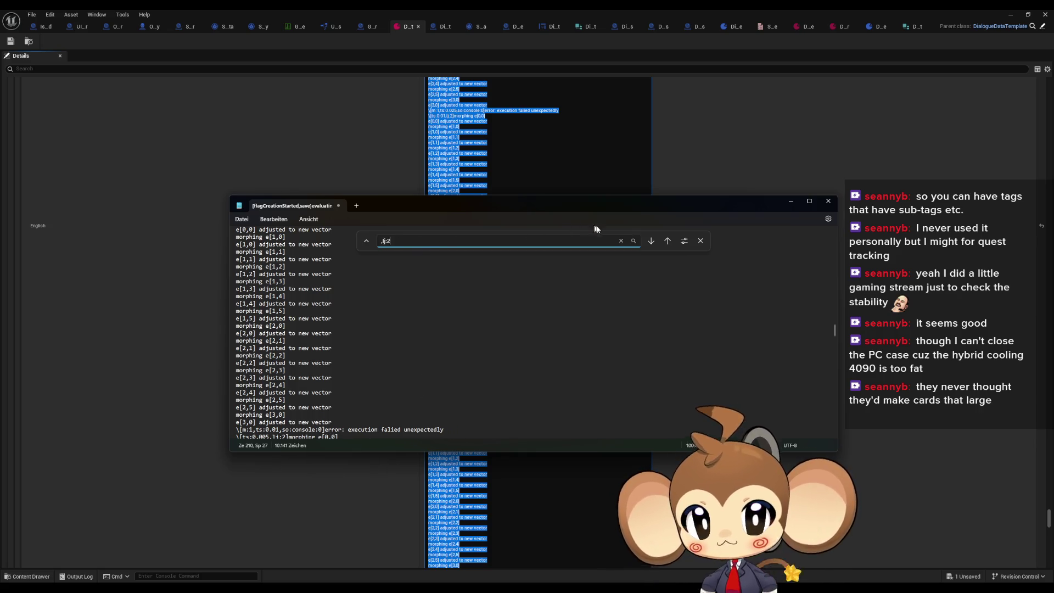
{"action": "left_click", "coordinate": [652, 241]}
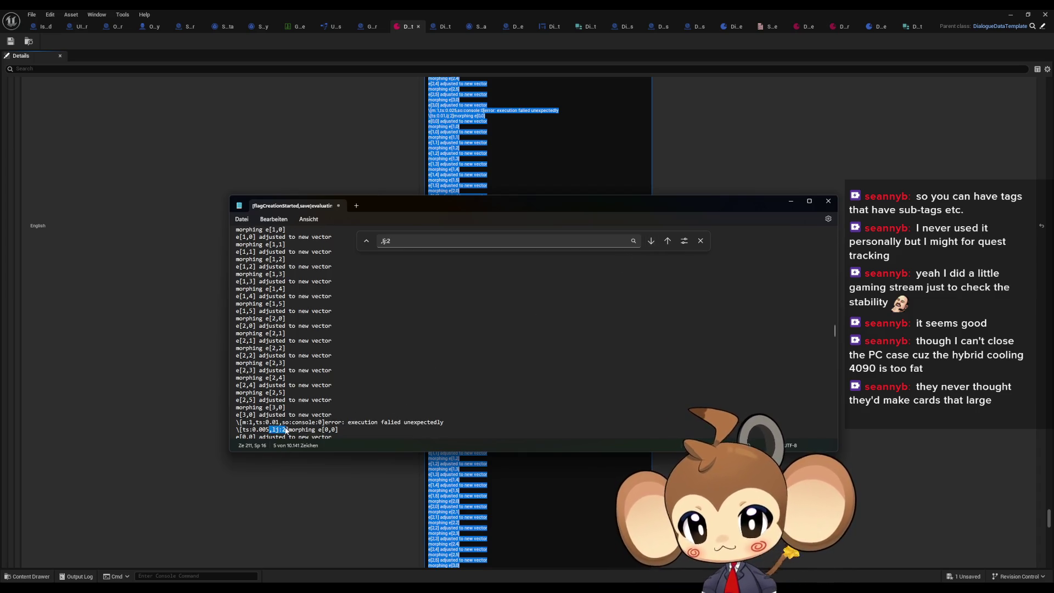
{"action": "mouse_move", "coordinate": [282, 432]}
{"action": "left_mouse_down"}
{"action": "mouse_move", "coordinate": [296, 437]}
{"action": "mouse_move", "coordinate": [276, 416]}
{"action": "left_mouse_up"}
{"action": "key", "text": "BackSpace"}
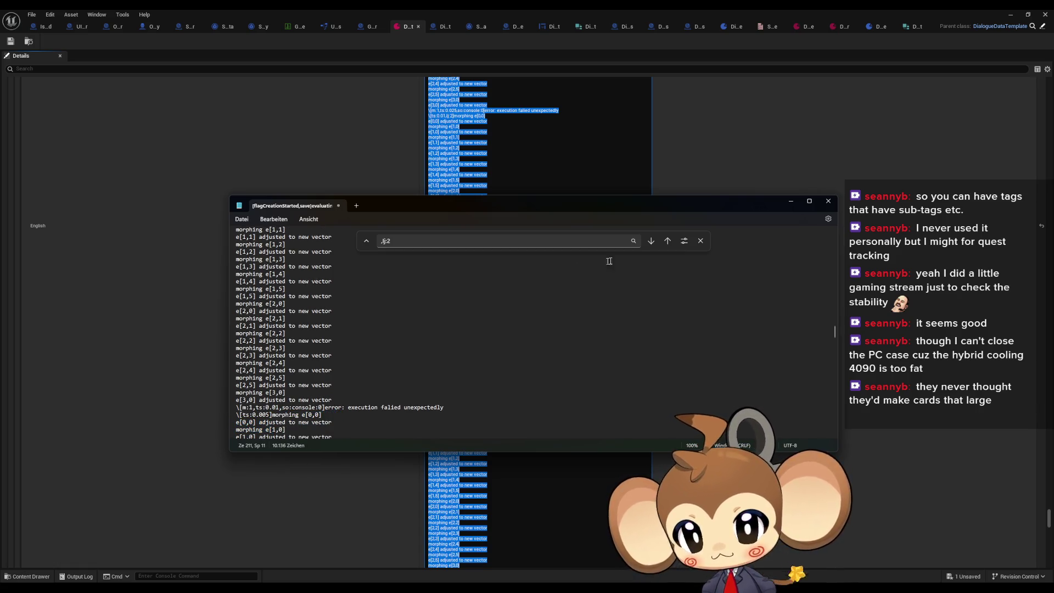
{"action": "left_click", "coordinate": [652, 242]}
{"action": "key", "text": "Delete"}
{"action": "key", "text": "Delete"}
{"action": "key", "text": "Delete"}
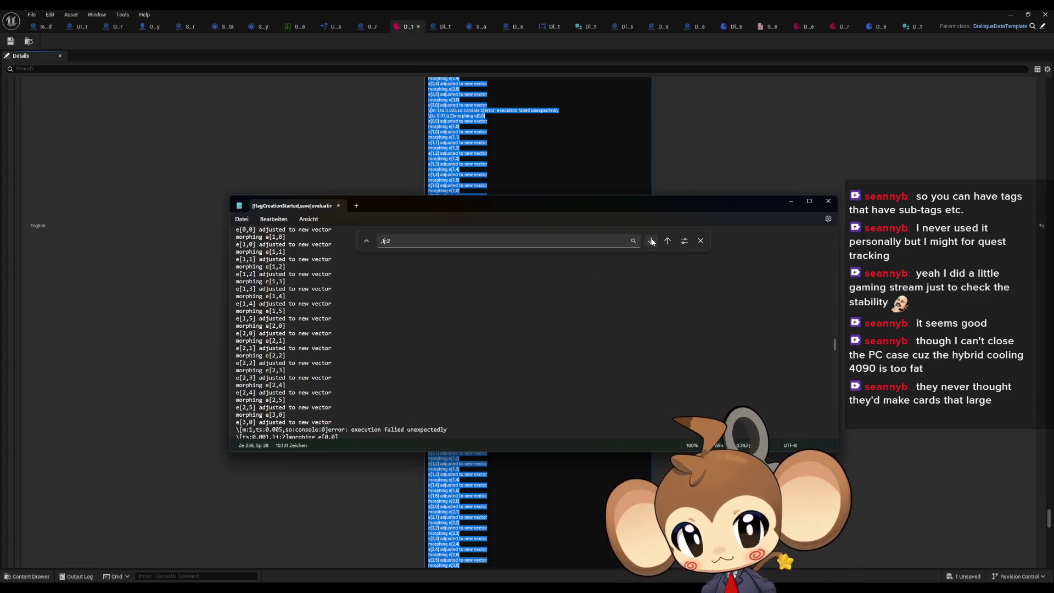
{"action": "left_click", "coordinate": [653, 242]}
{"action": "key", "text": "Delete"}
{"action": "key", "text": "Delete"}
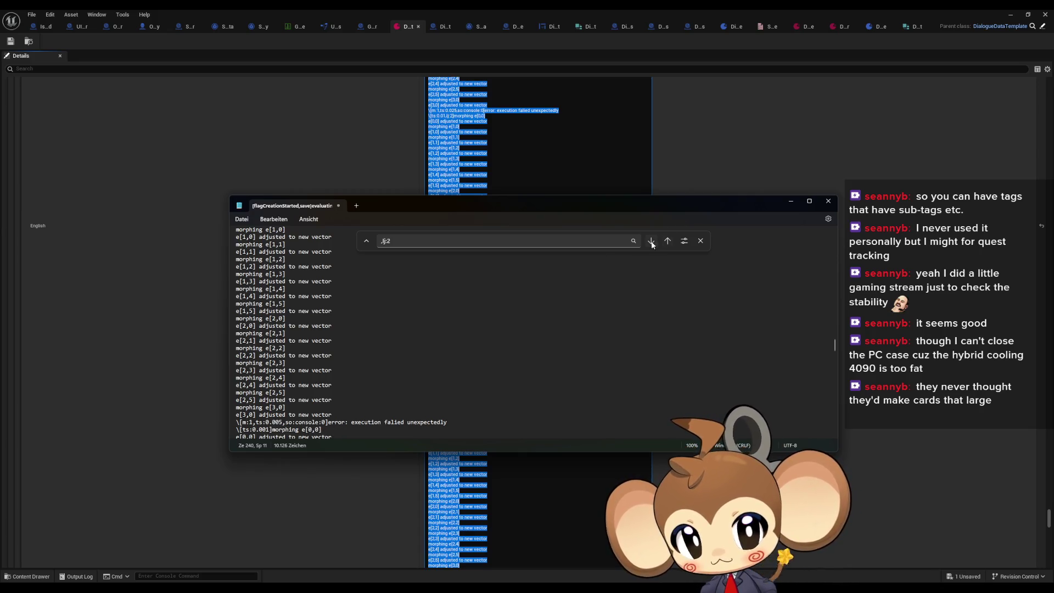
{"action": "left_click", "coordinate": [652, 242]}
{"action": "key", "text": "Delete"}
{"action": "key", "text": "Delete"}
Delete the remaining ,lj:2 tags on lines 297 through 356 until none are found.
{"action": "left_click", "coordinate": [652, 242]}
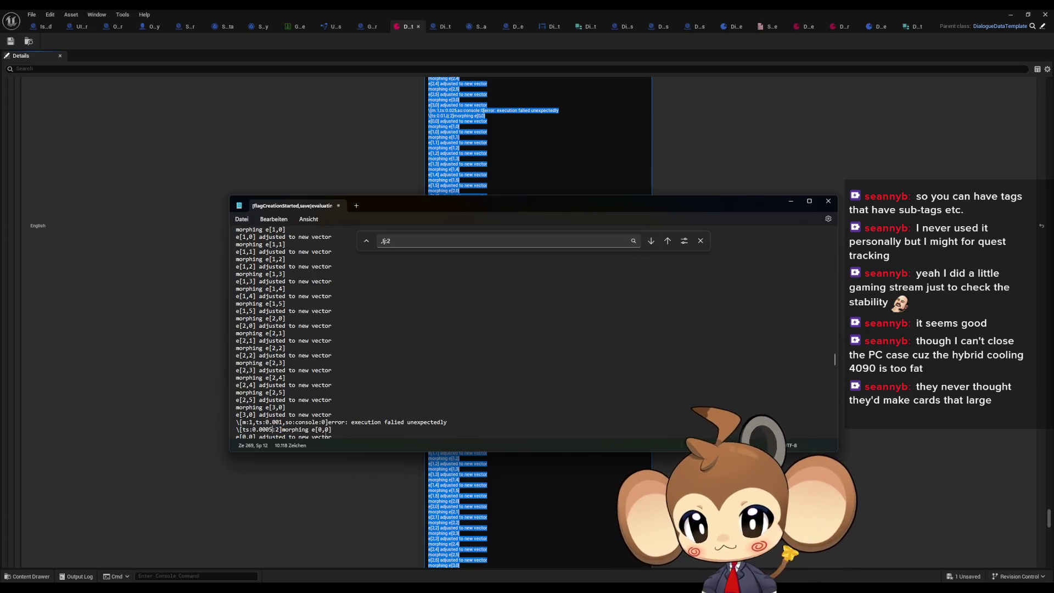
{"action": "left_click", "coordinate": [658, 242]}
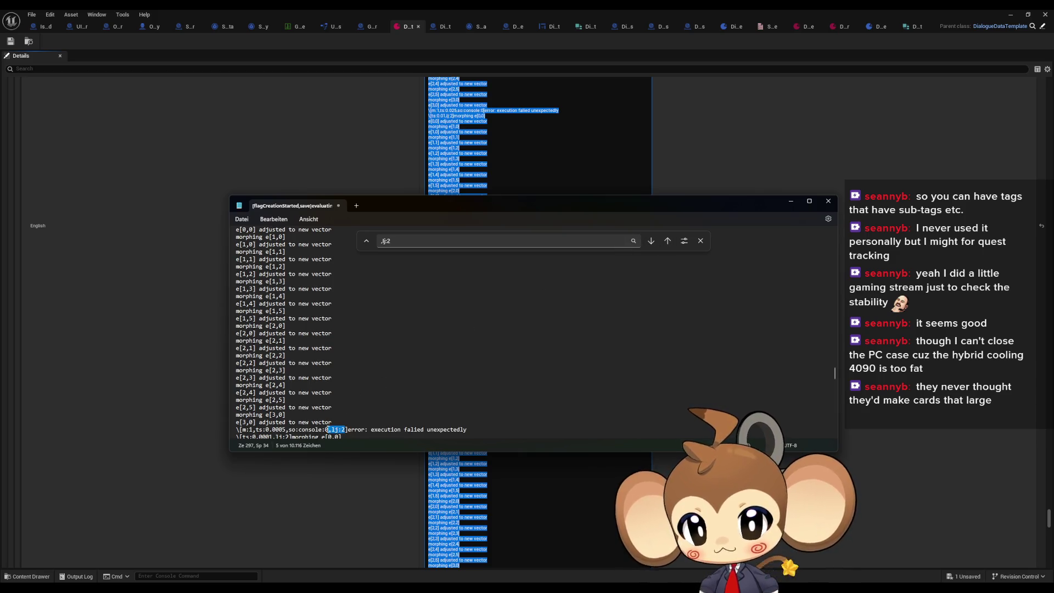
{"action": "key", "text": "Delete"}
{"action": "key", "text": "Delete"}
{"action": "key", "text": "Delete"}
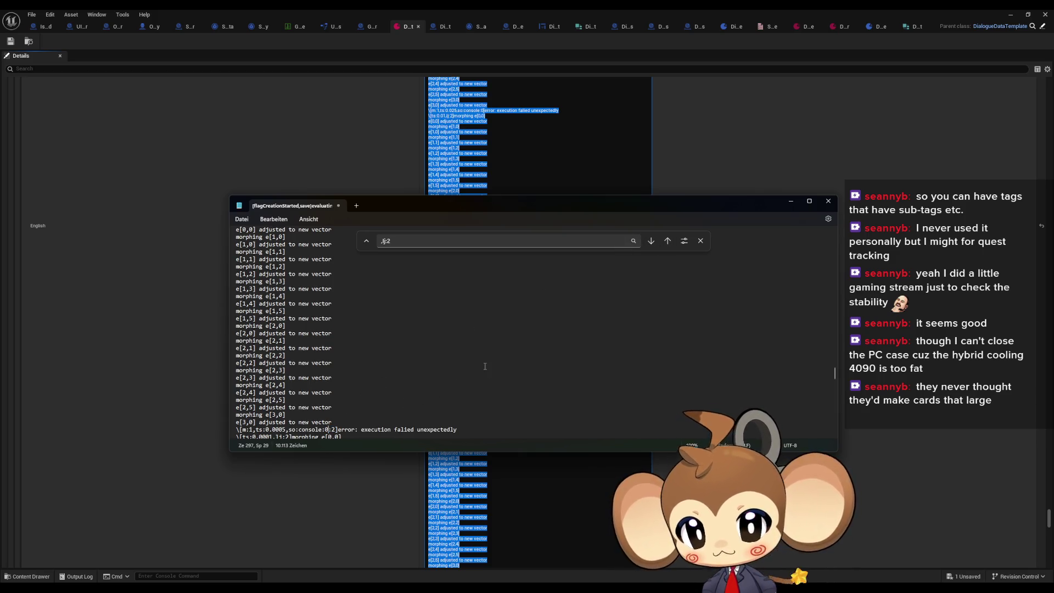
{"action": "left_click", "coordinate": [651, 243]}
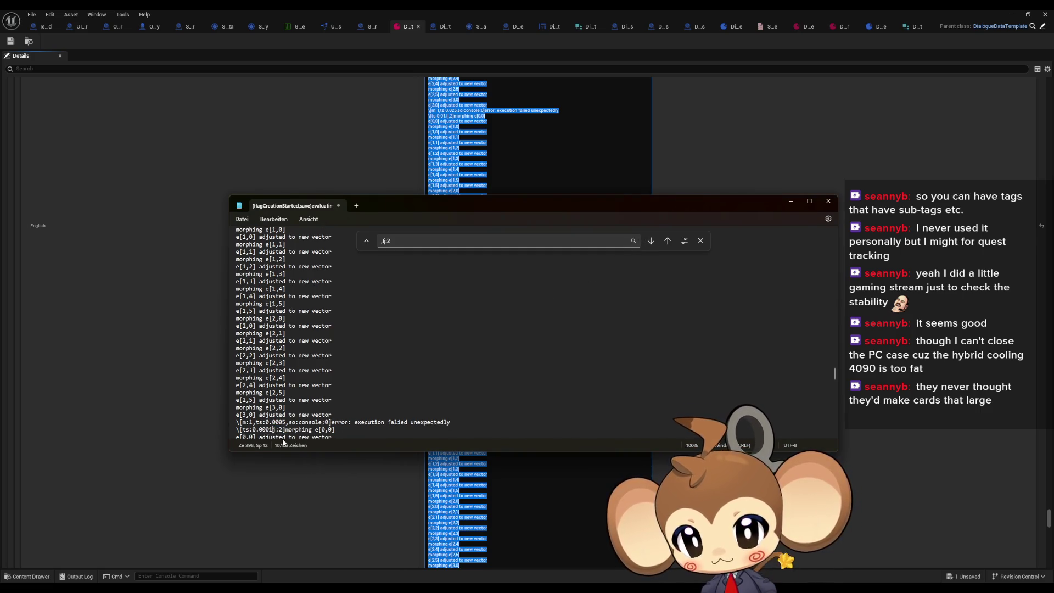
{"action": "left_click", "coordinate": [650, 242]}
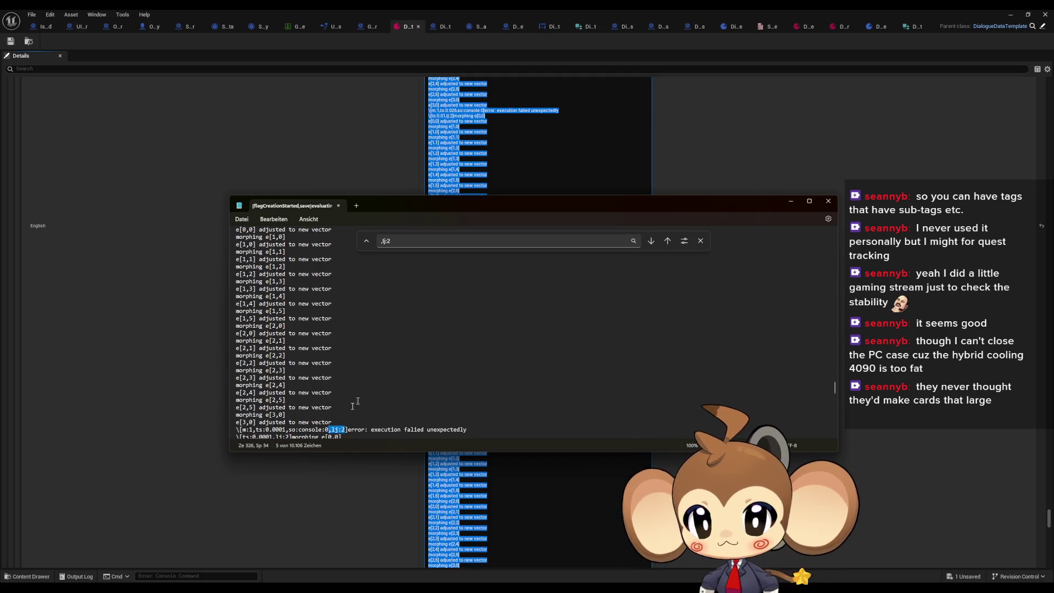
{"action": "key", "text": "Delete"}
{"action": "key", "text": "Delete"}
{"action": "key", "text": "Delete"}
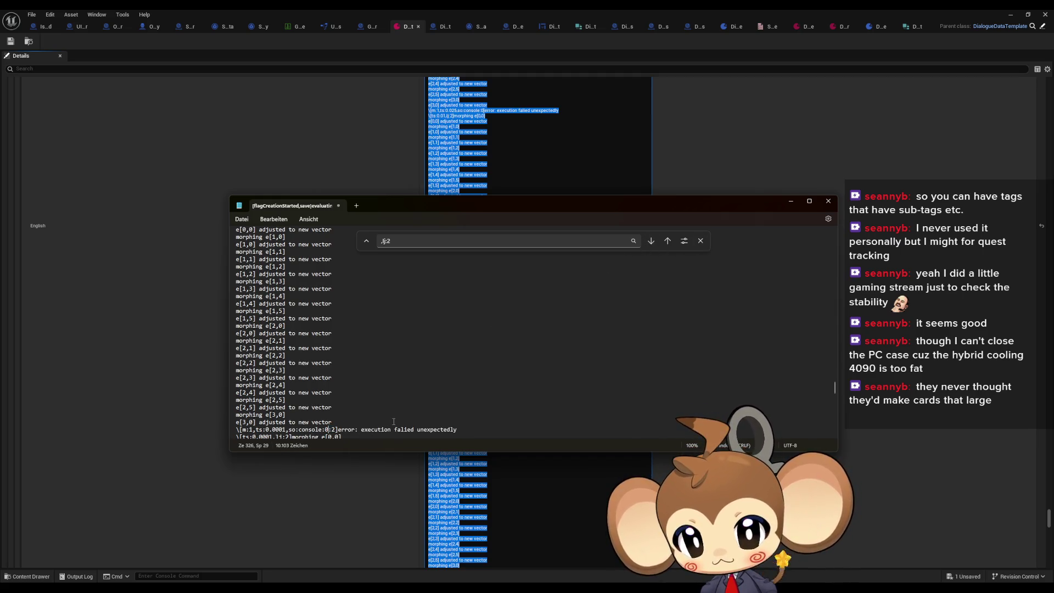
{"action": "left_click", "coordinate": [651, 241]}
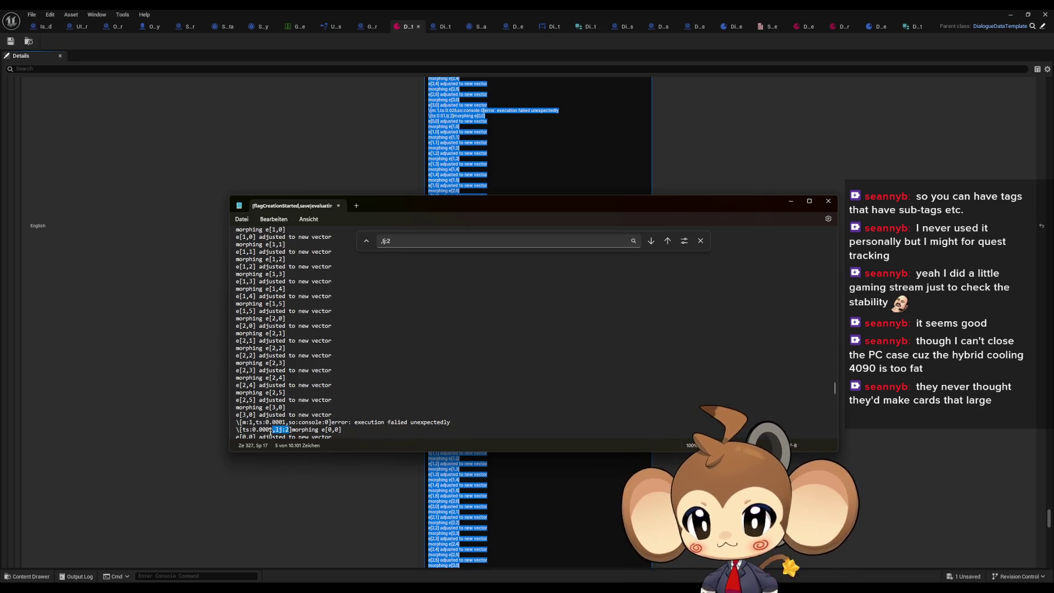
{"action": "key", "text": "Delete"}
{"action": "key", "text": "Delete"}
{"action": "key", "text": "Delete"}
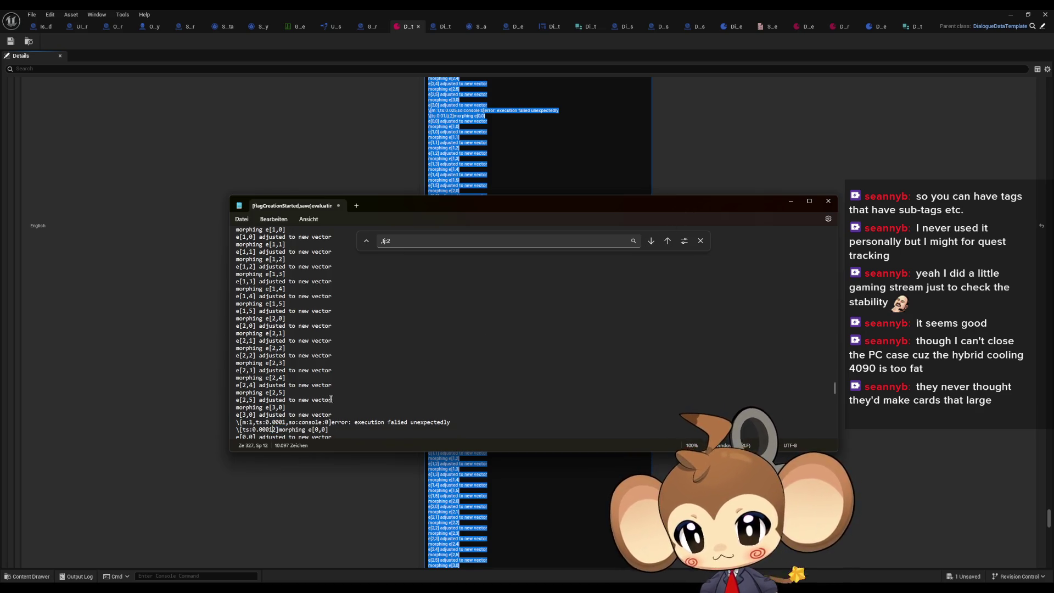
{"action": "left_click", "coordinate": [651, 243]}
{"action": "key", "text": "Left"}
{"action": "key", "text": "Delete"}
{"action": "key", "text": "Delete"}
{"action": "key", "text": "Delete"}
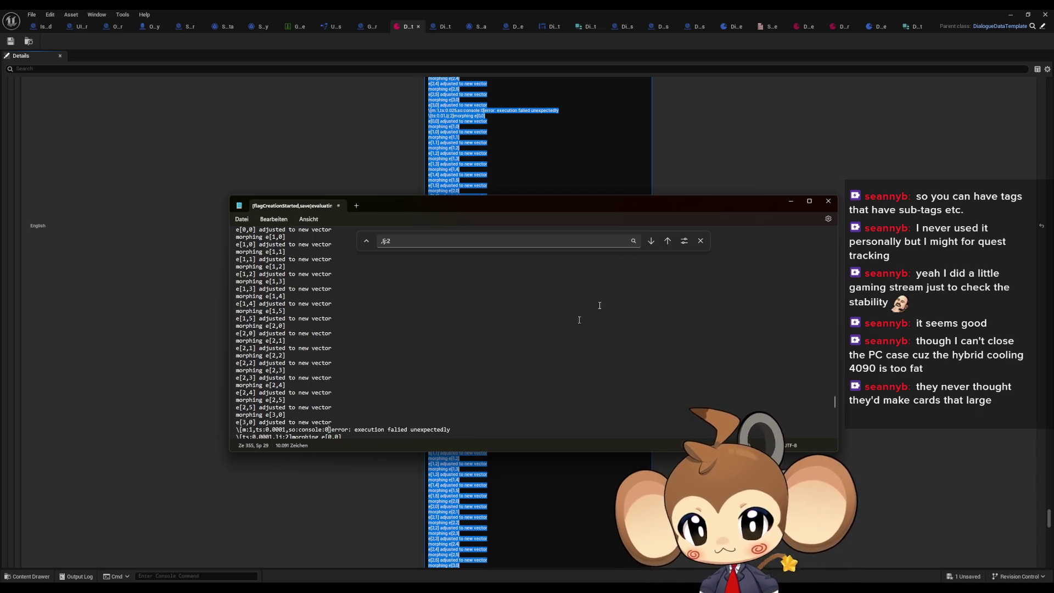
{"action": "left_click", "coordinate": [650, 242]}
{"action": "key", "text": "Left"}
{"action": "key", "text": "Delete"}
{"action": "key", "text": "Delete"}
{"action": "key", "text": "Delete"}
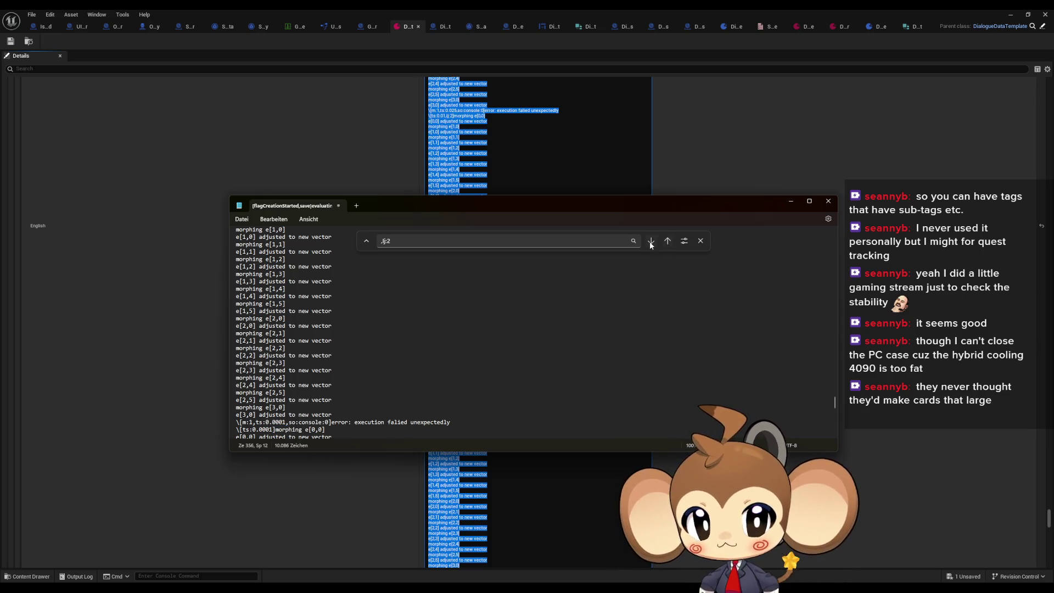
{"action": "left_click", "coordinate": [651, 242]}
Copy the cleaned log text and paste it into Unreal's English text field.
{"action": "left_click", "coordinate": [553, 349]}
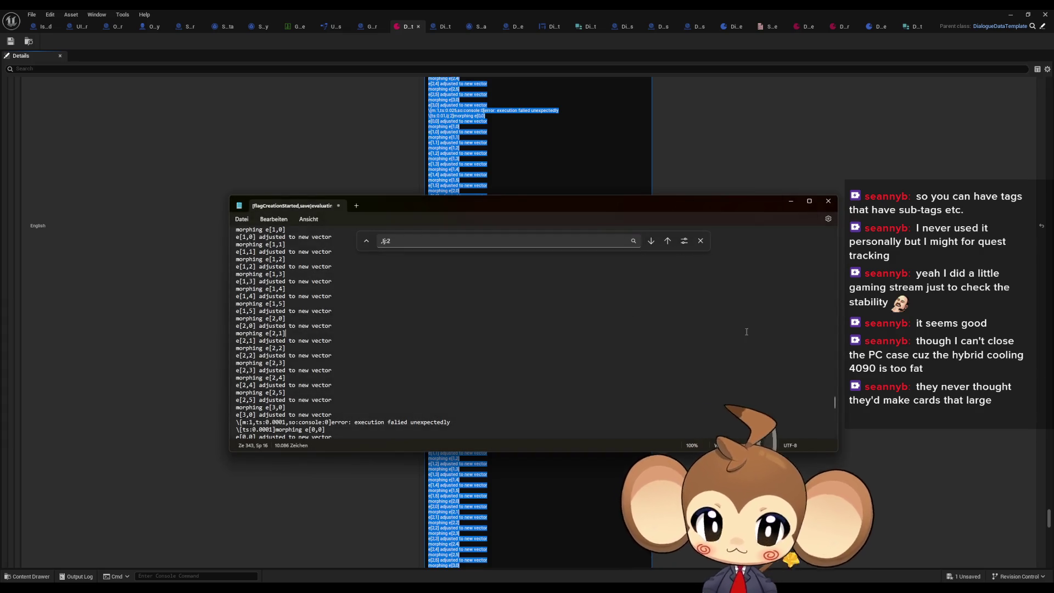
{"action": "key", "text": "ctrl+a"}
{"action": "key", "text": "ctrl+c"}
{"action": "key", "text": "alt+Tab"}
{"action": "key", "text": "ctrl+v"}
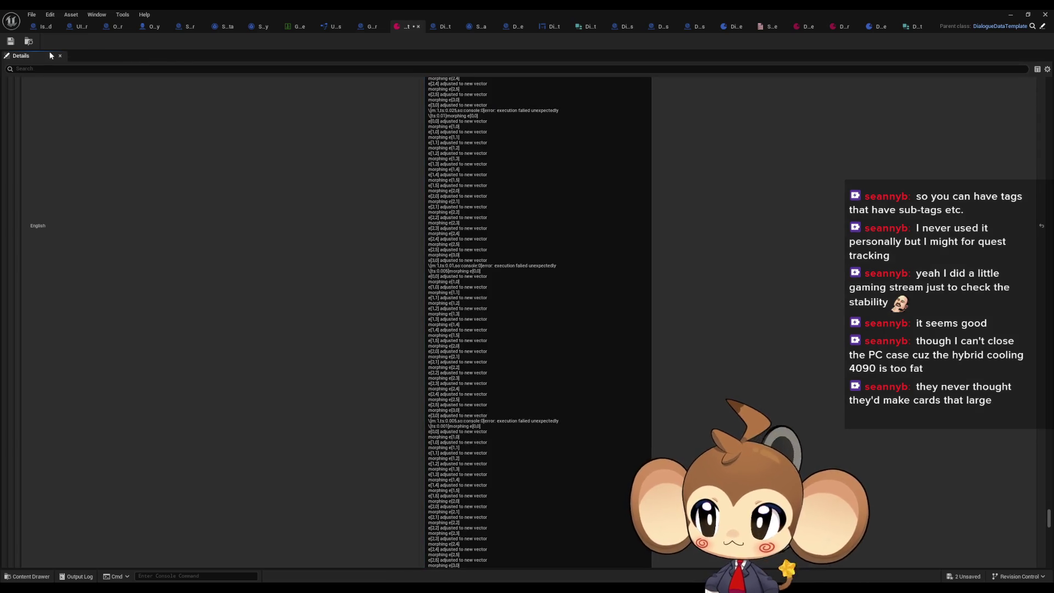
Commit the pasted log text and collapse node Index [2]'s text section.
{"action": "left_click", "coordinate": [272, 137]}
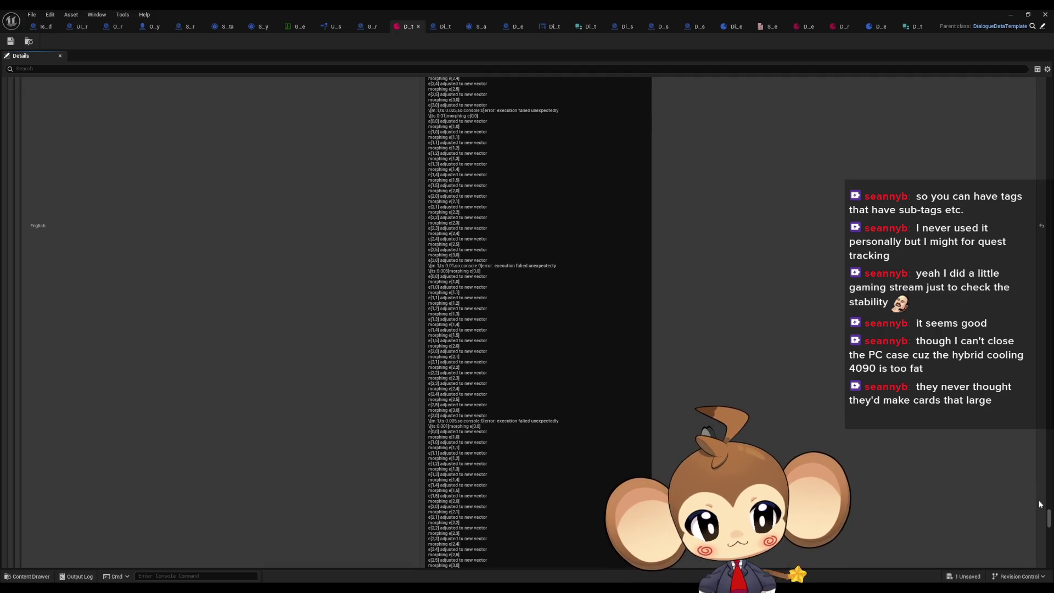
{"action": "scroll", "coordinate": [1046, 504], "scroll_direction": "up", "scroll_amount": 3}
{"action": "left_click_drag", "start_coordinate": [1049, 505], "coordinate": [1039, 88]}
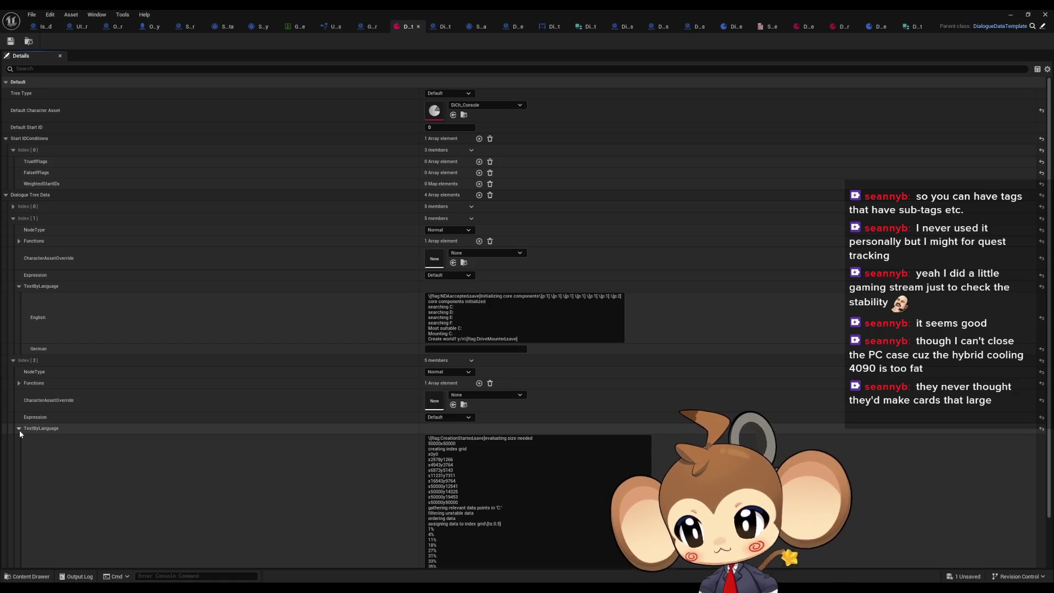
{"action": "left_click", "coordinate": [19, 428]}
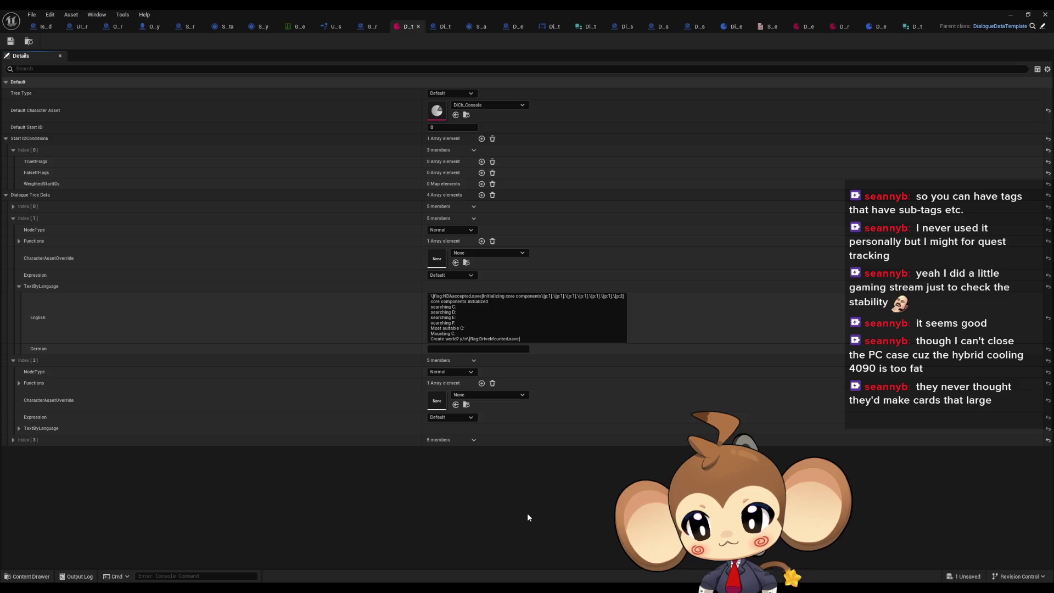
Inspect node Index [3]'s TriggerPoint function payload, then float the asset editor window.
{"action": "left_click", "coordinate": [13, 440]}
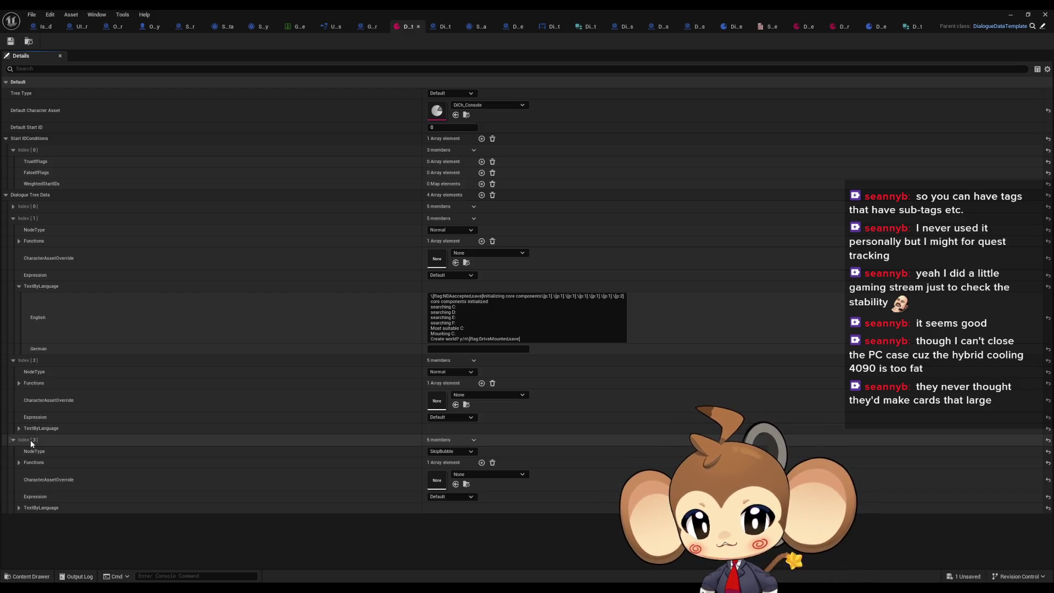
{"action": "left_click", "coordinate": [19, 462]}
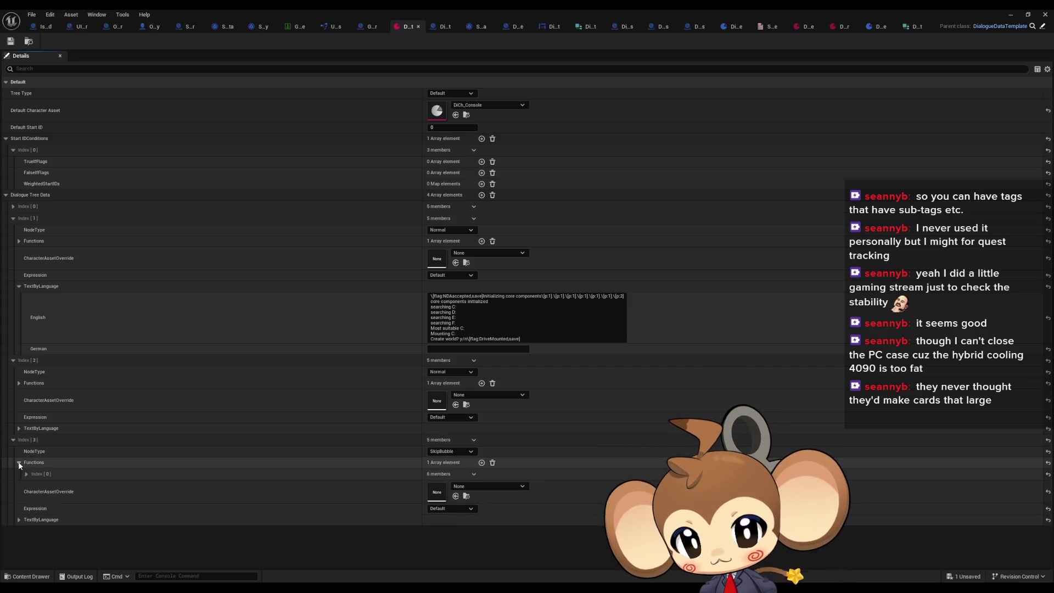
{"action": "left_click", "coordinate": [26, 475]}
{"action": "scroll", "coordinate": [28, 474], "scroll_direction": "down", "scroll_amount": 2}
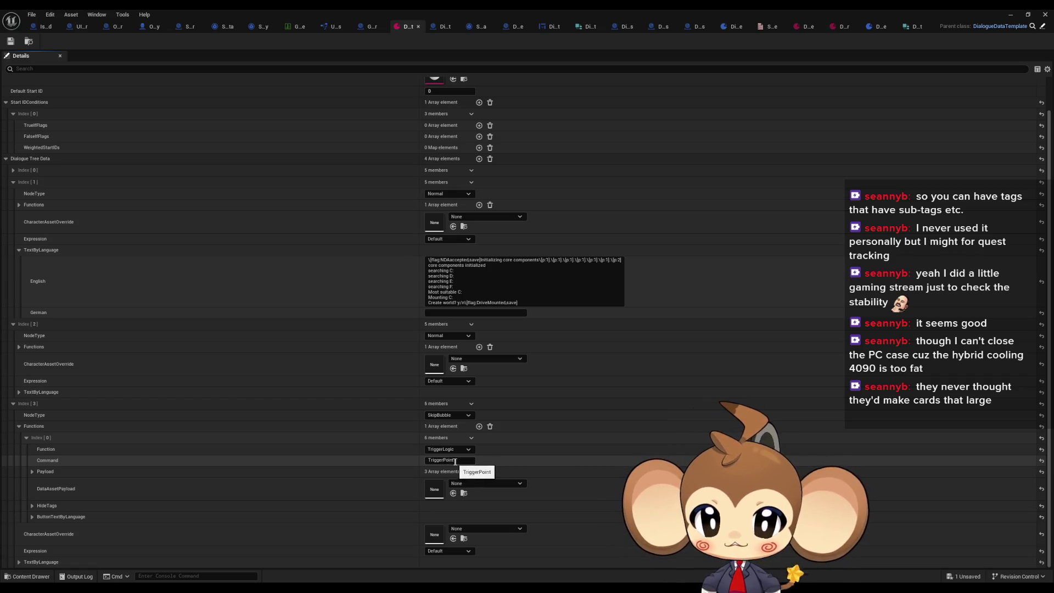
{"action": "left_click", "coordinate": [33, 471]}
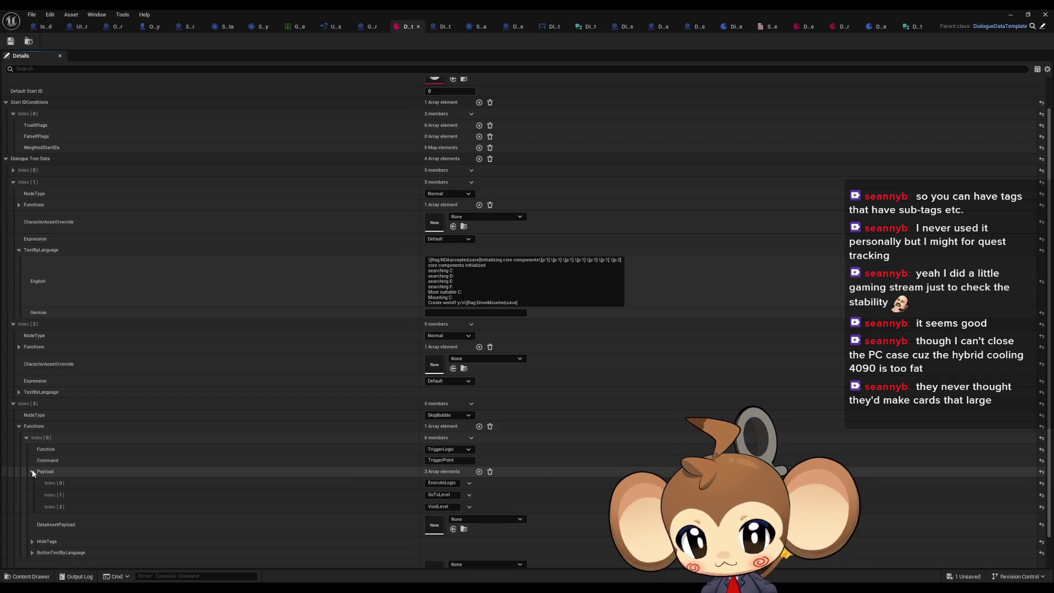
{"action": "scroll", "coordinate": [72, 459], "scroll_direction": "down", "scroll_amount": 2}
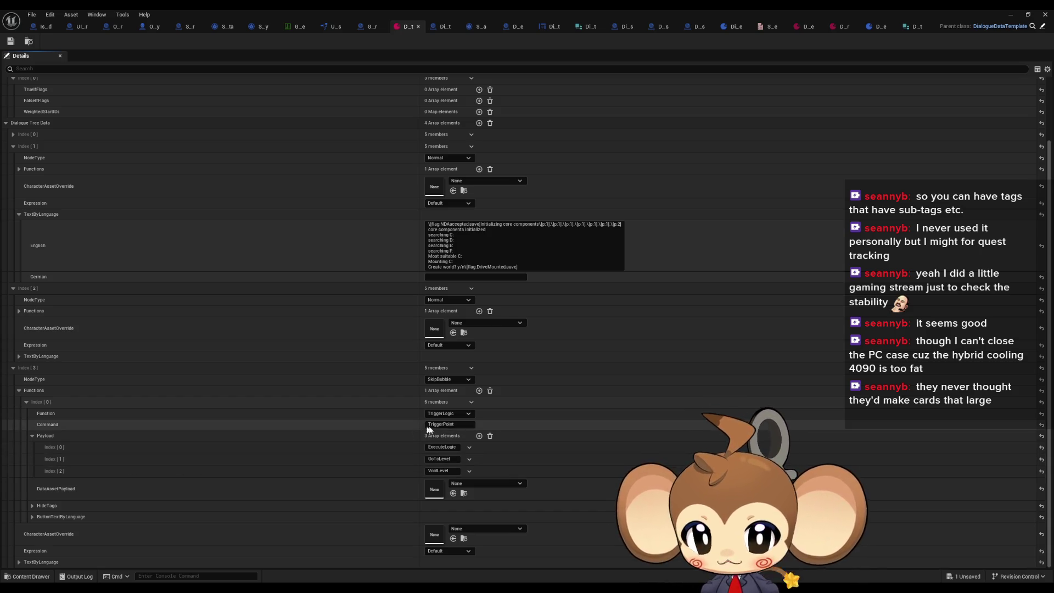
{"action": "left_click", "coordinate": [455, 424]}
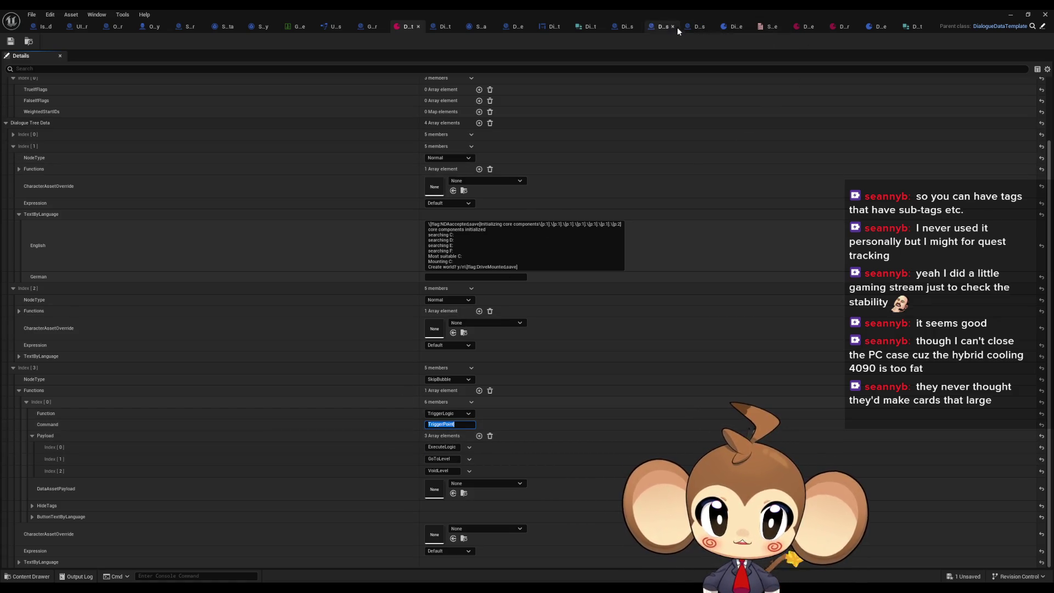
{"action": "double_click", "coordinate": [644, 9]}
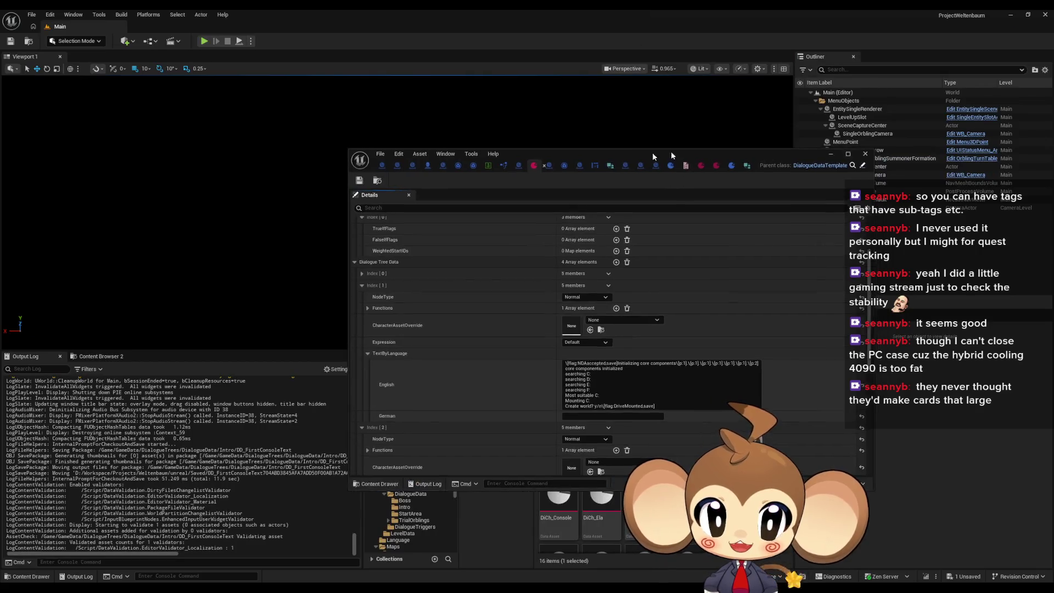
Move the asset editor aside and open Content > Blueprints > DialogueSystem > NodeFunctions.
{"action": "left_click_drag", "start_coordinate": [670, 151], "coordinate": [234, 136]}
{"action": "left_click", "coordinate": [602, 381]}
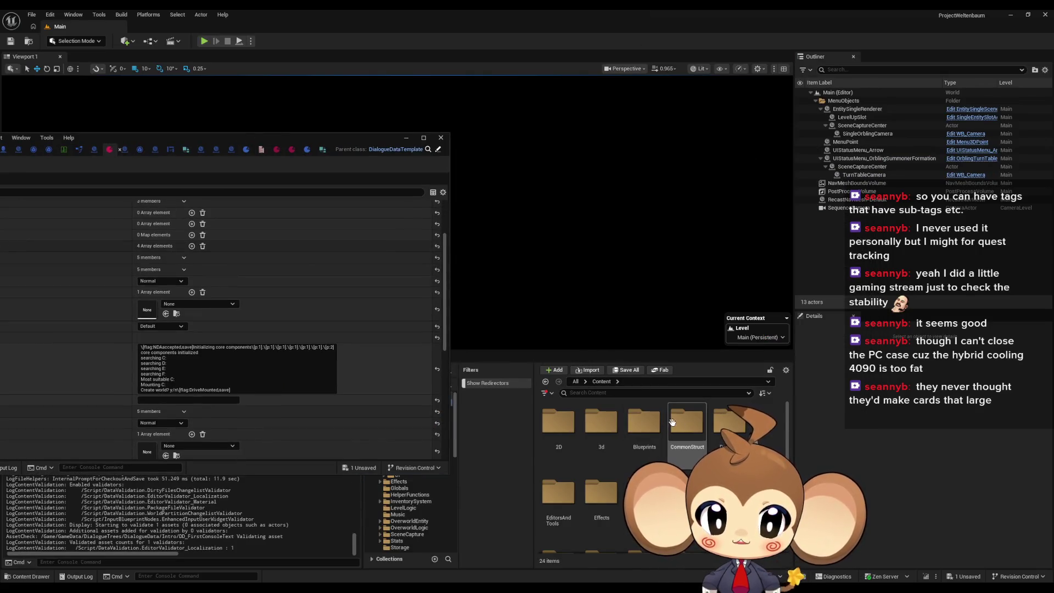
{"action": "double_click", "coordinate": [648, 428]}
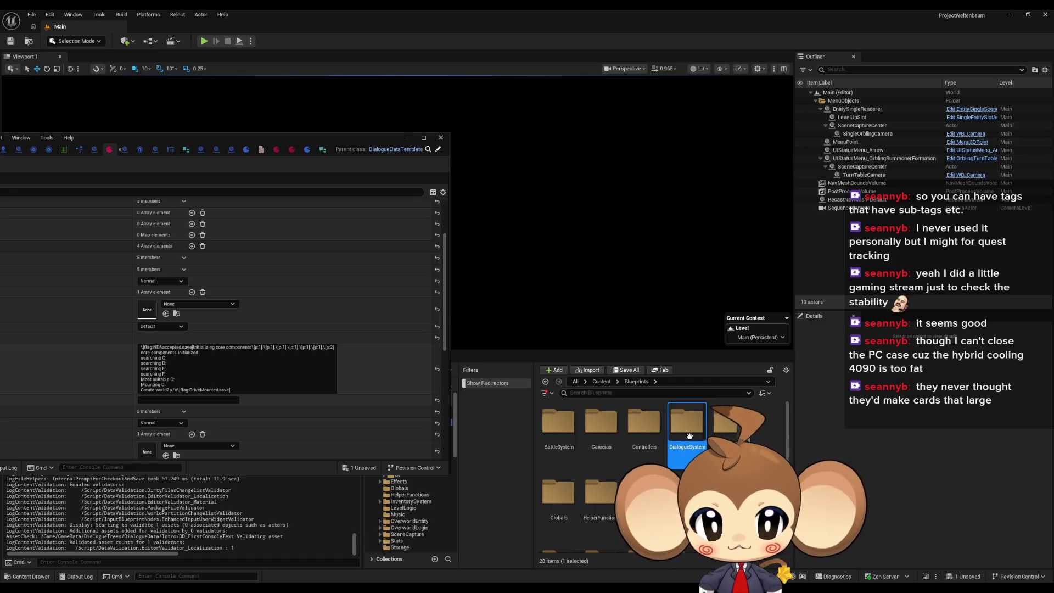
{"action": "double_click", "coordinate": [689, 436]}
{"action": "double_click", "coordinate": [558, 423]}
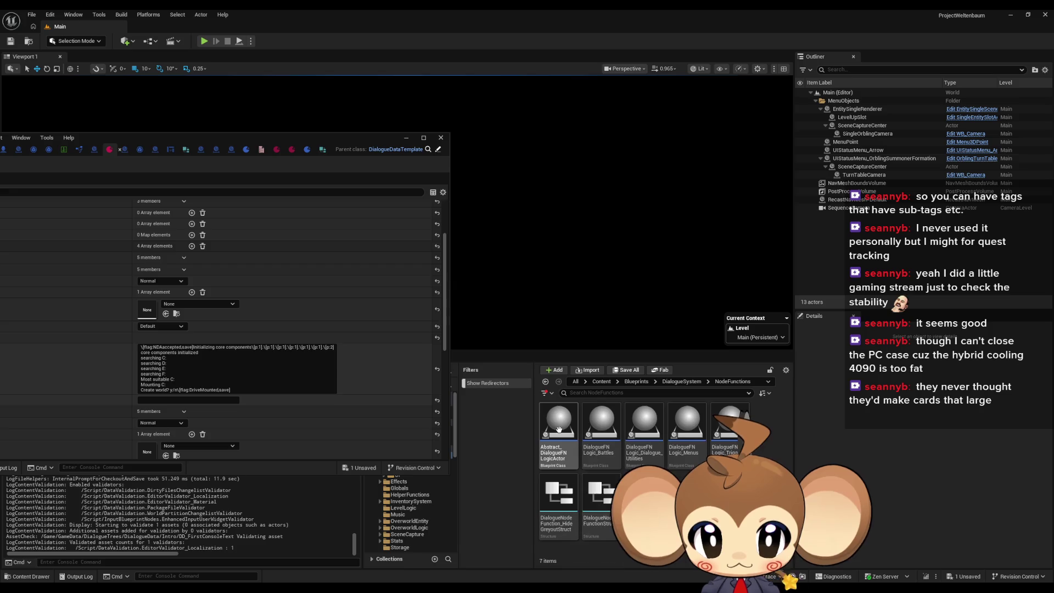
Open DialogueFNLogic_TriggerPoint maximized, inspect its Switch on String graph, then view DialogueMainWidget.
{"action": "double_click", "coordinate": [730, 423]}
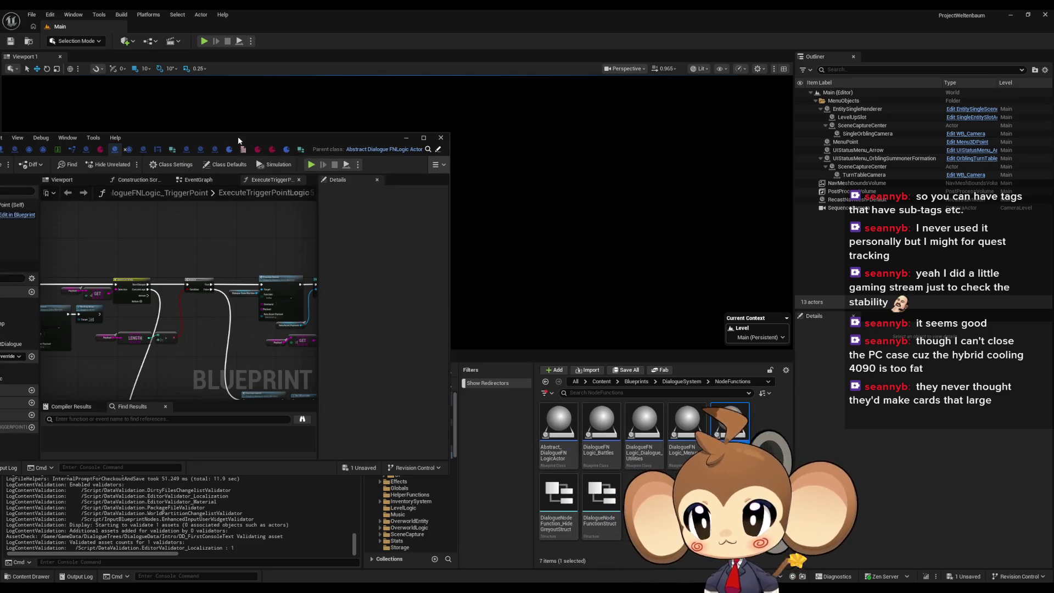
{"action": "double_click", "coordinate": [239, 136]}
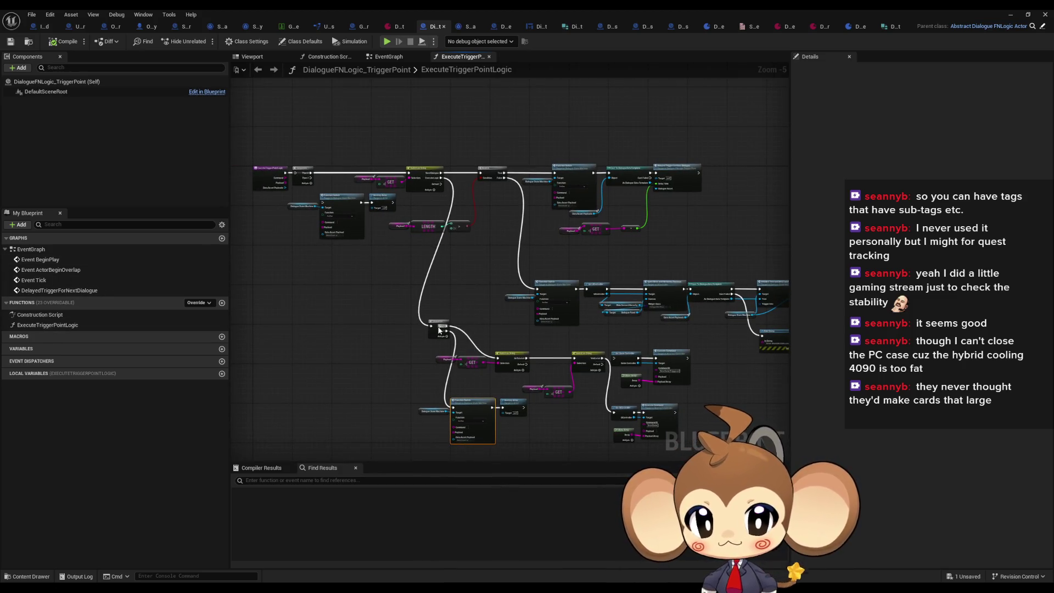
{"action": "scroll", "coordinate": [450, 376], "scroll_direction": "up", "scroll_amount": 2}
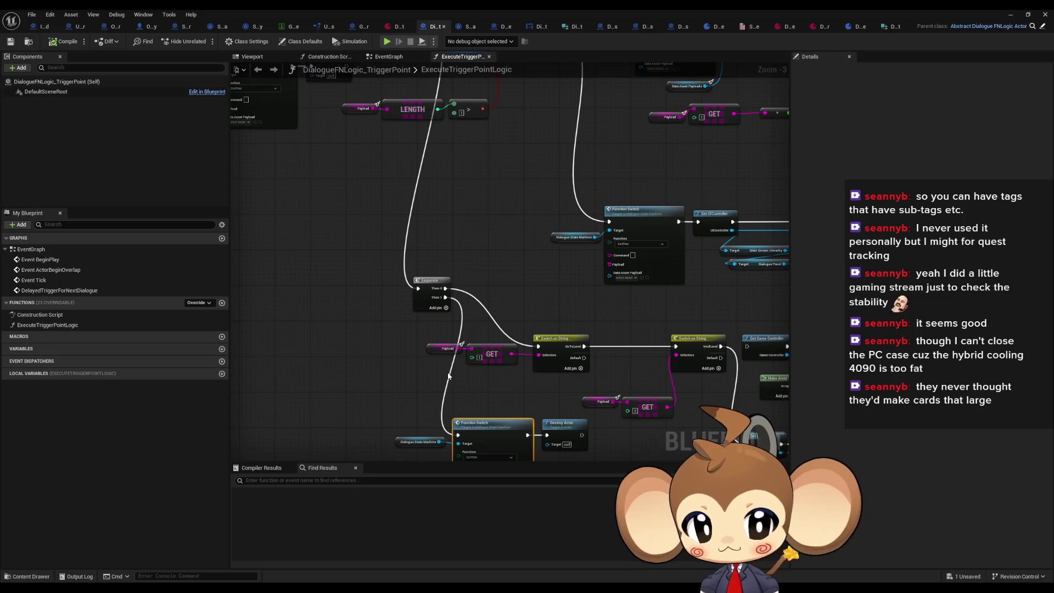
{"action": "mouse_move", "coordinate": [511, 365]}
{"action": "left_mouse_down"}
{"action": "mouse_move", "coordinate": [360, 346]}
{"action": "mouse_move", "coordinate": [366, 299]}
{"action": "mouse_move", "coordinate": [371, 449]}
{"action": "mouse_move", "coordinate": [577, 400]}
{"action": "left_mouse_up"}
{"action": "left_click_drag", "start_coordinate": [470, 311], "coordinate": [599, 274]}
{"action": "scroll", "coordinate": [498, 276], "scroll_direction": "up", "scroll_amount": 2}
{"action": "mouse_move", "coordinate": [493, 271]}
{"action": "left_mouse_down"}
{"action": "mouse_move", "coordinate": [790, 315]}
{"action": "mouse_move", "coordinate": [417, 266]}
{"action": "left_mouse_up"}
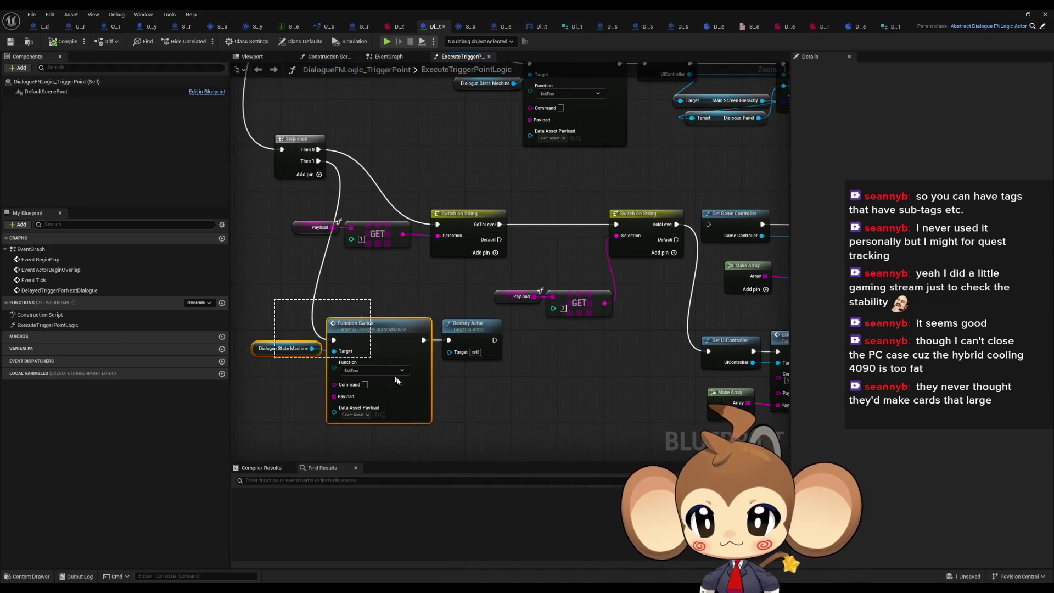
{"action": "left_click", "coordinate": [495, 378]}
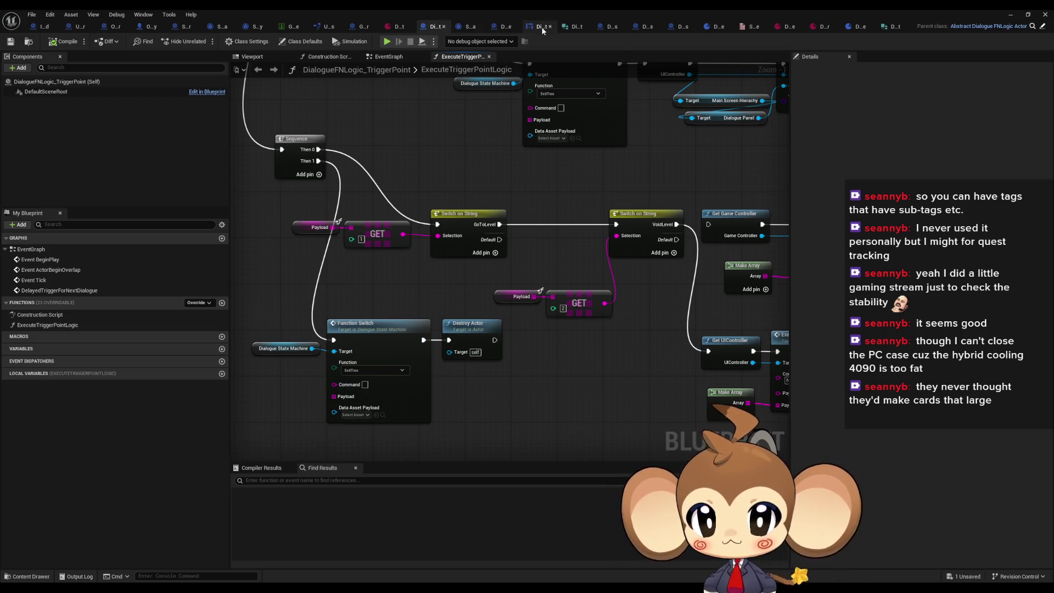
{"action": "left_click", "coordinate": [541, 28]}
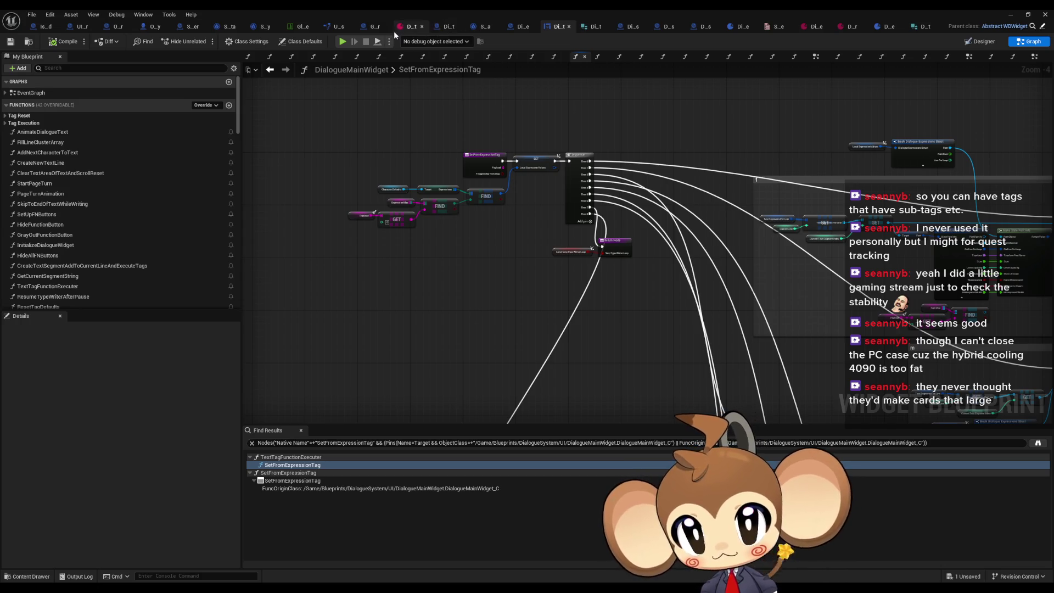
Back in DialogueDataTemplate, collapse nodes Index [3], [2], [1], then expand Index [0] and [1].
{"action": "left_click", "coordinate": [404, 28]}
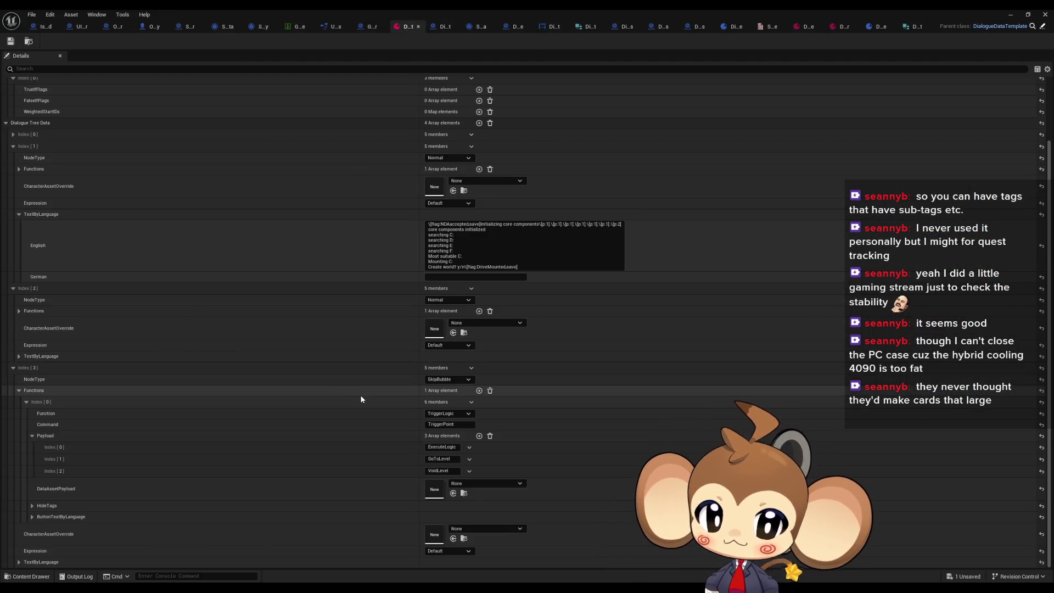
{"action": "left_click", "coordinate": [19, 391]}
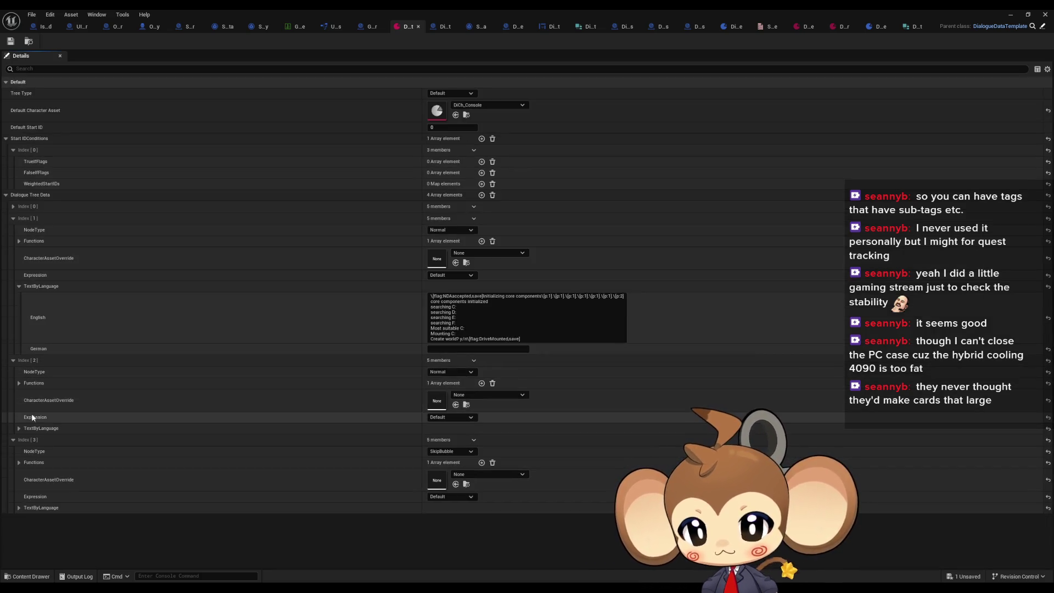
{"action": "left_click", "coordinate": [13, 440]}
{"action": "left_click", "coordinate": [12, 361]}
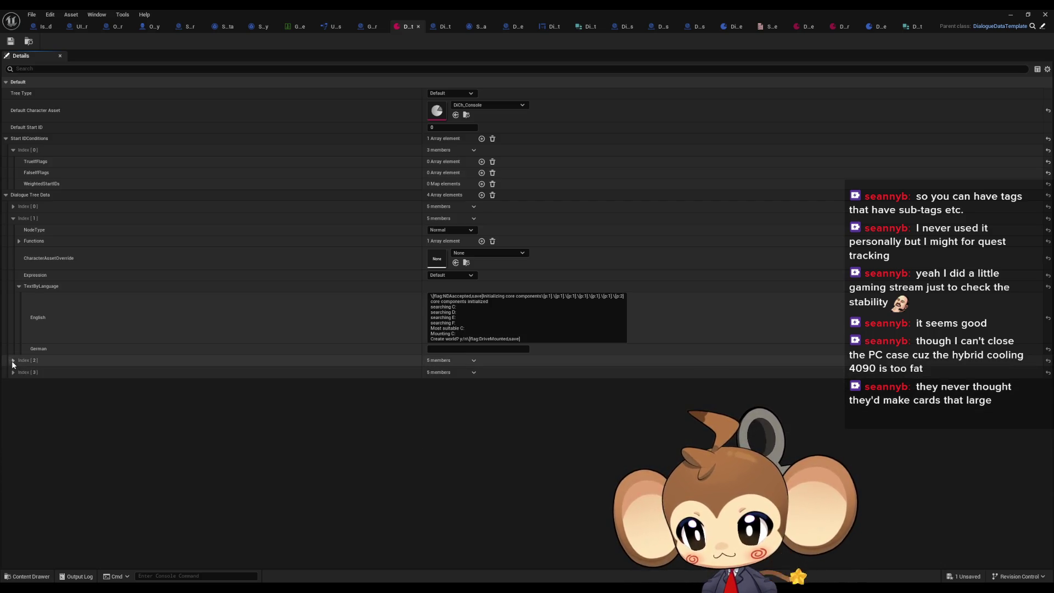
{"action": "left_click", "coordinate": [14, 219]}
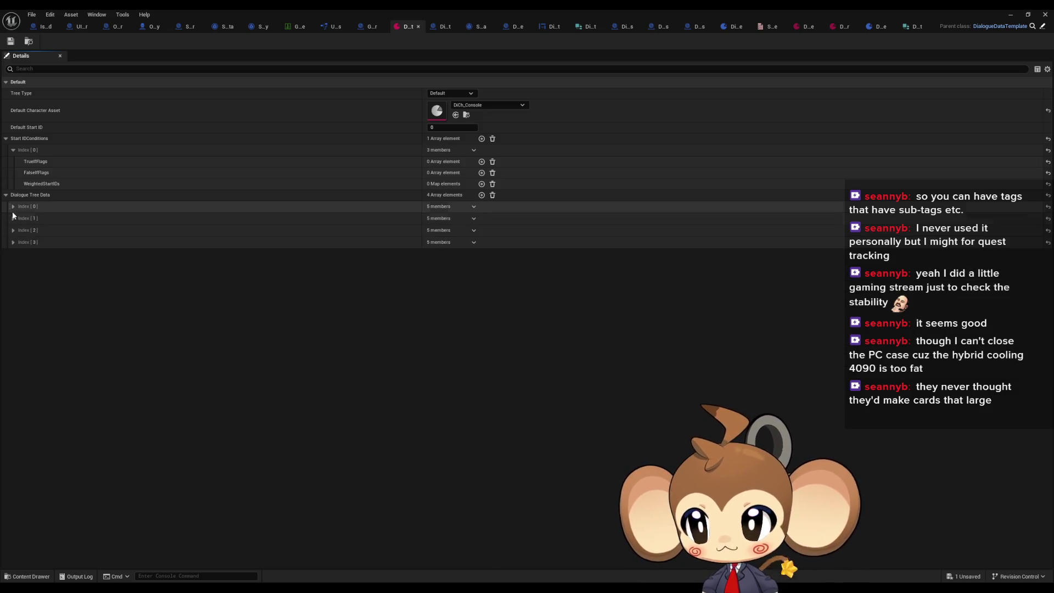
{"action": "left_click", "coordinate": [13, 207]}
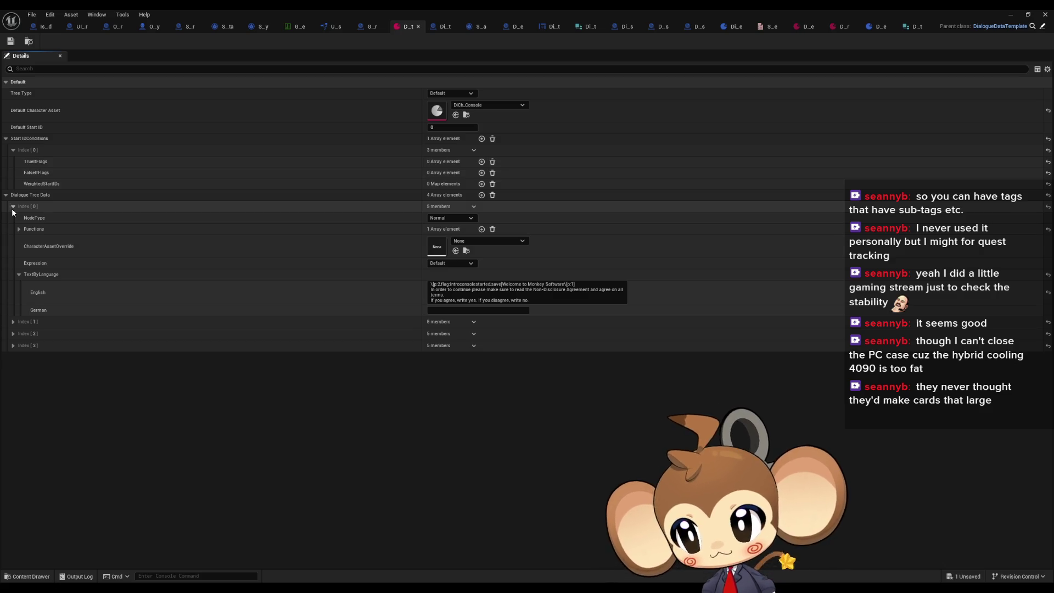
{"action": "left_click", "coordinate": [13, 322]}
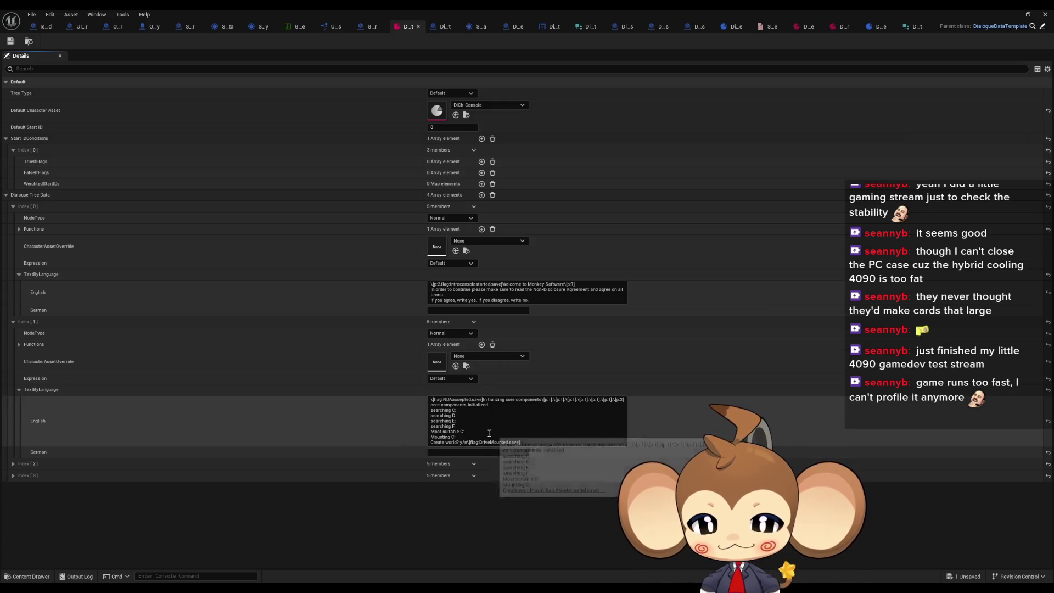
Edit node Index [1]'s English console text, compare it with Index [0]'s, then collapse Index [1].
{"action": "left_click", "coordinate": [468, 442]}
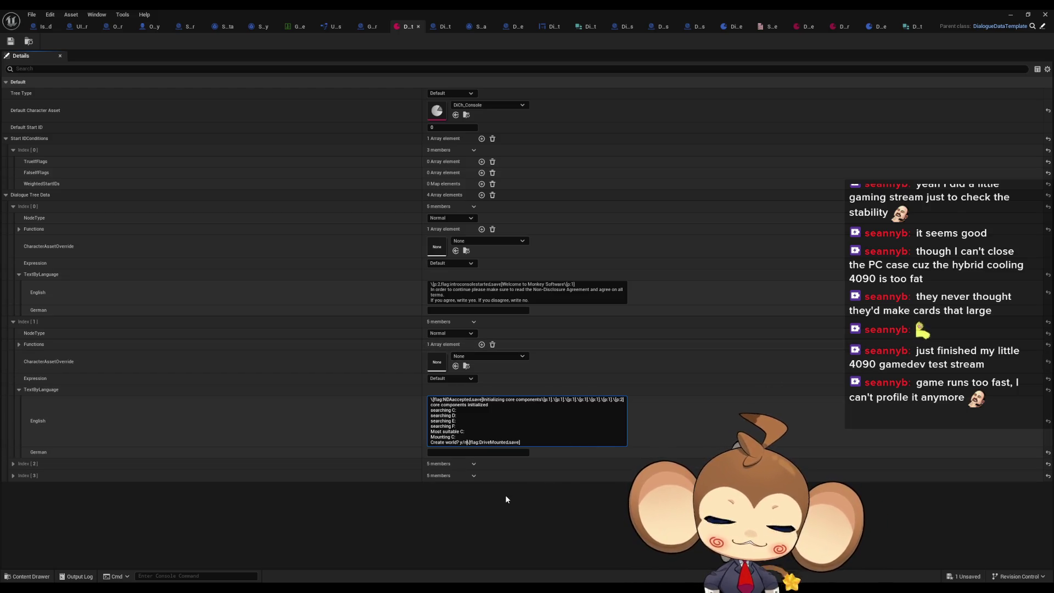
{"action": "left_click", "coordinate": [506, 494]}
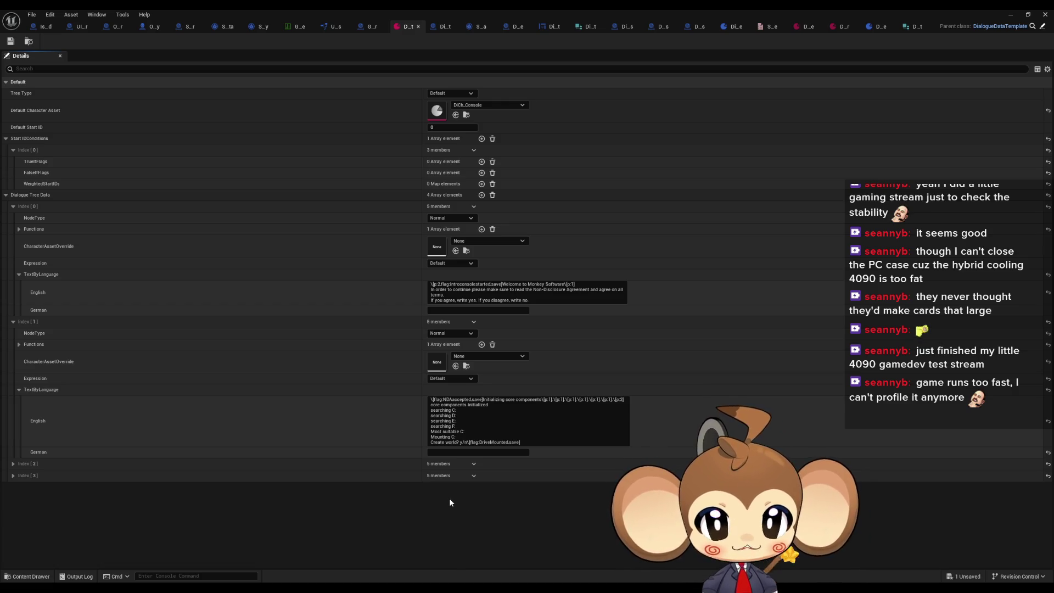
{"action": "left_click", "coordinate": [466, 301]}
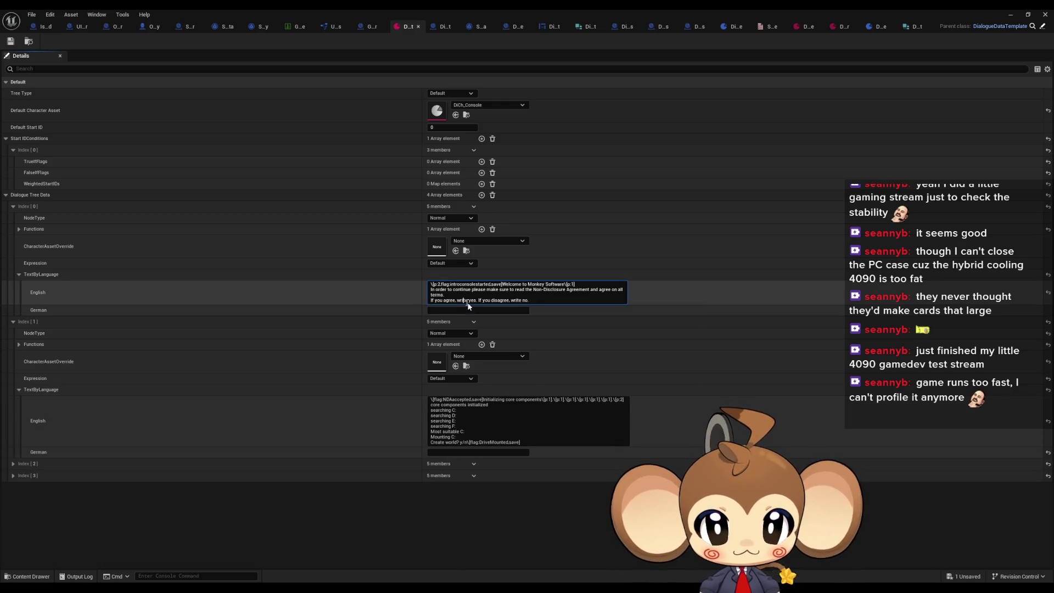
{"action": "left_click", "coordinate": [513, 419]}
{"action": "left_click_drag", "start_coordinate": [521, 443], "coordinate": [431, 399]}
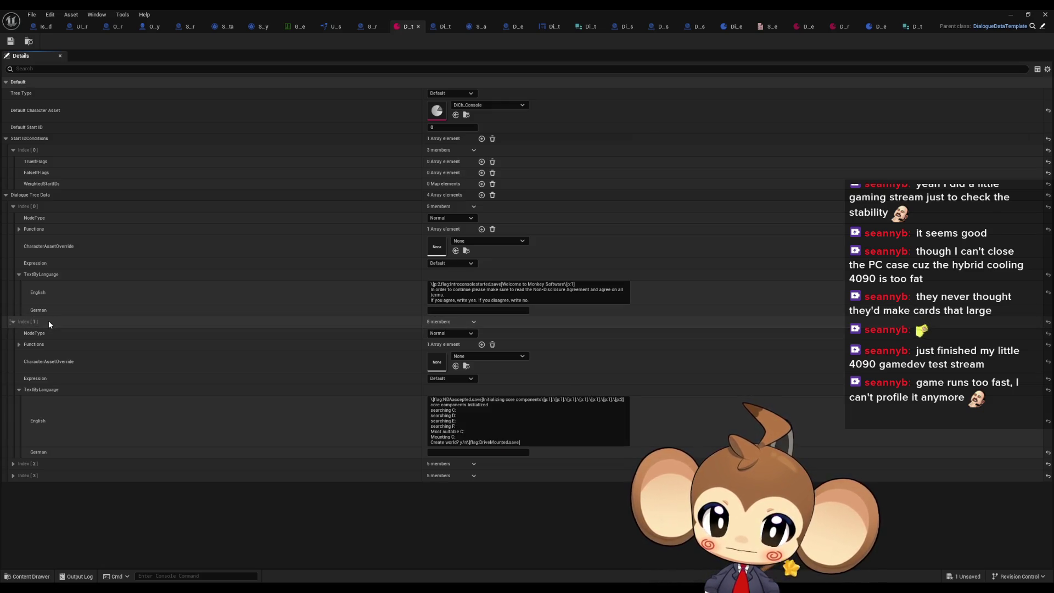
{"action": "left_click", "coordinate": [12, 321]}
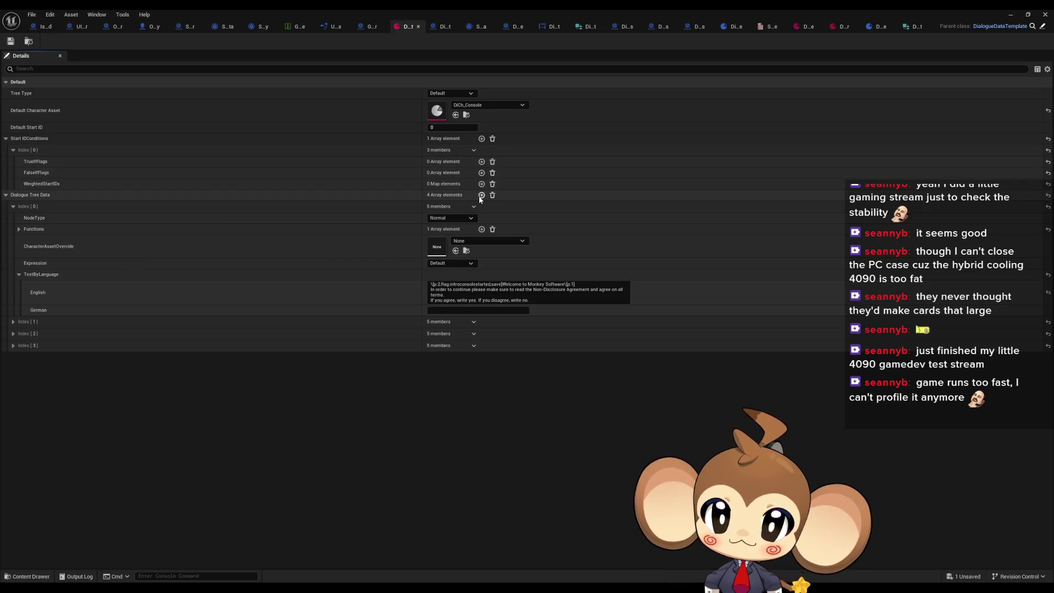
Add dialogue node Index [4] with a GoToNodeID function and expand its TextByLanguage entries.
{"action": "left_click", "coordinate": [13, 207]}
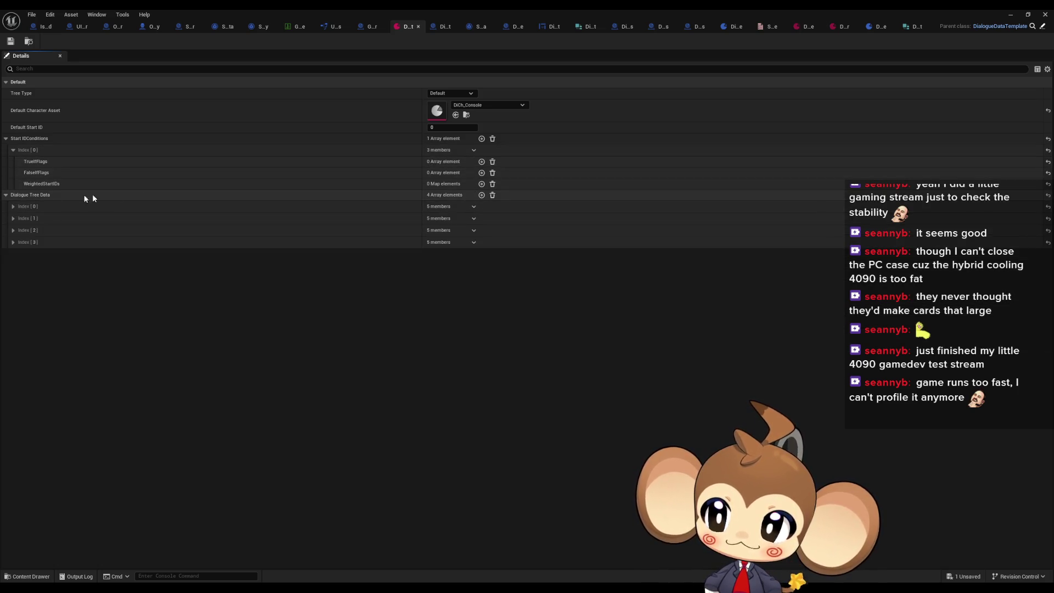
{"action": "left_click", "coordinate": [482, 195]}
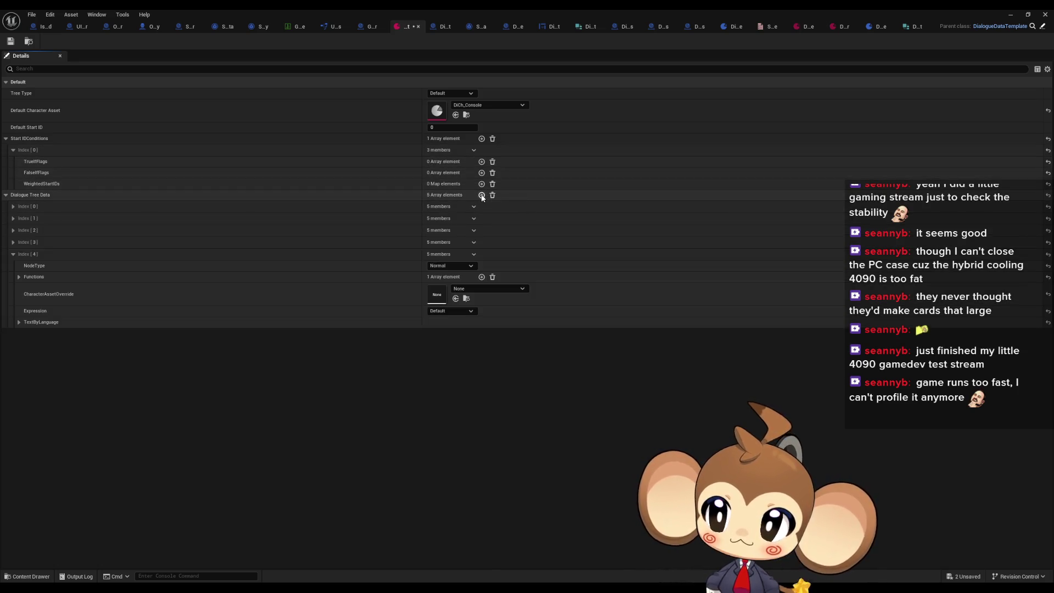
{"action": "left_click", "coordinate": [19, 278]}
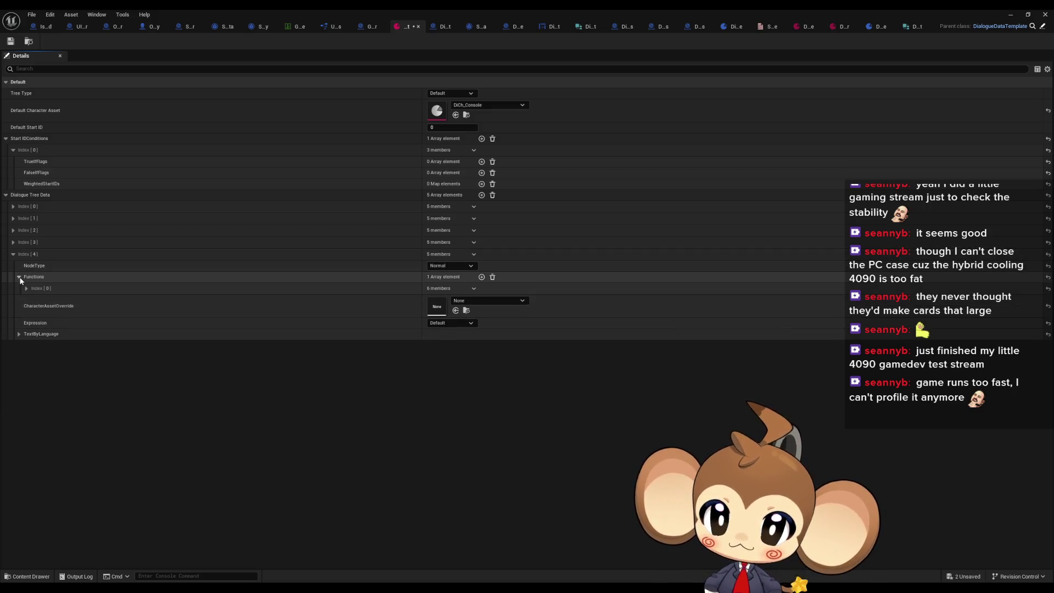
{"action": "left_click", "coordinate": [26, 288]}
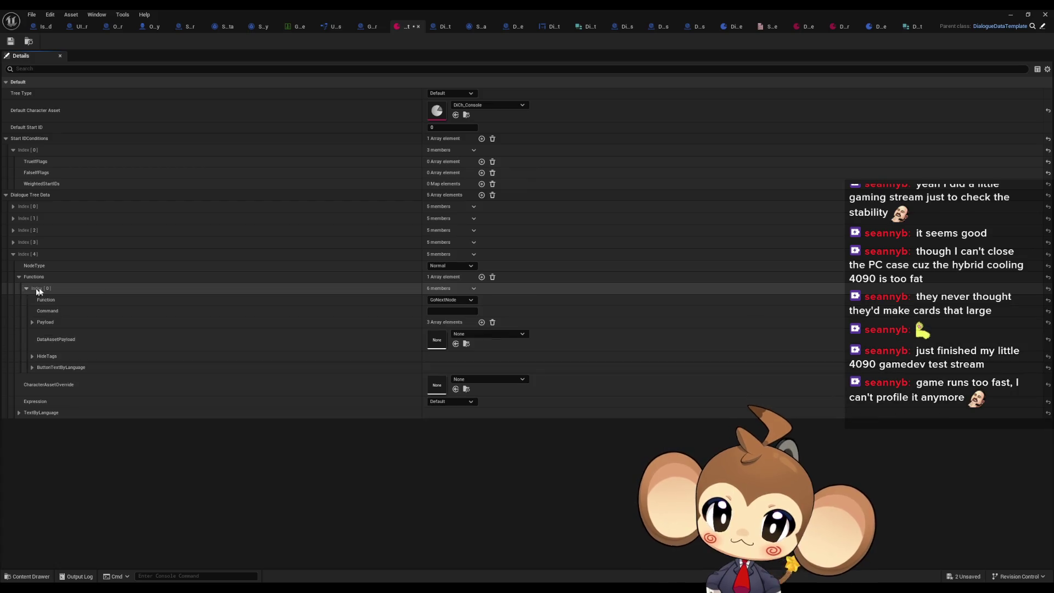
{"action": "left_click", "coordinate": [450, 302]}
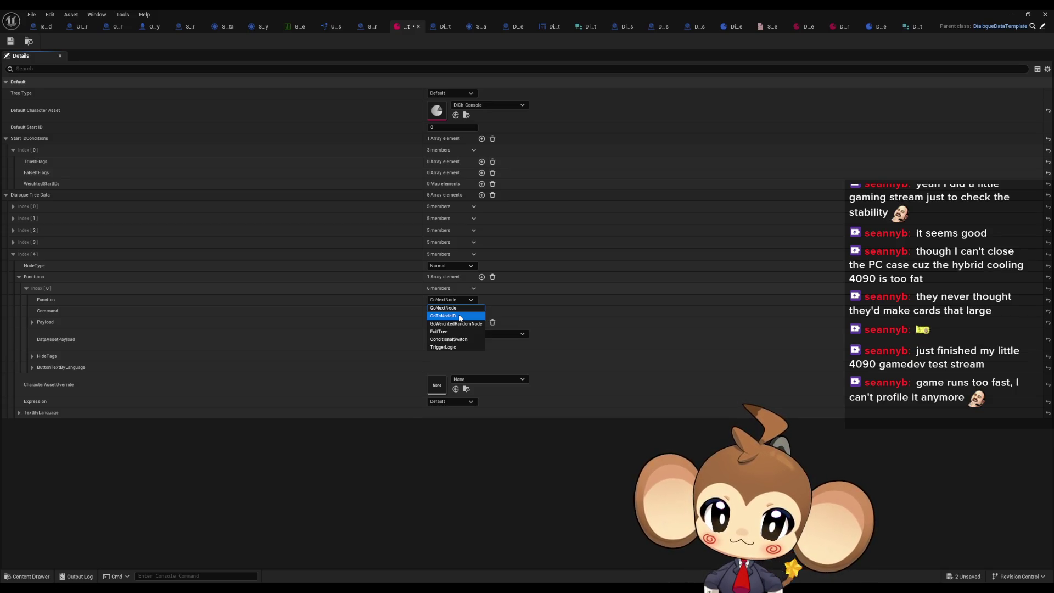
{"action": "left_click", "coordinate": [460, 317]}
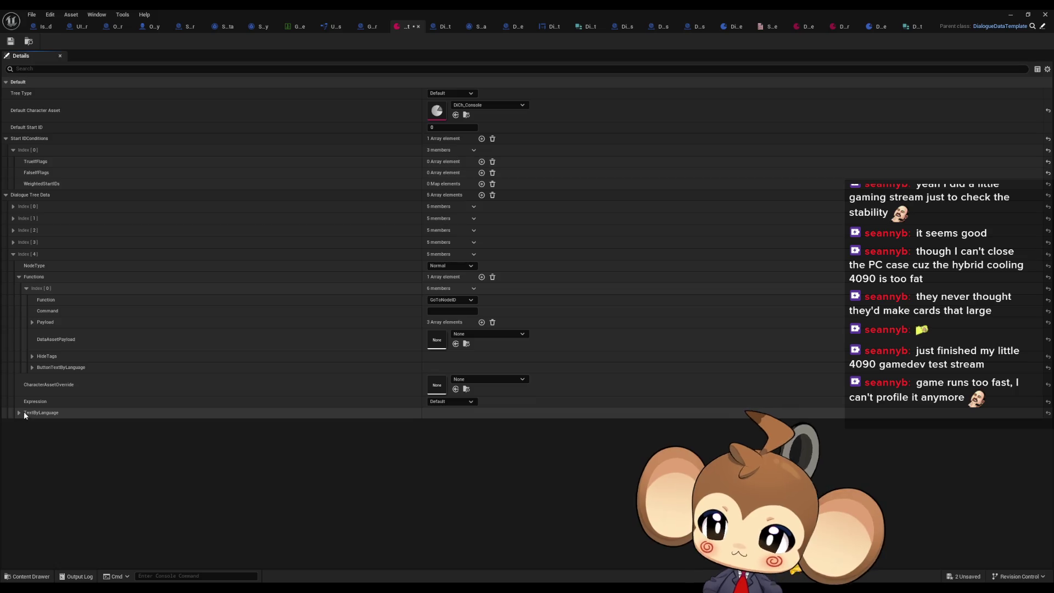
{"action": "left_click", "coordinate": [20, 413]}
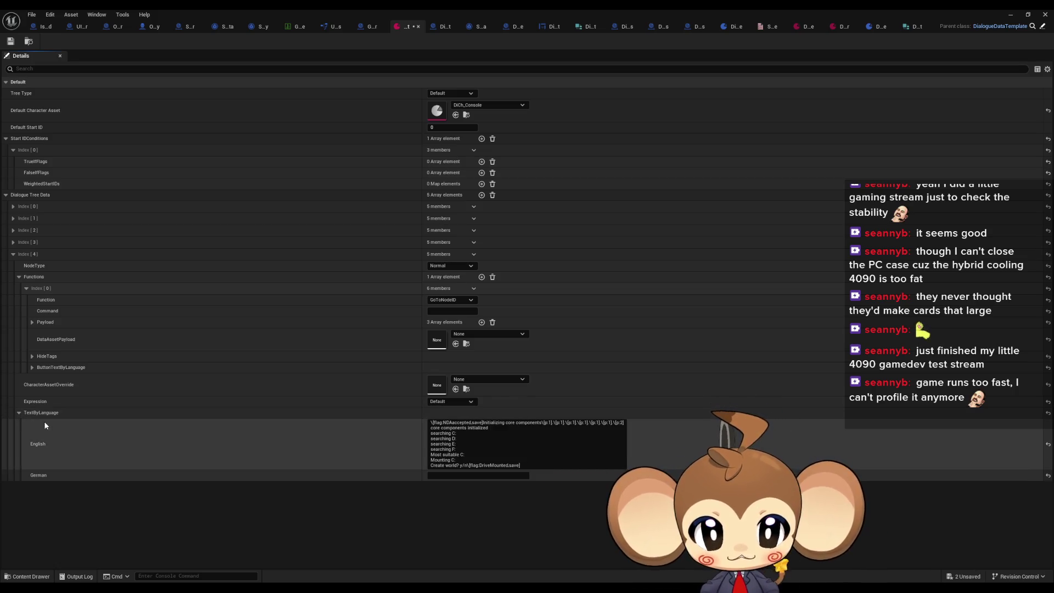
Delete the \[p:1] pause markers after 'core components' in Index [4]'s English text.
{"action": "left_click", "coordinate": [554, 424]}
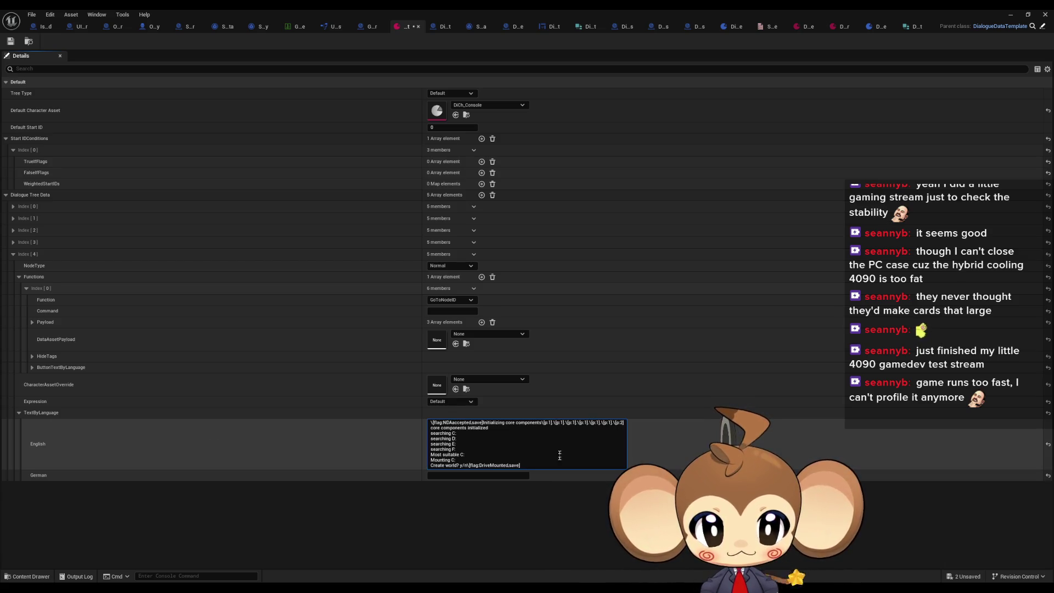
{"action": "key", "text": "BackSpace"}
{"action": "key", "text": "BackSpace"}
{"action": "key", "text": "BackSpace"}
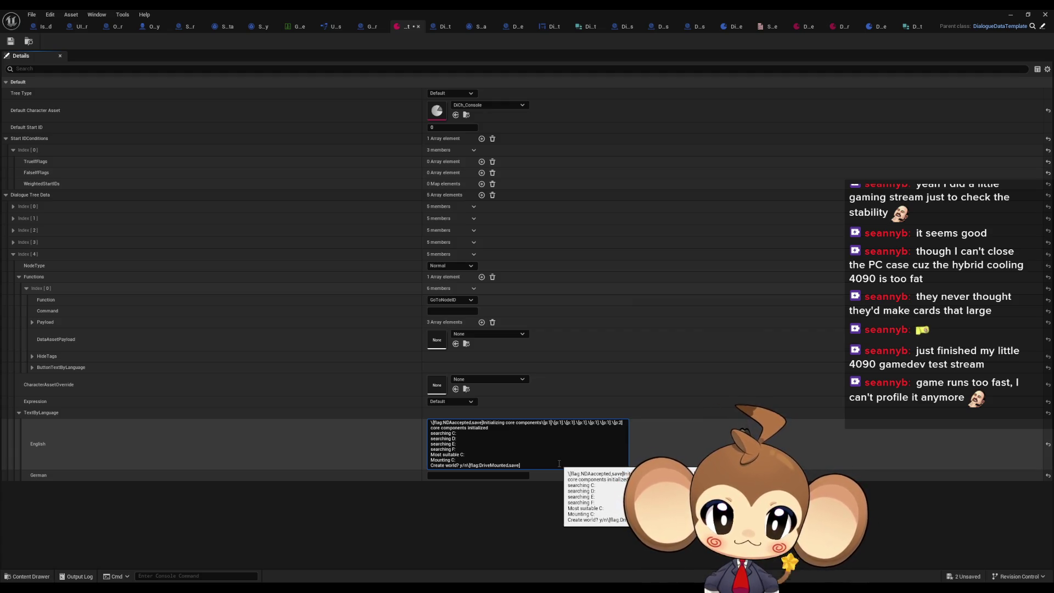
{"action": "key", "text": "BackSpace"}
{"action": "key", "text": "BackSpace"}
{"action": "key", "text": "BackSpace"}
{"action": "key", "text": "Delete"}
{"action": "key", "text": "Delete"}
{"action": "key", "text": "Delete"}
{"action": "key", "text": "Delete"}
{"action": "key", "text": "Delete"}
{"action": "key", "text": "Delete"}
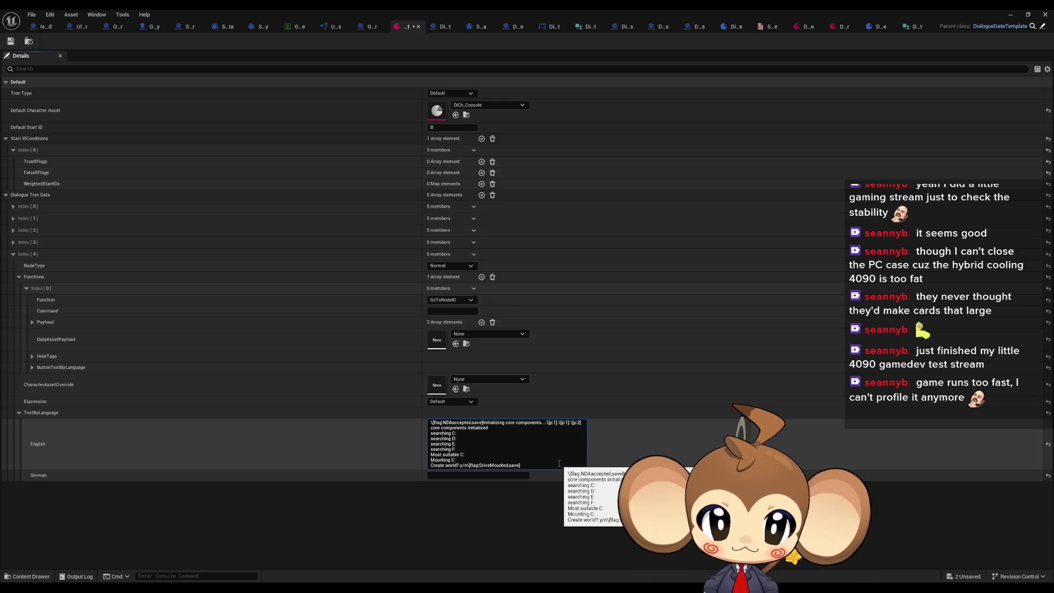
{"action": "key", "text": "Delete"}
{"action": "key", "text": "Delete"}
{"action": "key", "text": "Delete"}
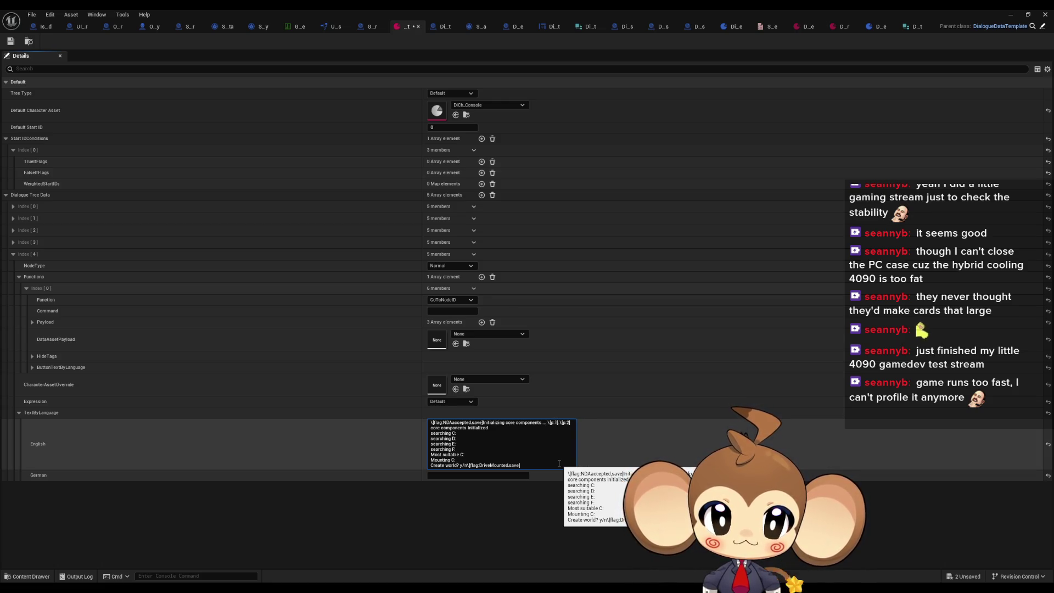
{"action": "key", "text": "Delete"}
{"action": "key", "text": "Delete"}
{"action": "key", "text": "Delete"}
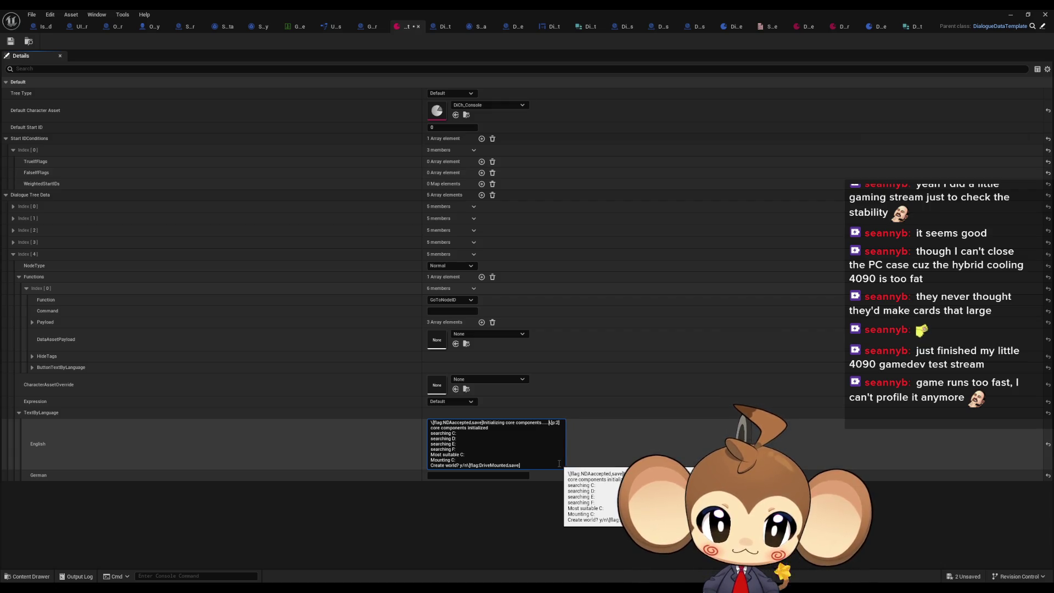
{"action": "key", "text": "Delete"}
{"action": "key", "text": "Delete"}
{"action": "key", "text": "Delete"}
{"action": "key", "text": "Delete"}
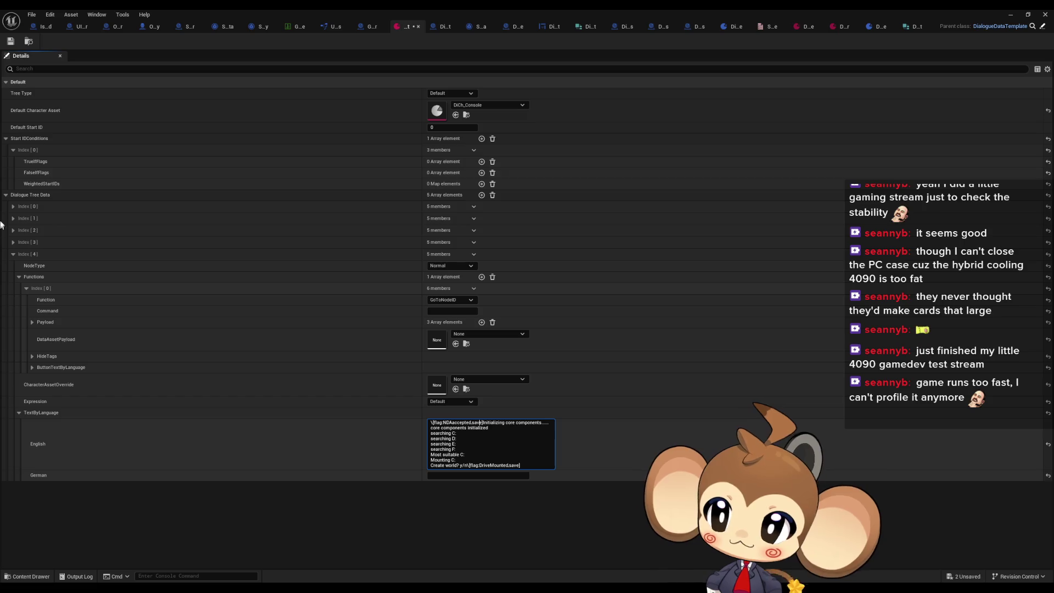
Trim Index [4]'s opening NDAaccepted flag down to NDAaccept.
{"action": "left_click", "coordinate": [13, 207]}
{"action": "left_click", "coordinate": [14, 207]}
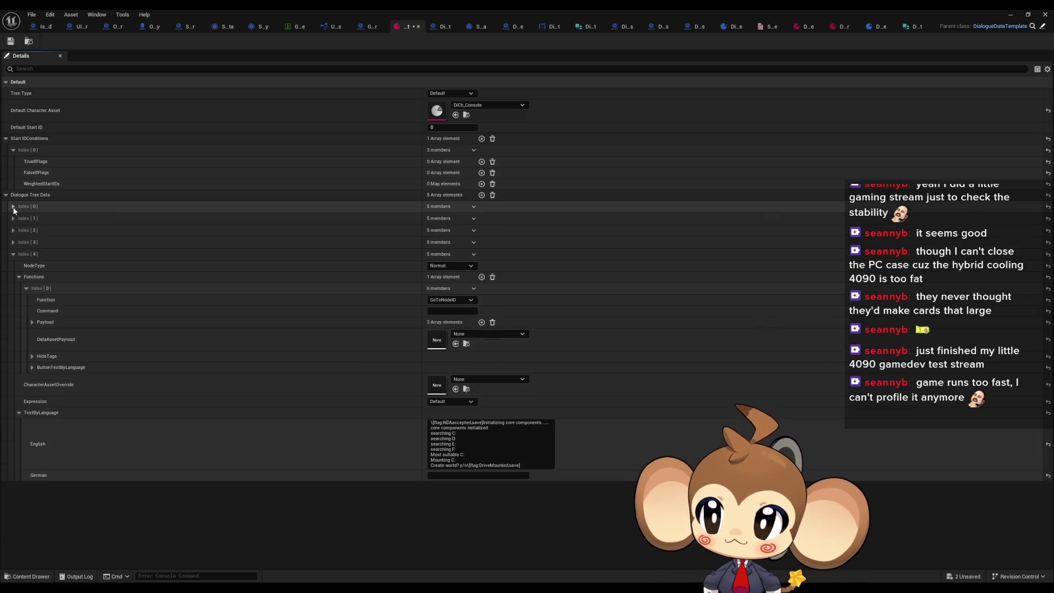
{"action": "left_click", "coordinate": [467, 423]}
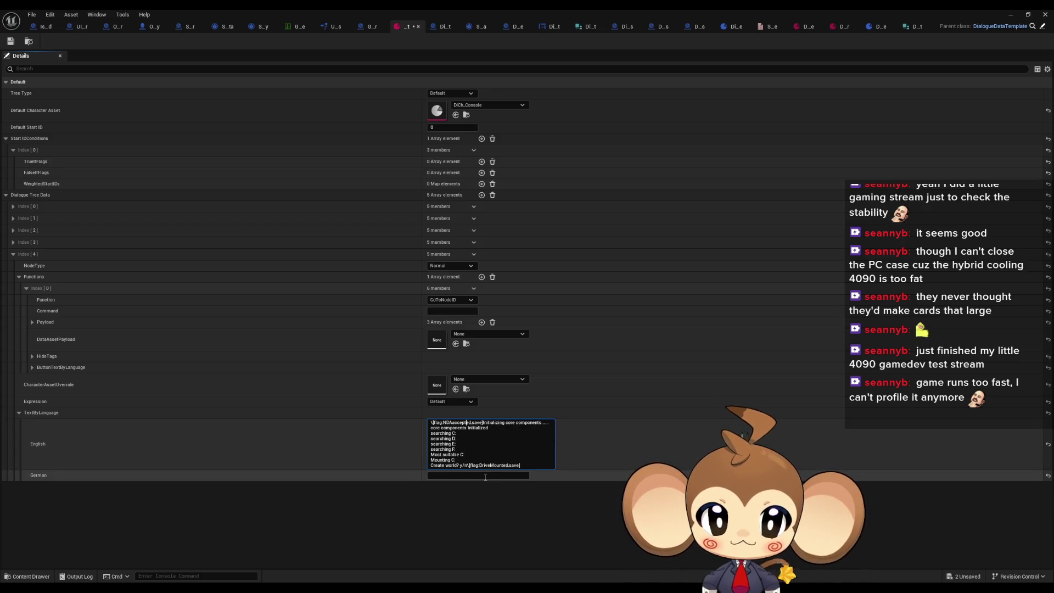
{"action": "key", "text": "Delete"}
{"action": "key", "text": "Delete"}
{"action": "key", "text": "Delete"}
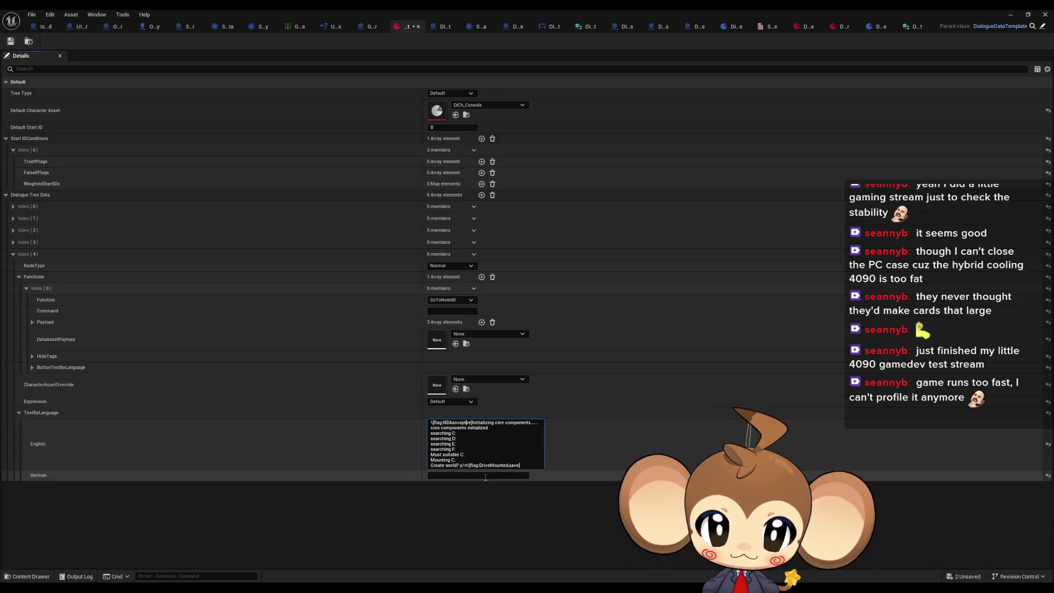
{"action": "key", "text": "Delete"}
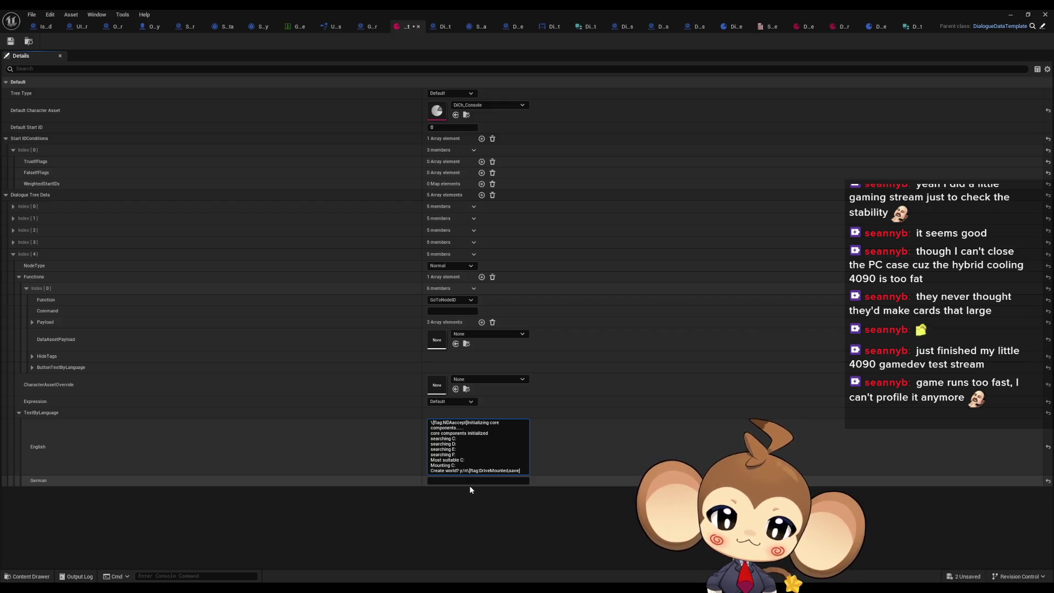
Inspect the Index [3] dialogue node and its TextByLanguage entries, then collapse it.
{"action": "left_click", "coordinate": [12, 243]}
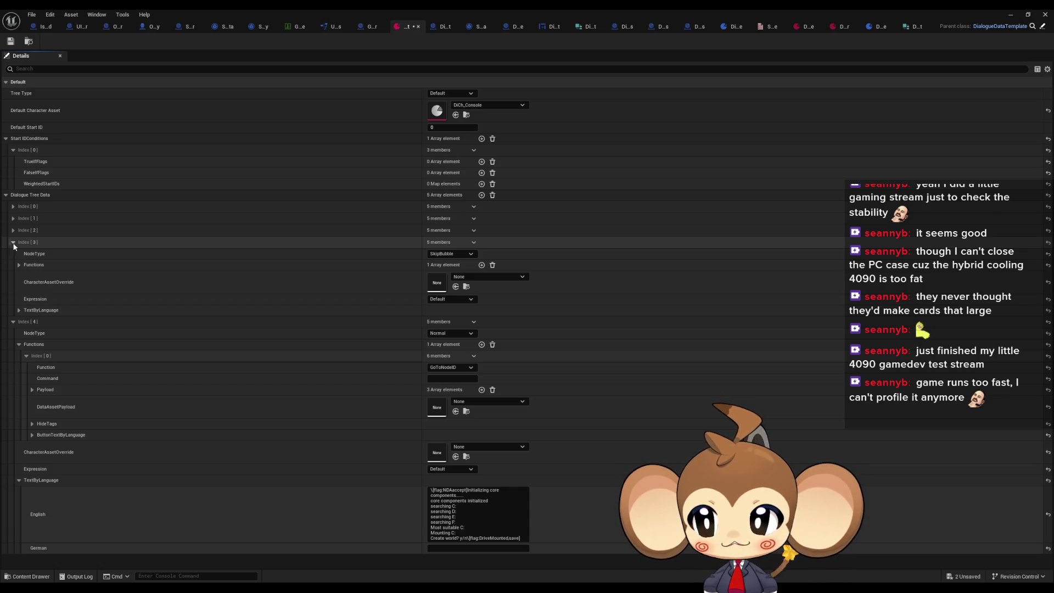
{"action": "left_click", "coordinate": [19, 311]}
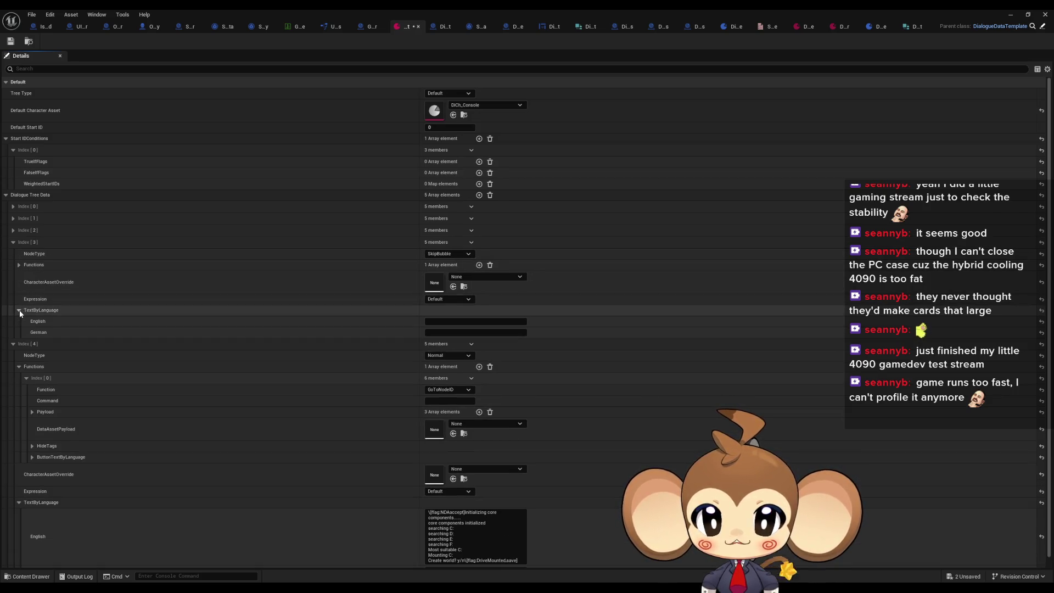
{"action": "left_click", "coordinate": [19, 311]}
{"action": "left_click", "coordinate": [19, 310]}
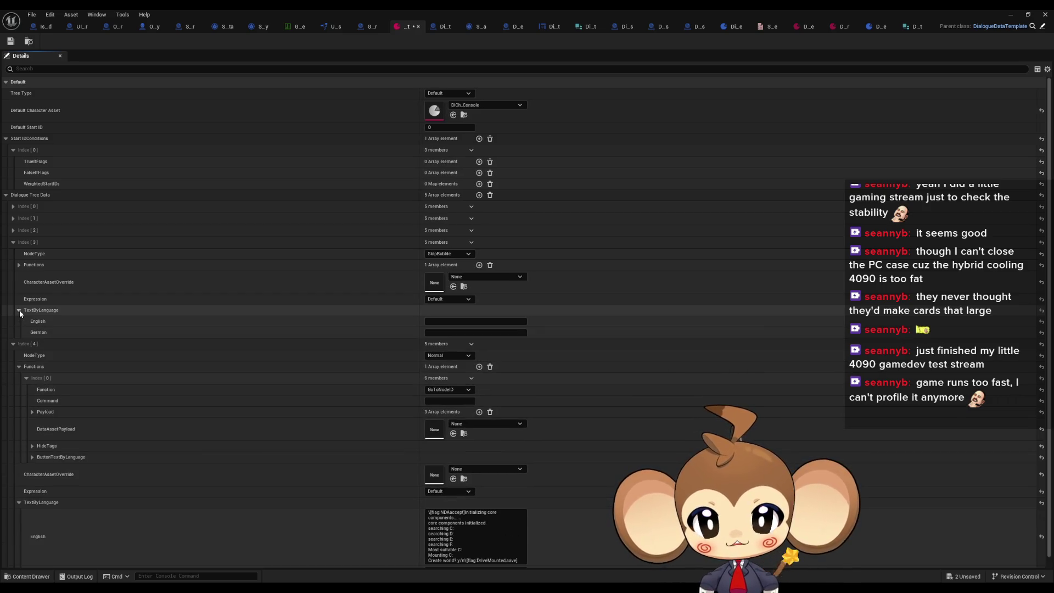
{"action": "left_click", "coordinate": [19, 311]}
{"action": "left_click", "coordinate": [12, 242]}
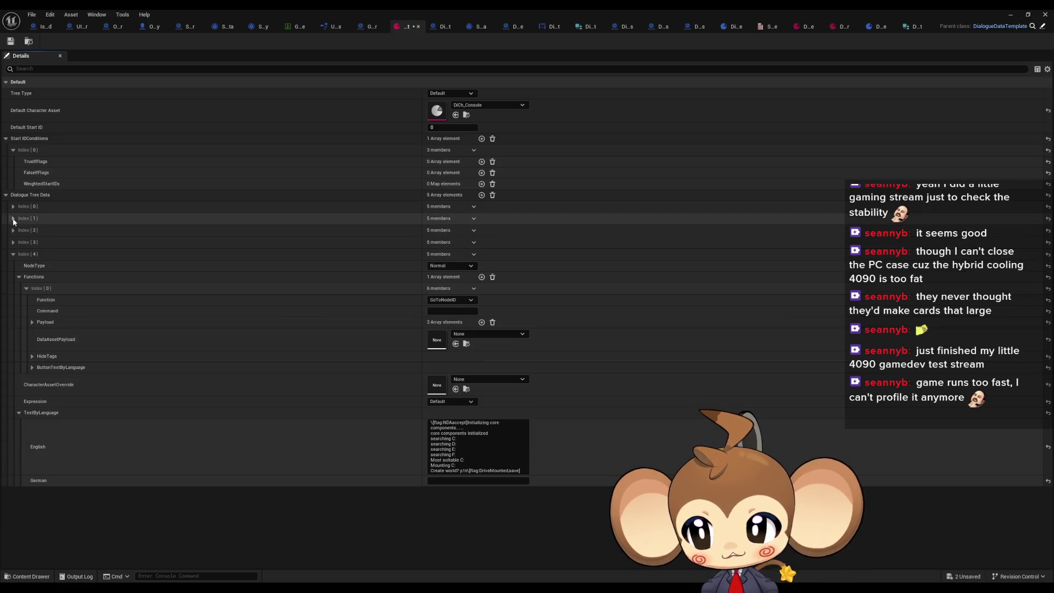
Look over the Index [1] and Index [2] nodes and Index [2]'s text entries.
{"action": "left_click", "coordinate": [13, 218]}
{"action": "left_click", "coordinate": [13, 219]}
{"action": "left_click", "coordinate": [12, 230]}
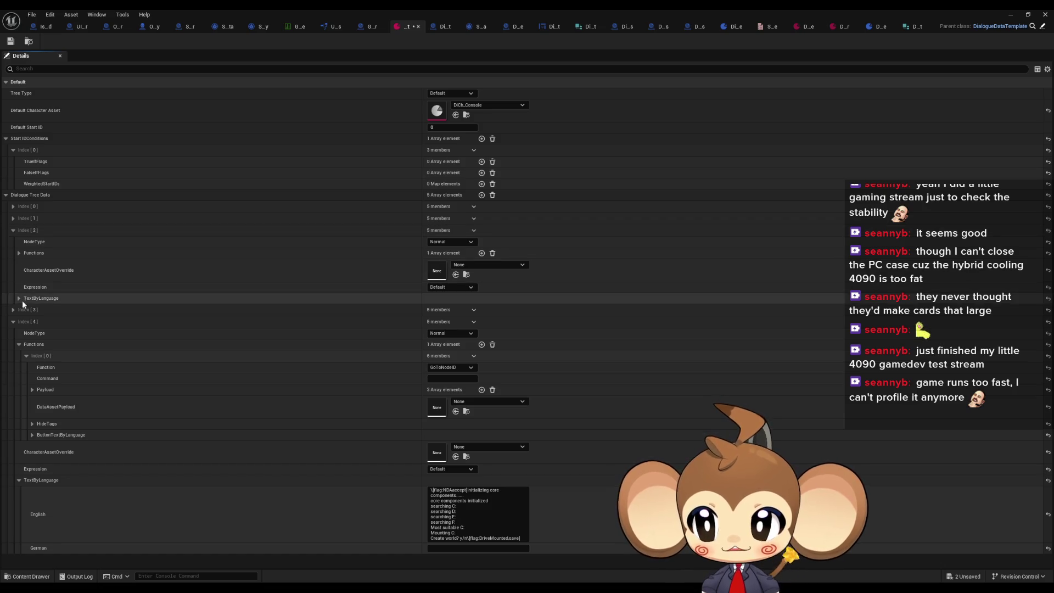
{"action": "left_click", "coordinate": [18, 298]}
{"action": "left_click", "coordinate": [19, 298]}
{"action": "left_click", "coordinate": [12, 231]}
Check the NDAaccepted,save flag in Index [1]'s English text.
{"action": "left_click", "coordinate": [13, 219]}
{"action": "left_click", "coordinate": [19, 286]}
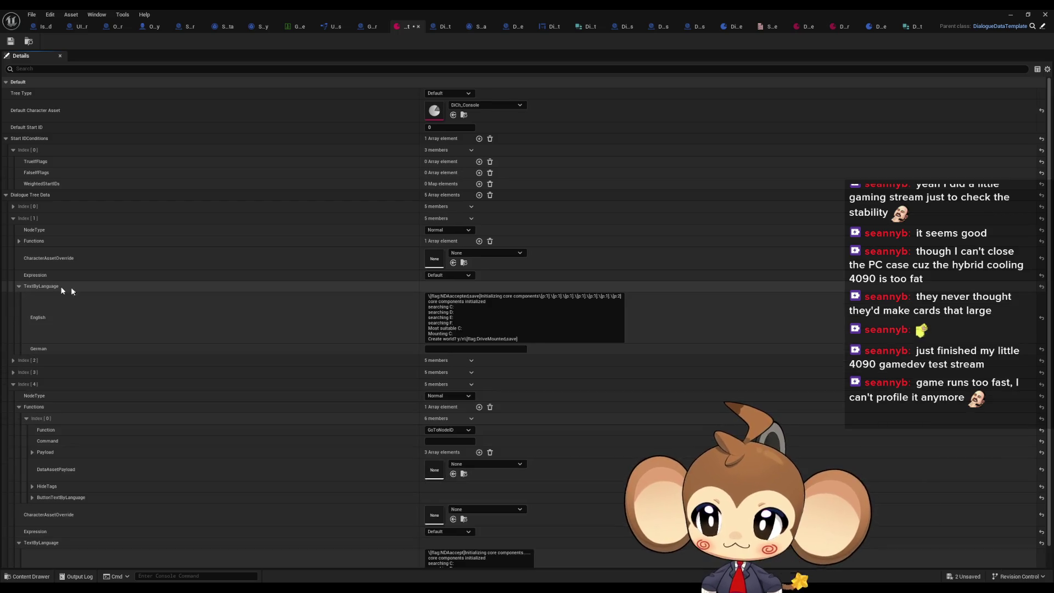
{"action": "left_click_drag", "start_coordinate": [429, 297], "coordinate": [481, 297]}
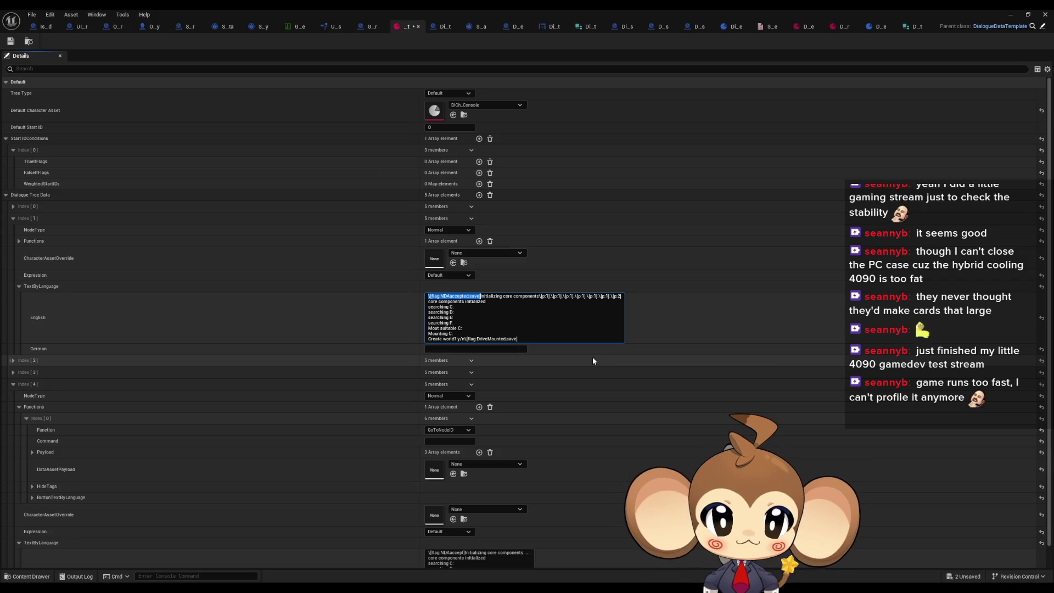
{"action": "left_click", "coordinate": [19, 287]}
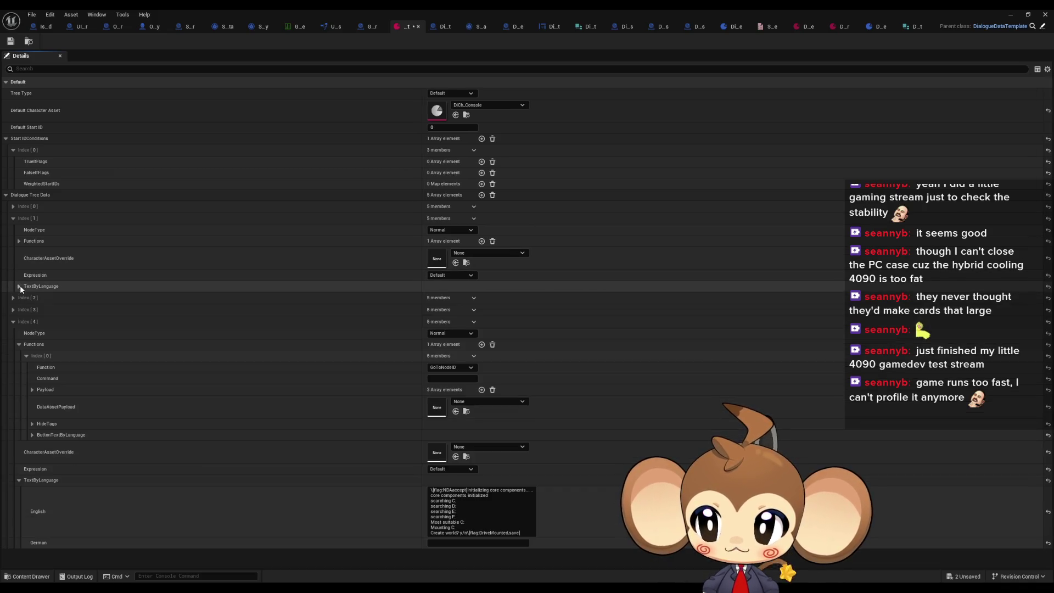
Replace Index [4]'s shortened flag with \[flag:NDAaccepted,save and collapse its text entries.
{"action": "left_click_drag", "start_coordinate": [434, 490], "coordinate": [466, 492]}
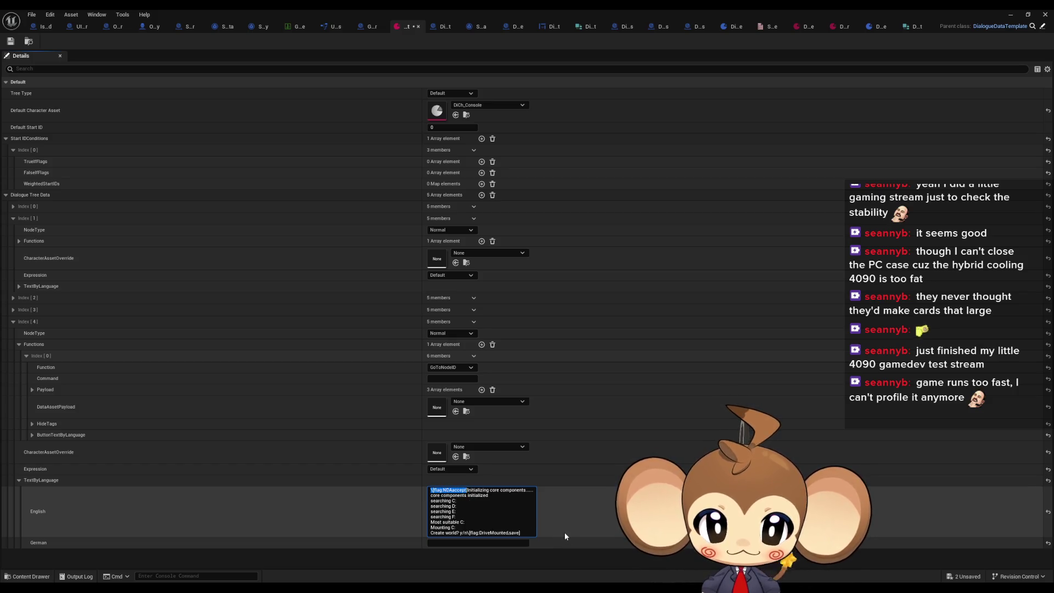
{"action": "key", "text": "BackSpace"}
{"action": "type", "text": "\\[flag:NDAaccepted,save"}
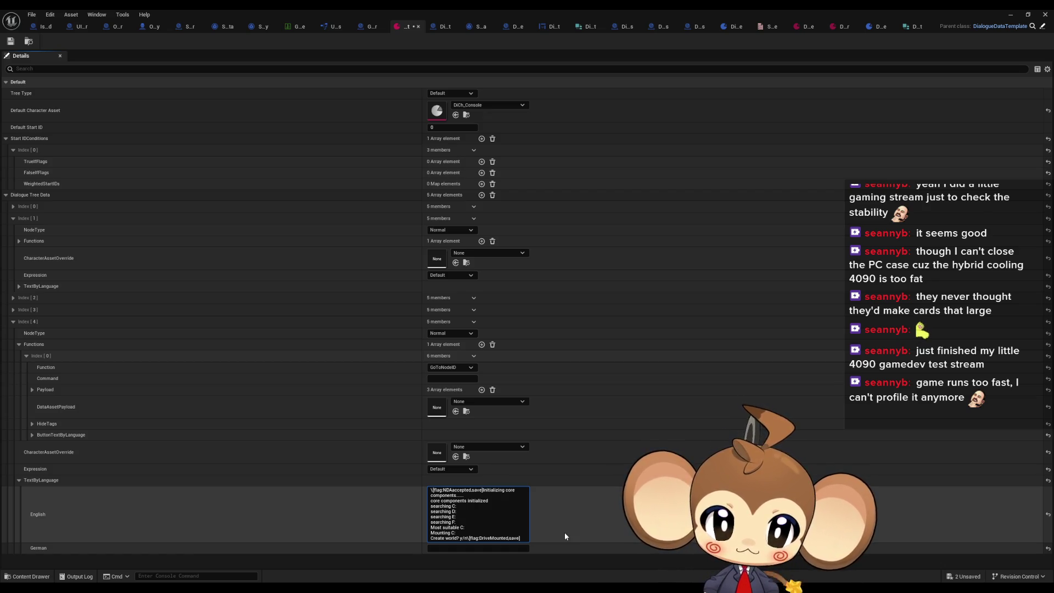
{"action": "left_click", "coordinate": [467, 520]}
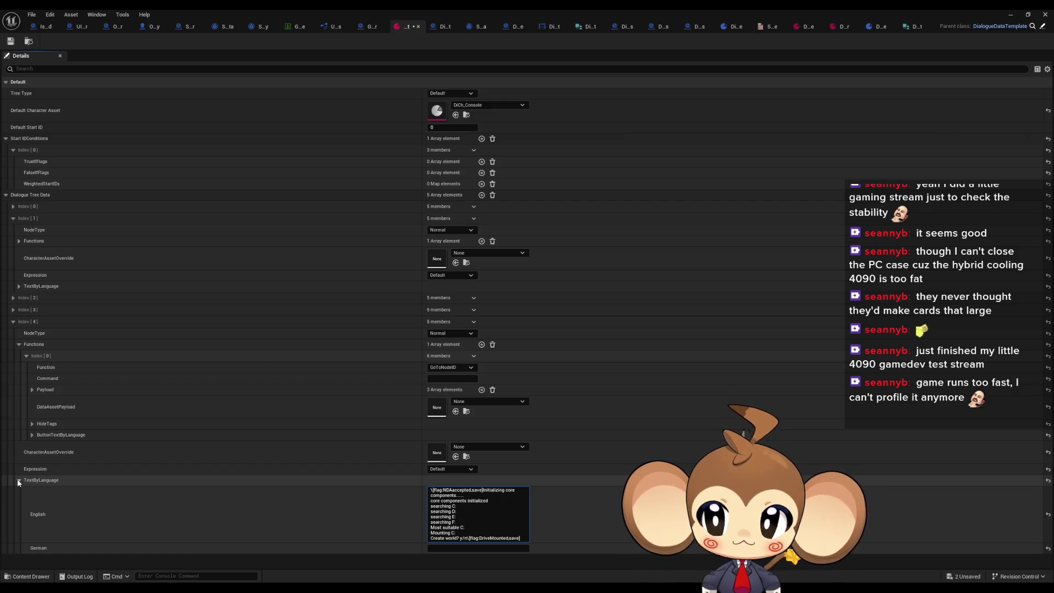
{"action": "left_click", "coordinate": [19, 481]}
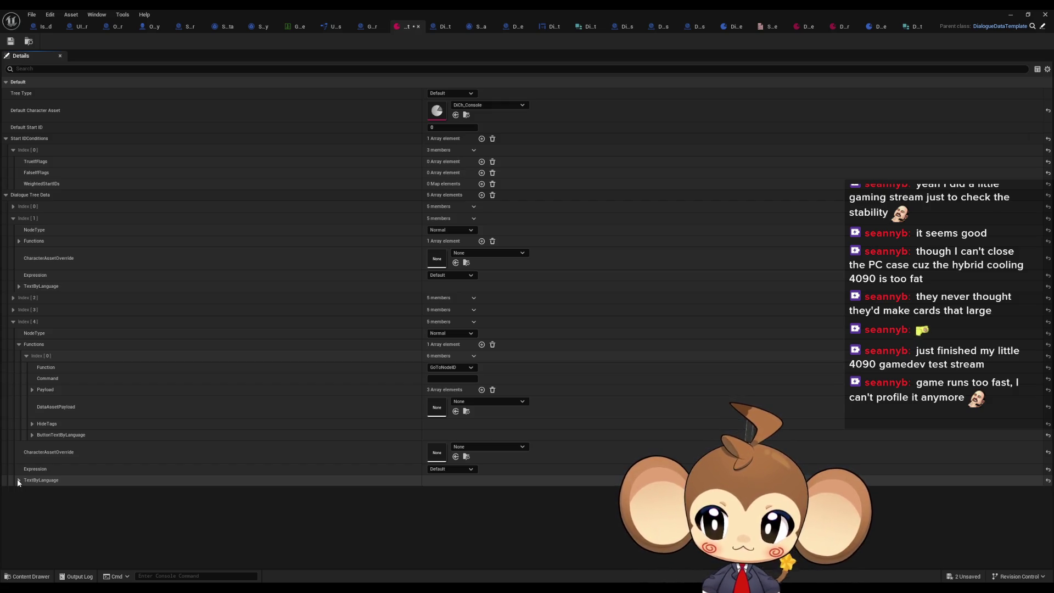
Collapse Index [4] and [3], then look through Index [2]'s long console log text.
{"action": "left_click", "coordinate": [14, 321]}
{"action": "left_click", "coordinate": [14, 310]}
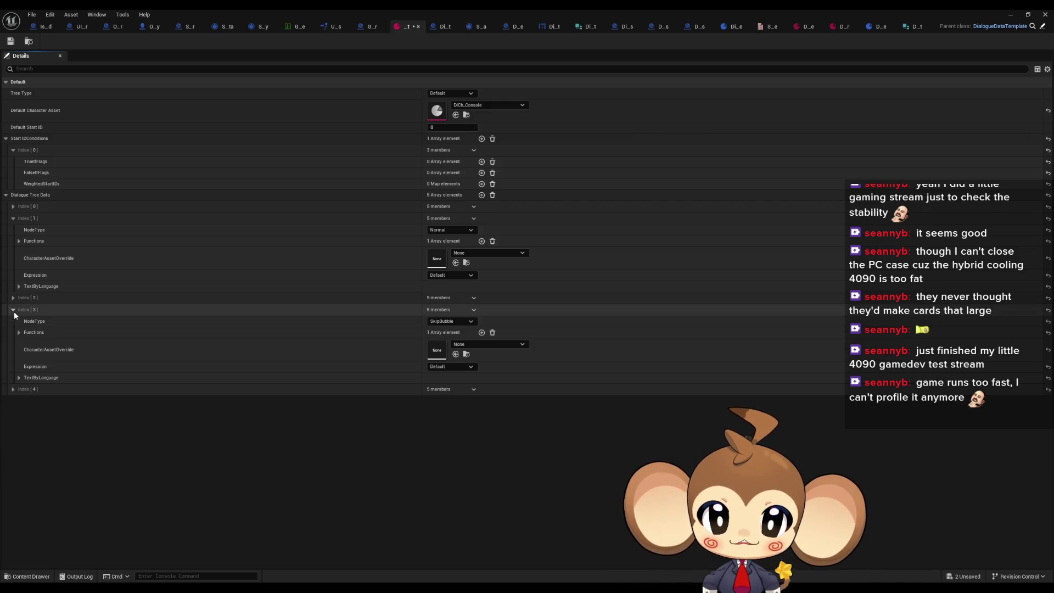
{"action": "left_click", "coordinate": [14, 310]}
{"action": "left_click", "coordinate": [14, 298]}
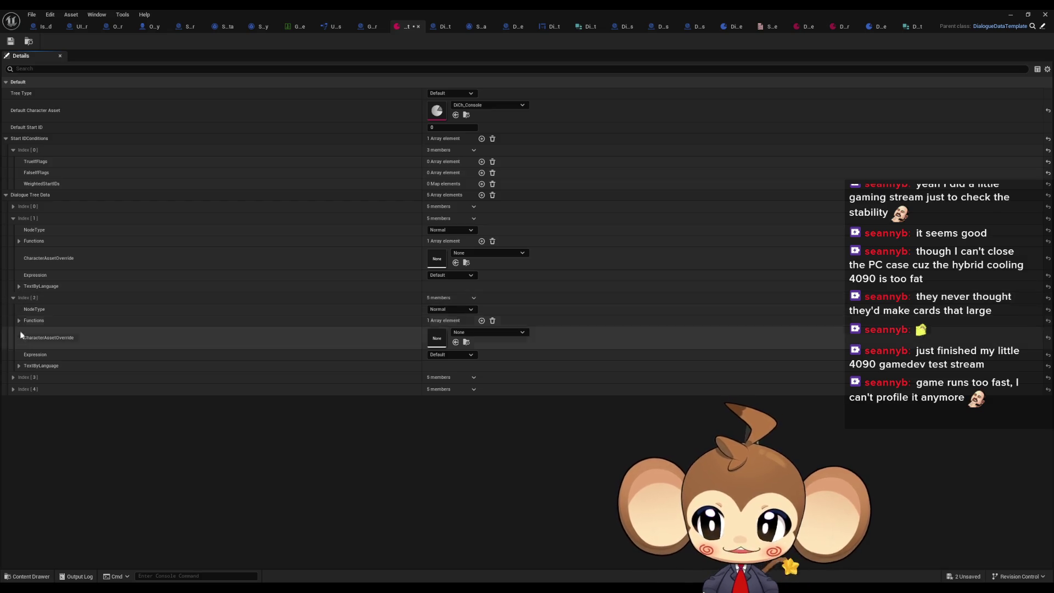
{"action": "left_click", "coordinate": [19, 365]}
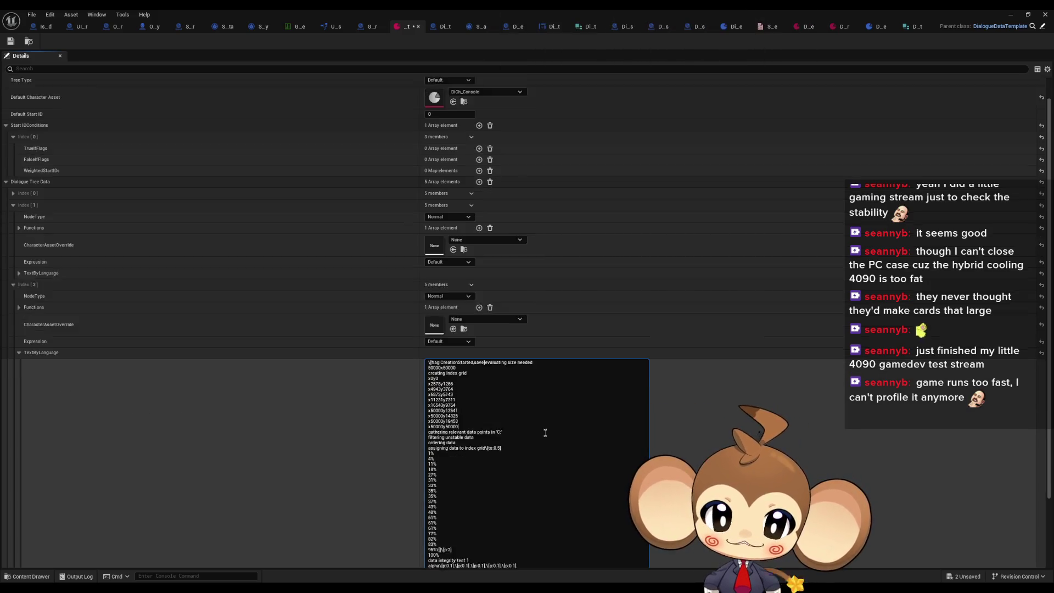
{"action": "scroll", "coordinate": [64, 393], "scroll_direction": "down", "scroll_amount": 5}
{"action": "scroll", "coordinate": [550, 468], "scroll_direction": "down", "scroll_amount": 10}
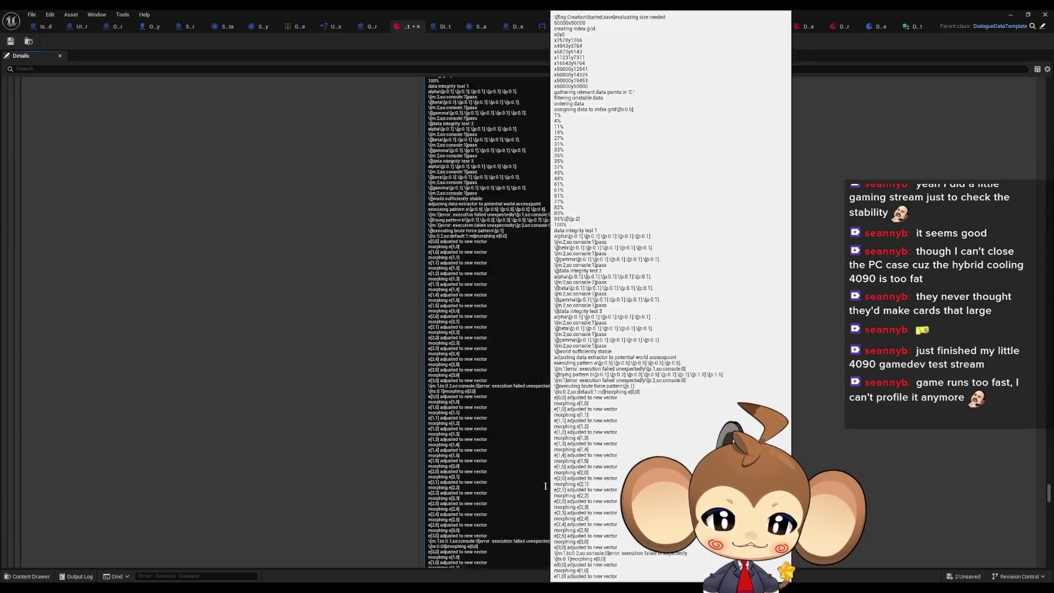
{"action": "scroll", "coordinate": [561, 503], "scroll_direction": "up", "scroll_amount": 15}
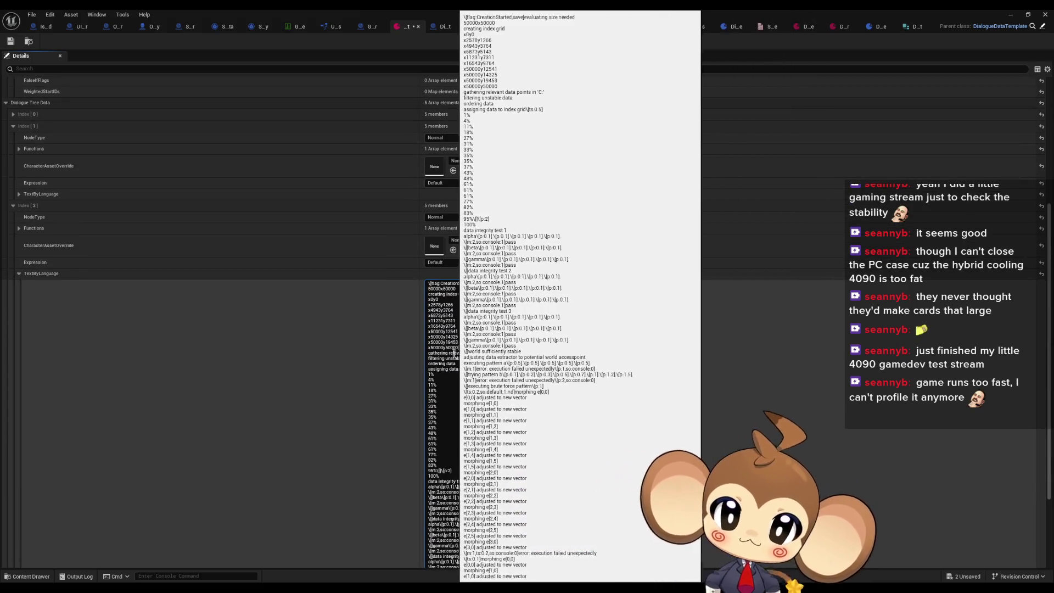
Select Index [2]'s console text, collapse Index [2] and [1], and add a sixth node, Index [5].
{"action": "left_click", "coordinate": [548, 399]}
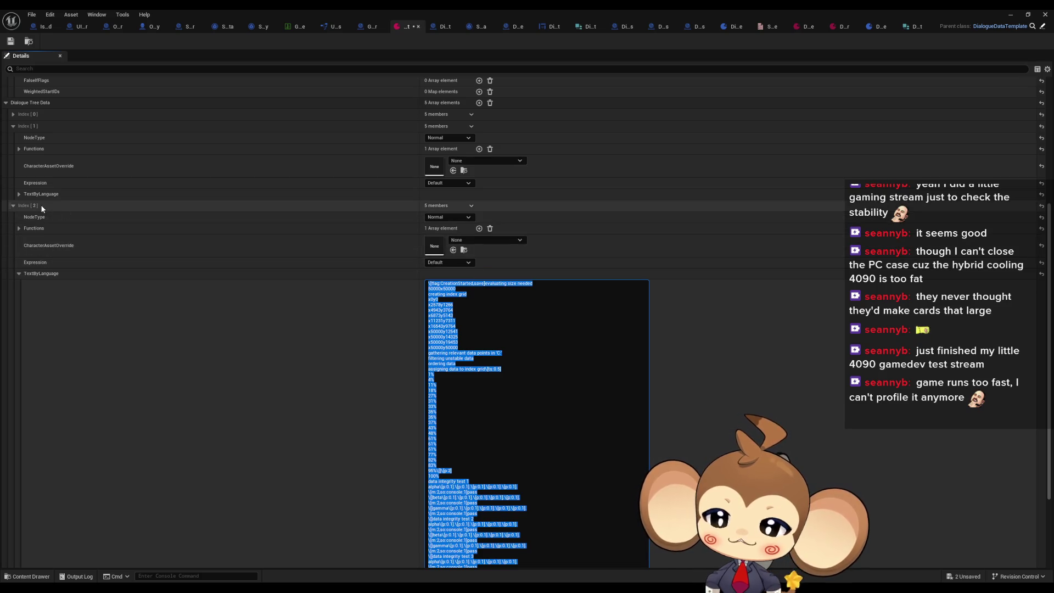
{"action": "right_click", "coordinate": [42, 209]}
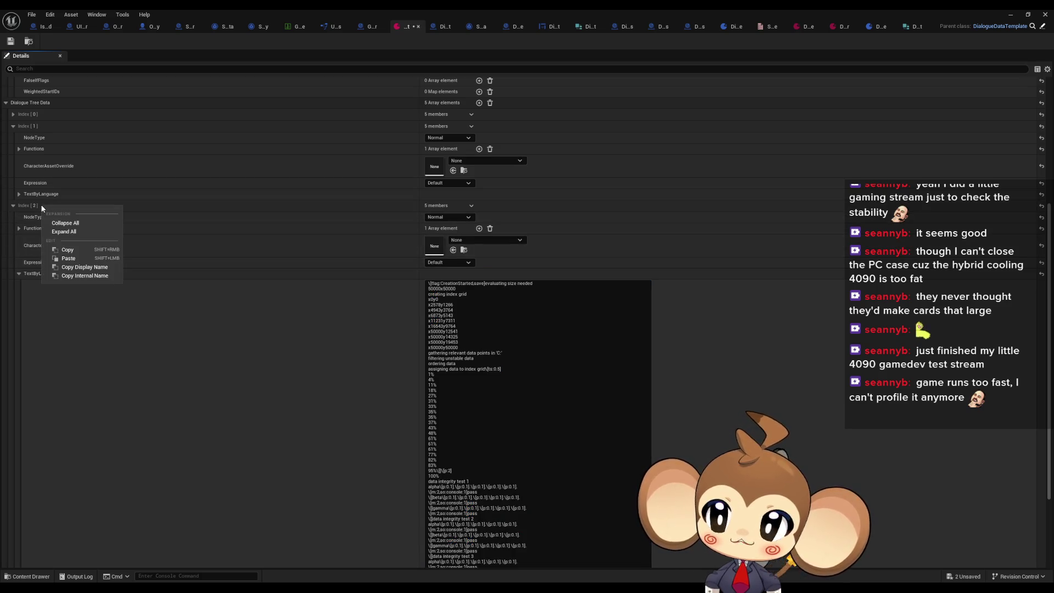
{"action": "left_click", "coordinate": [26, 204]}
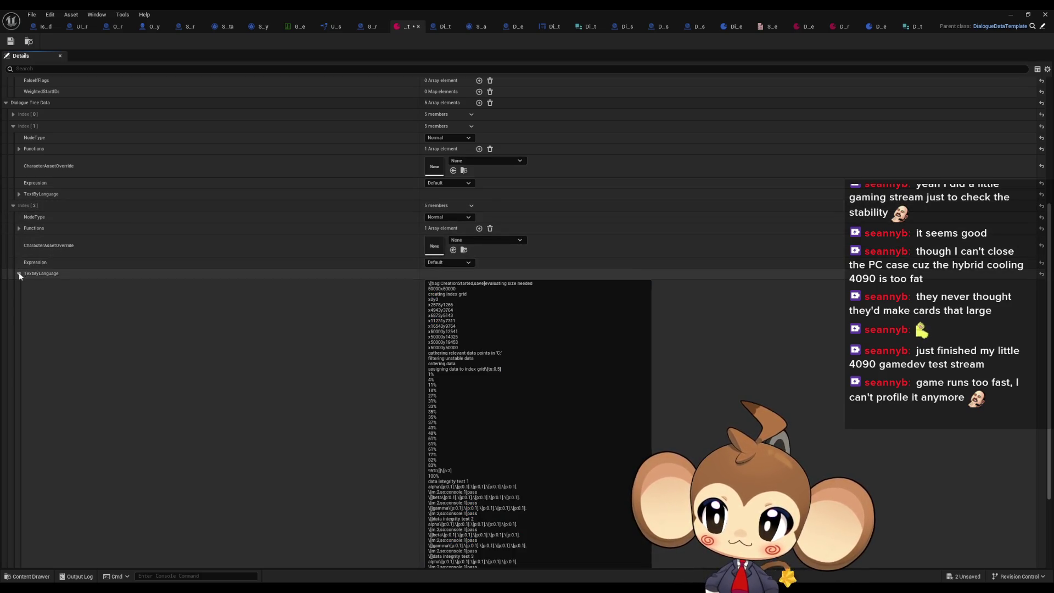
{"action": "scroll", "coordinate": [18, 275], "scroll_direction": "up", "scroll_amount": 3}
{"action": "left_click", "coordinate": [17, 367]}
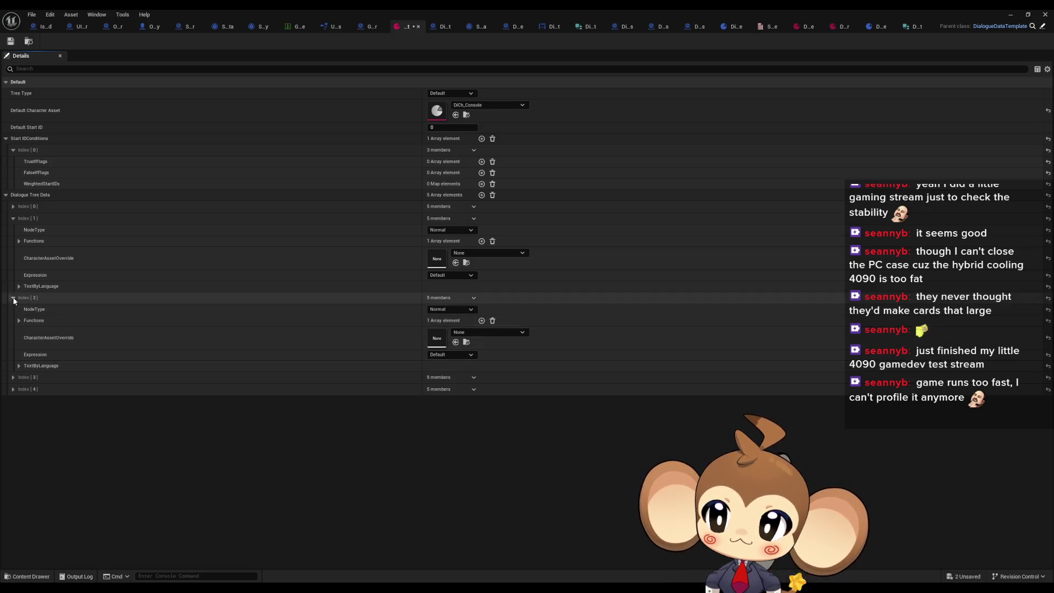
{"action": "left_click", "coordinate": [13, 297]}
{"action": "left_click", "coordinate": [12, 218]}
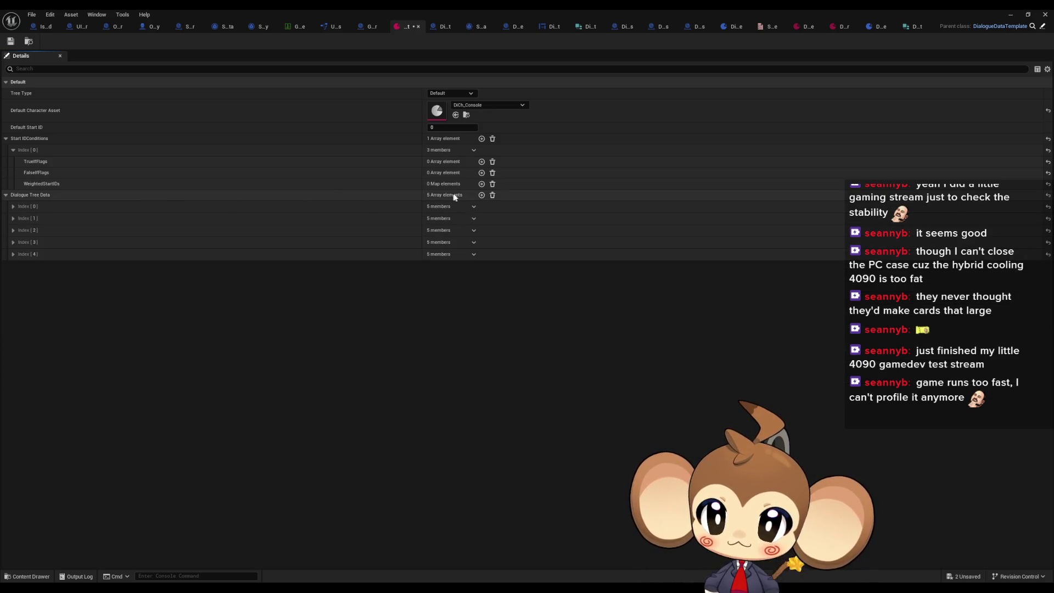
{"action": "left_click", "coordinate": [482, 195]}
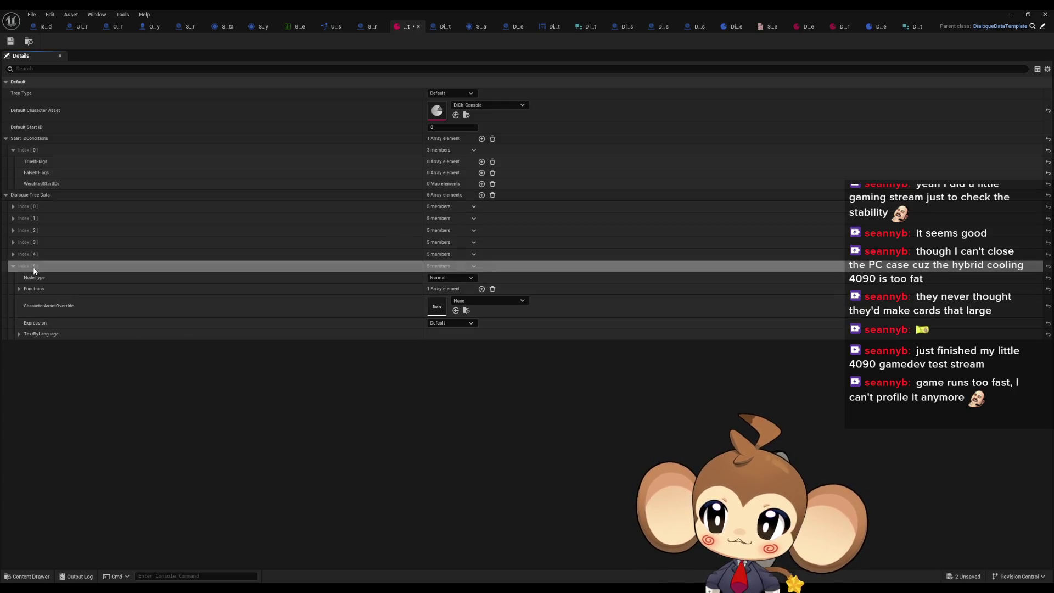
Delete the \[flag:CreationStarted,save] prefix from the new node's TextByLanguage text.
{"action": "left_click", "coordinate": [19, 334]}
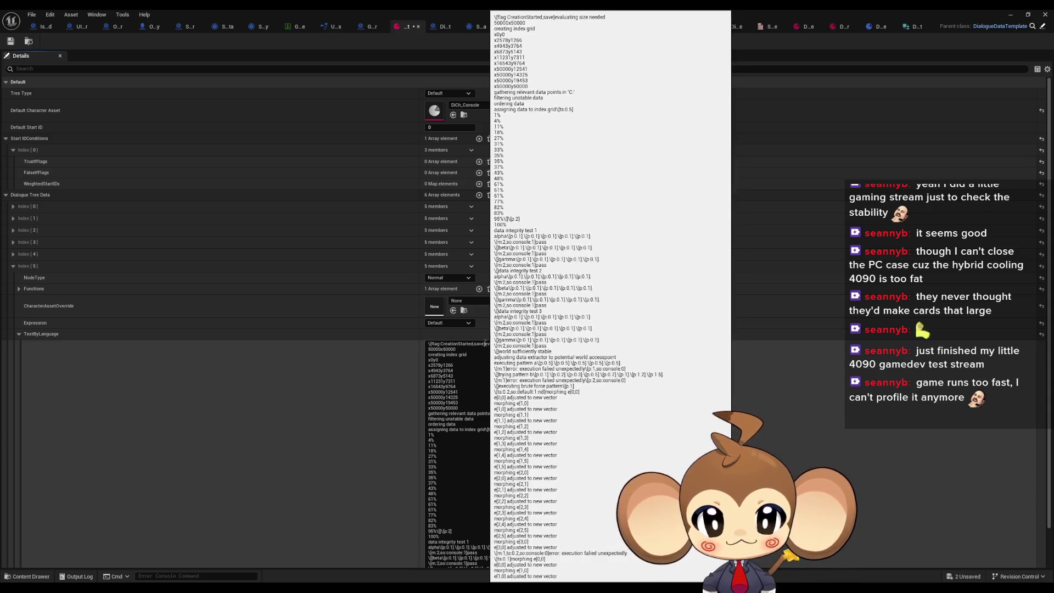
{"action": "left_click", "coordinate": [485, 344]}
{"action": "left_click_drag", "start_coordinate": [528, 393], "coordinate": [572, 396]}
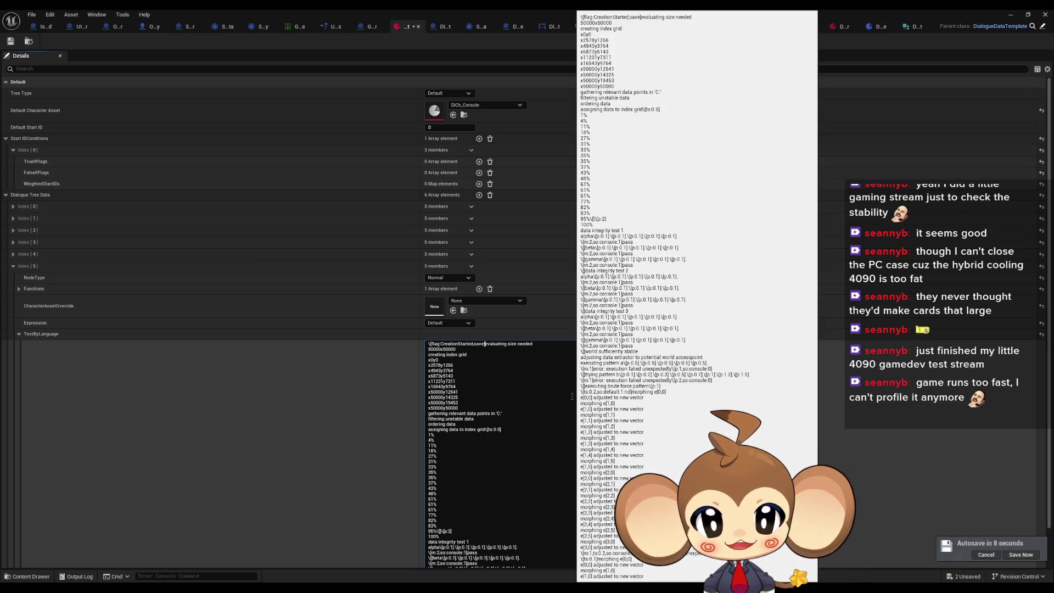
{"action": "key", "text": "BackSpace"}
{"action": "key", "text": "BackSpace"}
{"action": "key", "text": "BackSpace"}
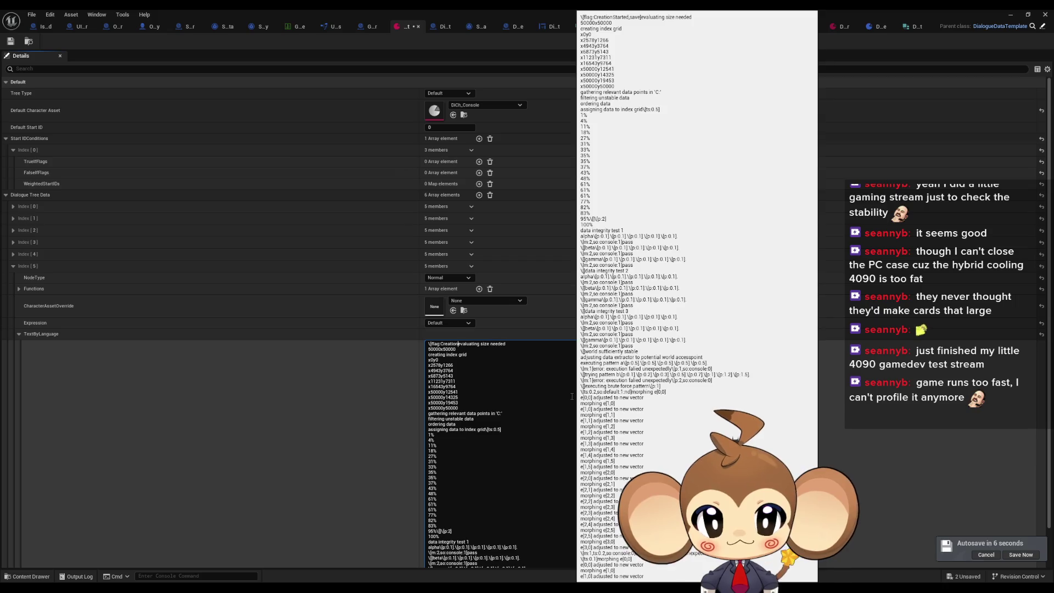
{"action": "key", "text": "BackSpace"}
{"action": "key", "text": "BackSpace"}
{"action": "key", "text": "BackSpace"}
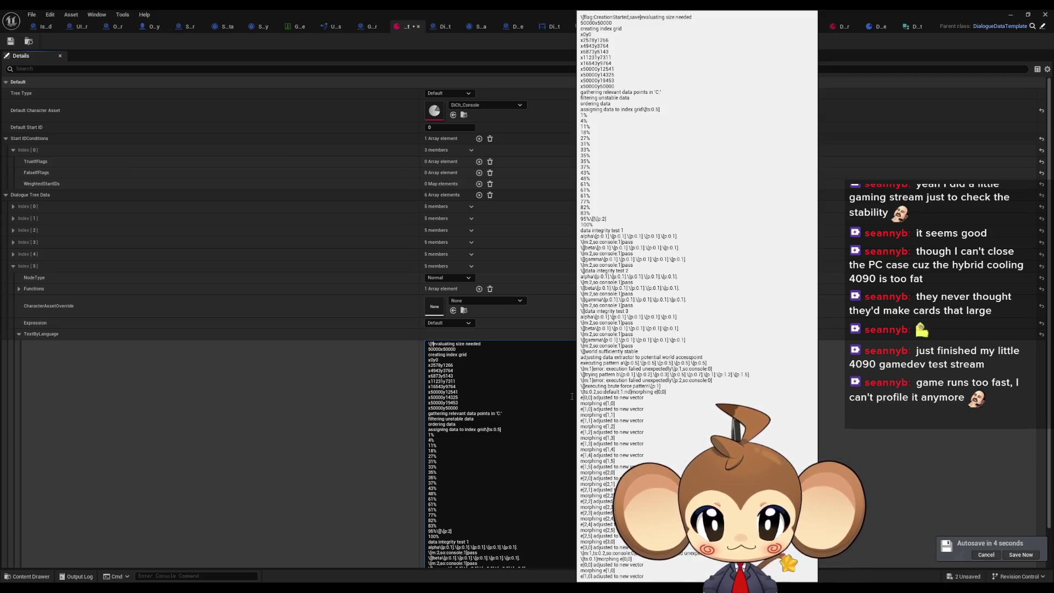
{"action": "key", "text": "BackSpace"}
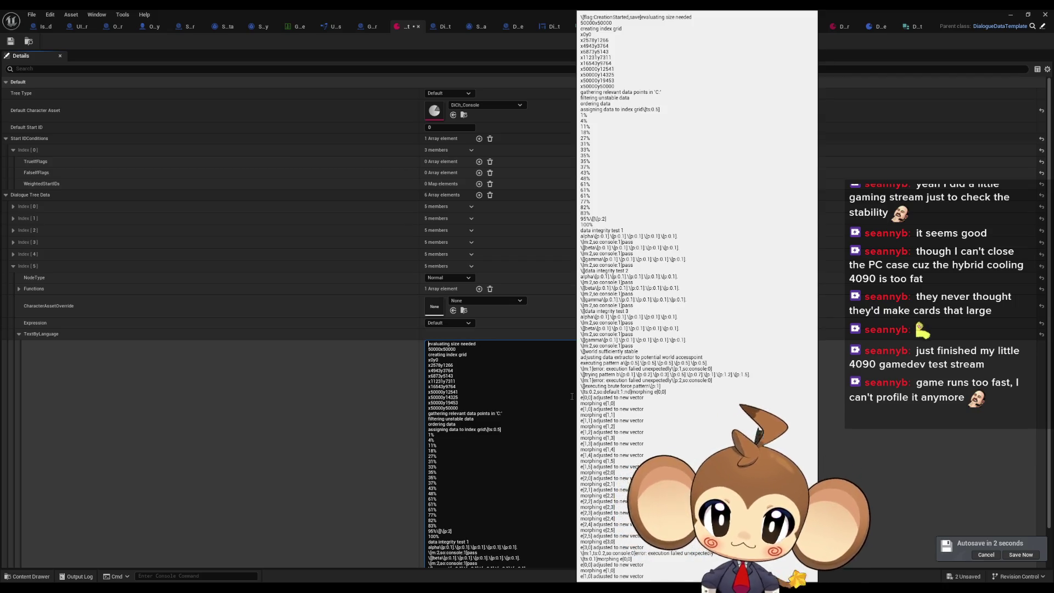
Add opening lines 'creation has been cancled last session' and 'attempting retry'.
{"action": "key", "text": "shift+Return"}
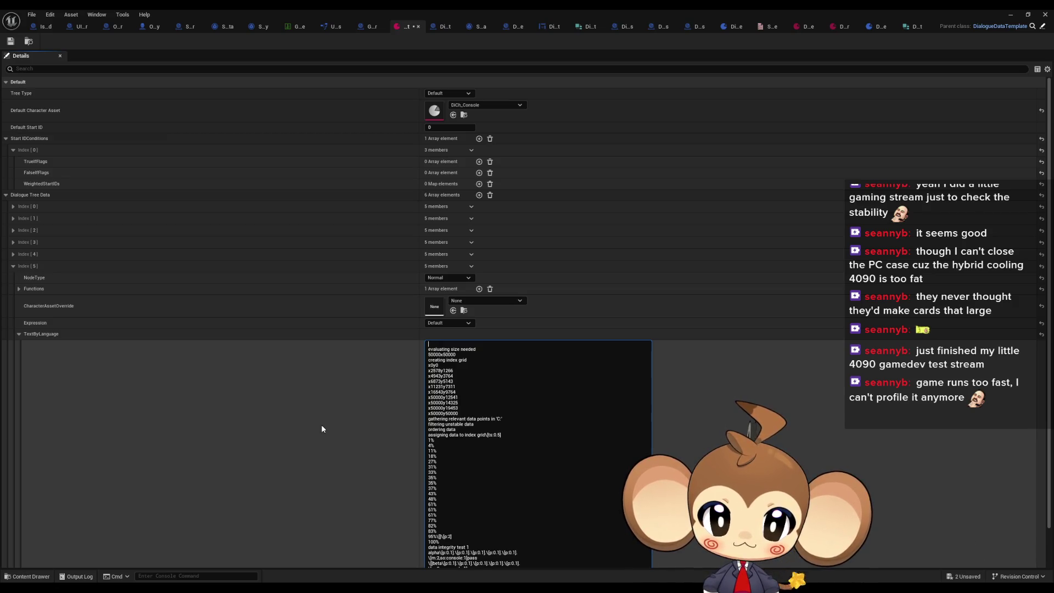
{"action": "type", "text": "creation"}
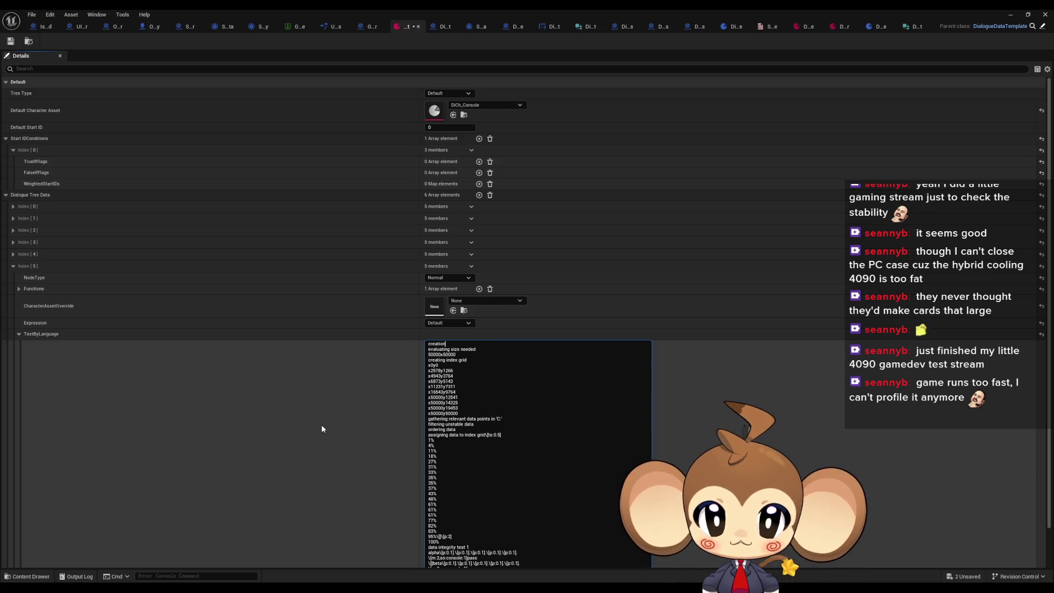
{"action": "type", "text": " ha"}
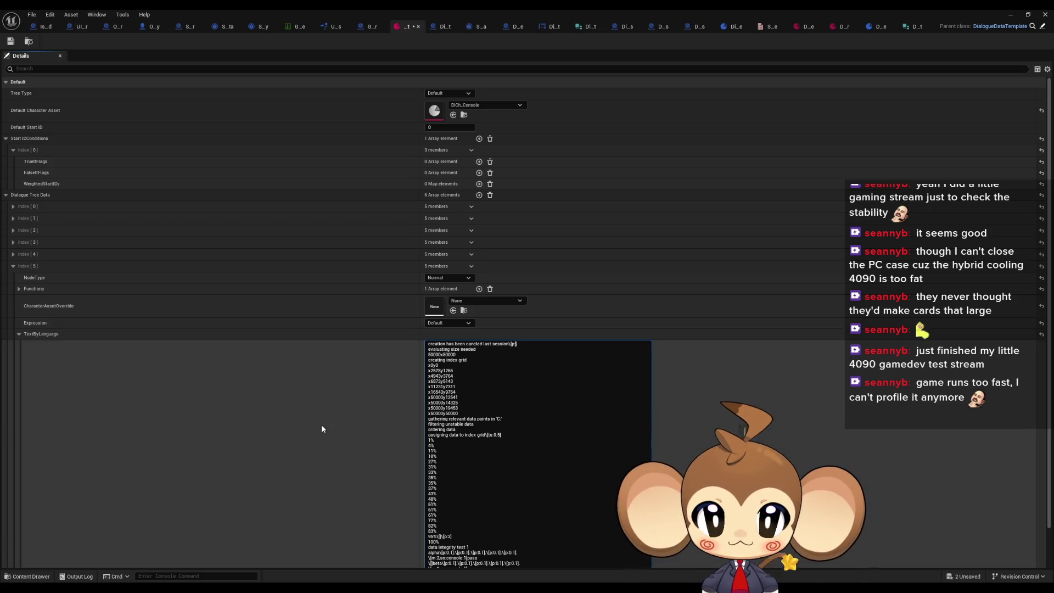
{"action": "key", "text": "shift+Return"}
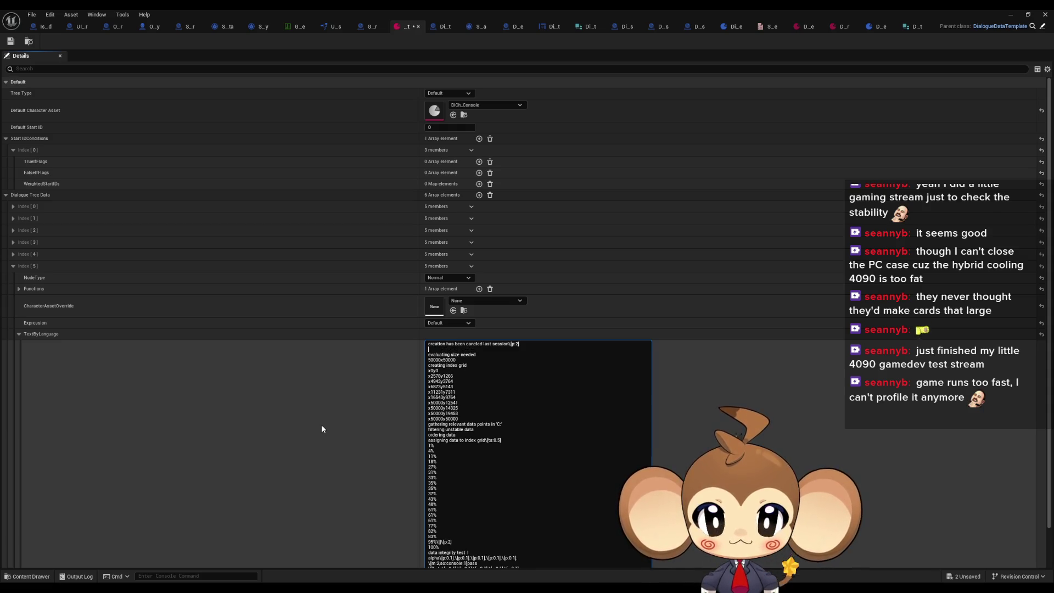
{"action": "type", "text": "atempting retry\\[p:1"}
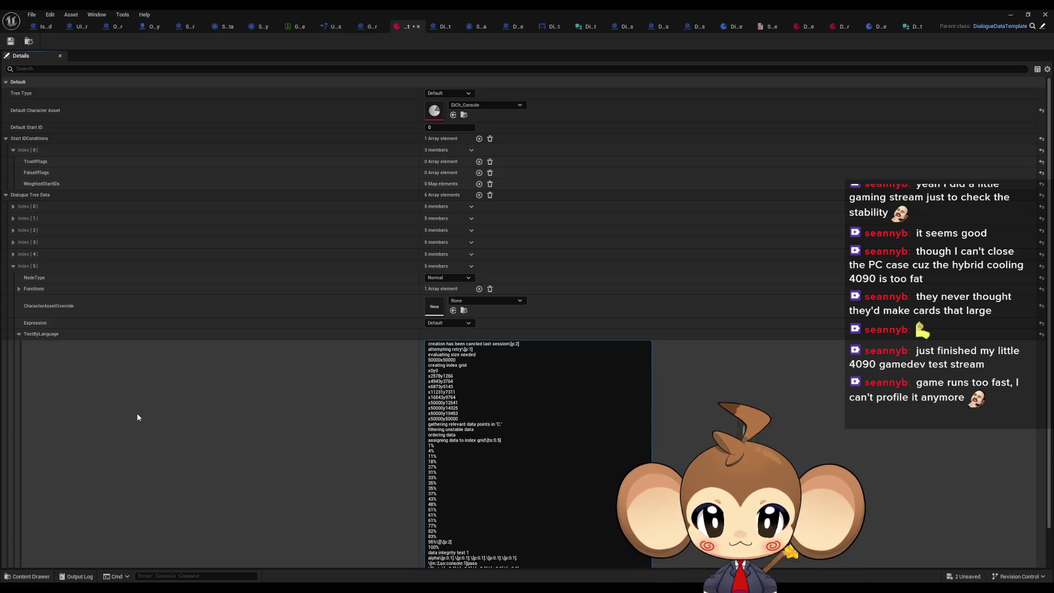
Set Index [5]'s first function to GoToNodeID and restore the asset editor to a smaller window.
{"action": "left_click", "coordinate": [18, 289]}
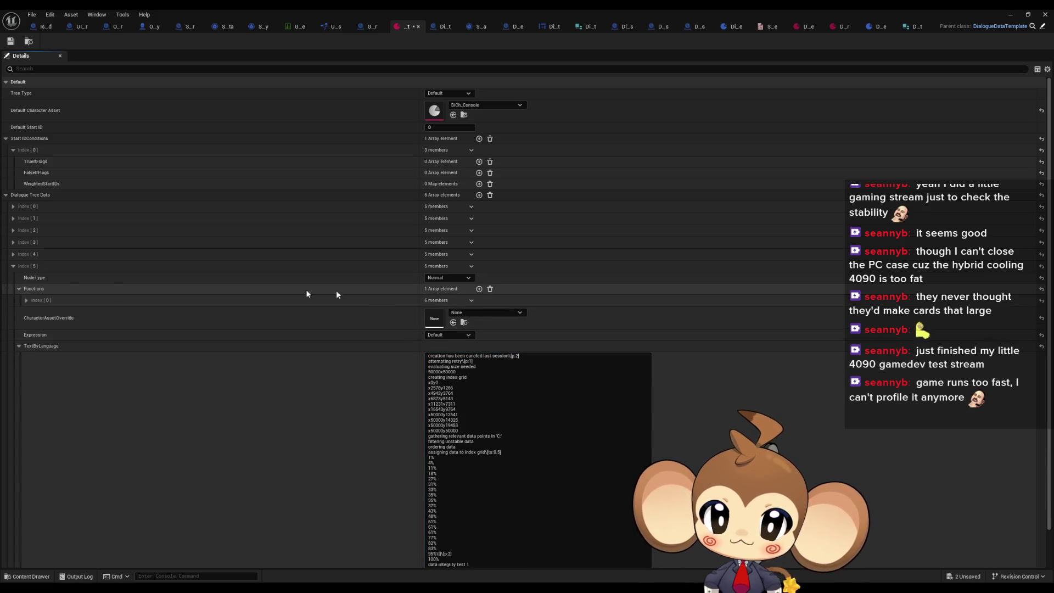
{"action": "left_click", "coordinate": [27, 300]}
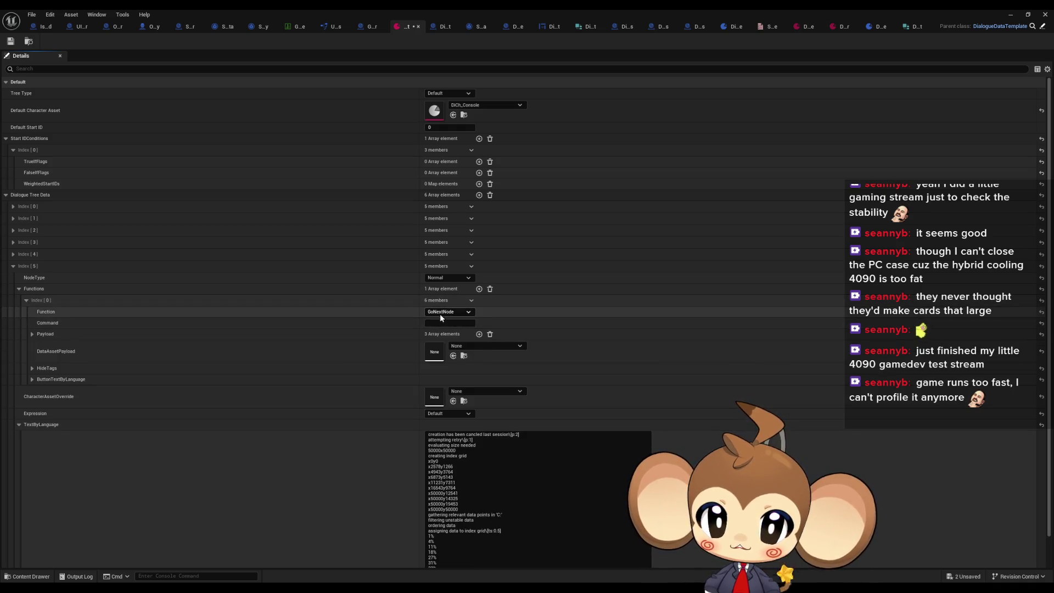
{"action": "left_click", "coordinate": [442, 312]}
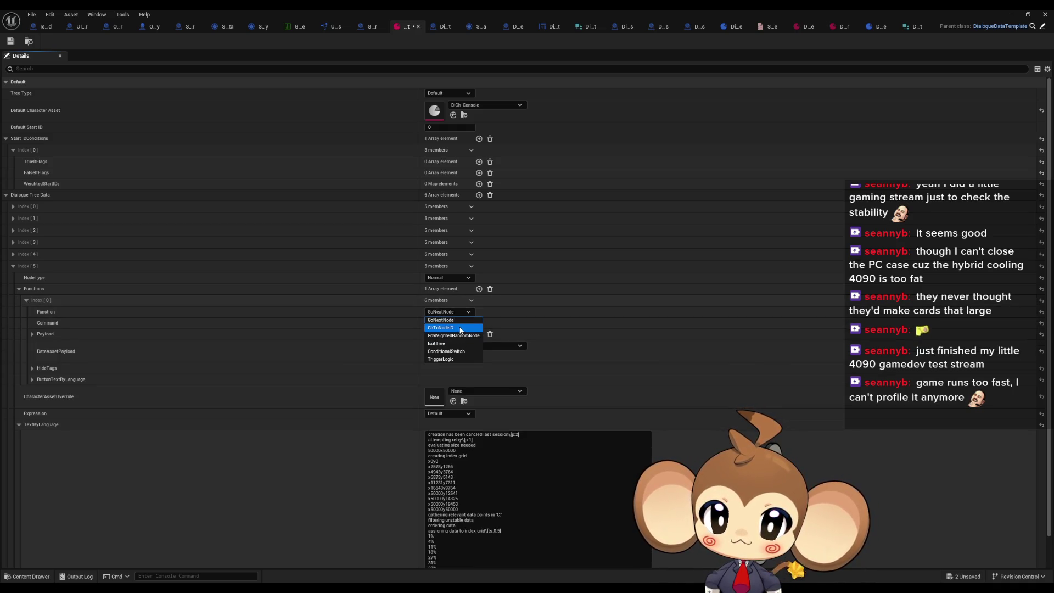
{"action": "left_click", "coordinate": [461, 329]}
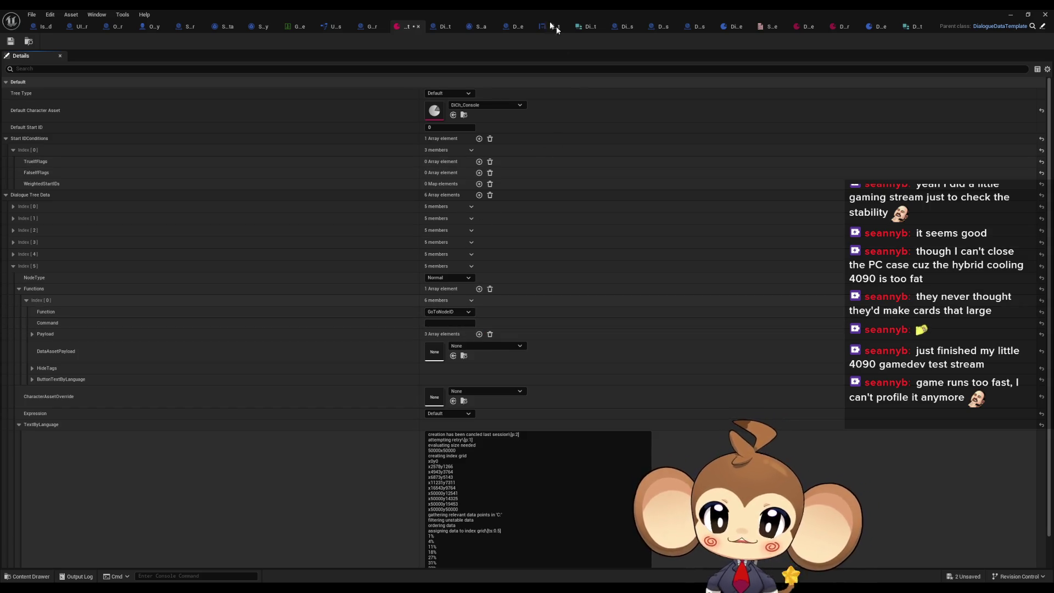
{"action": "double_click", "coordinate": [473, 9]}
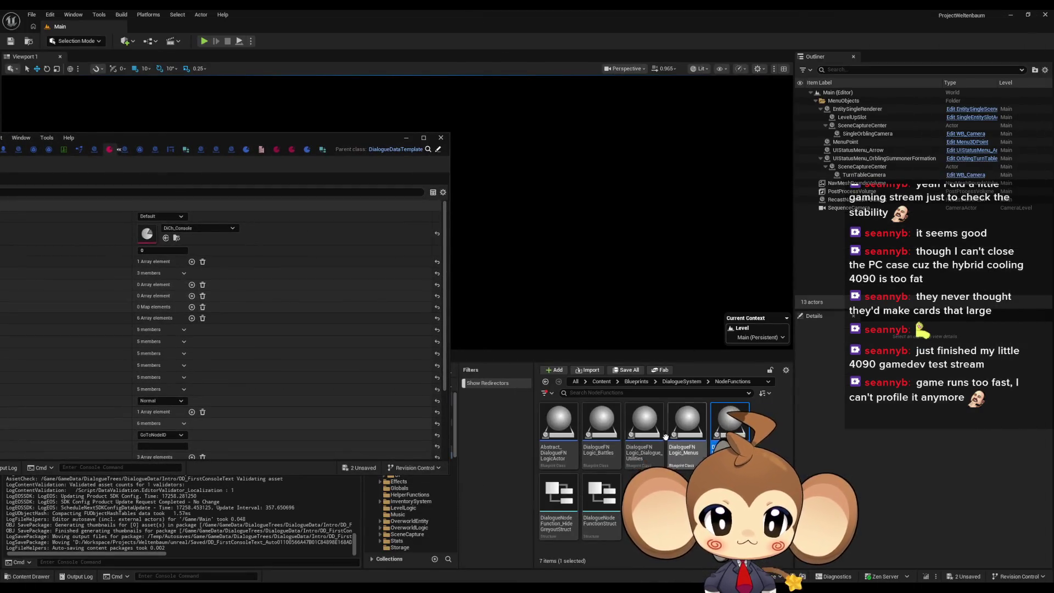
Open the FunctionSwitch graph in the DialogueStateMachine blueprint.
{"action": "double_click", "coordinate": [263, 144]}
{"action": "left_click", "coordinate": [553, 28]}
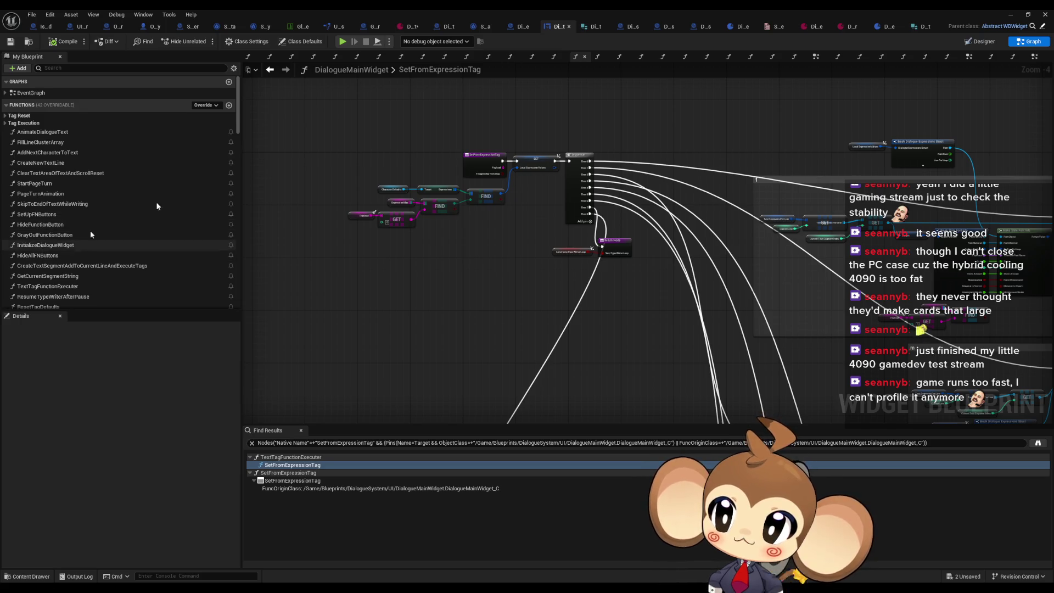
{"action": "left_click", "coordinate": [518, 26]}
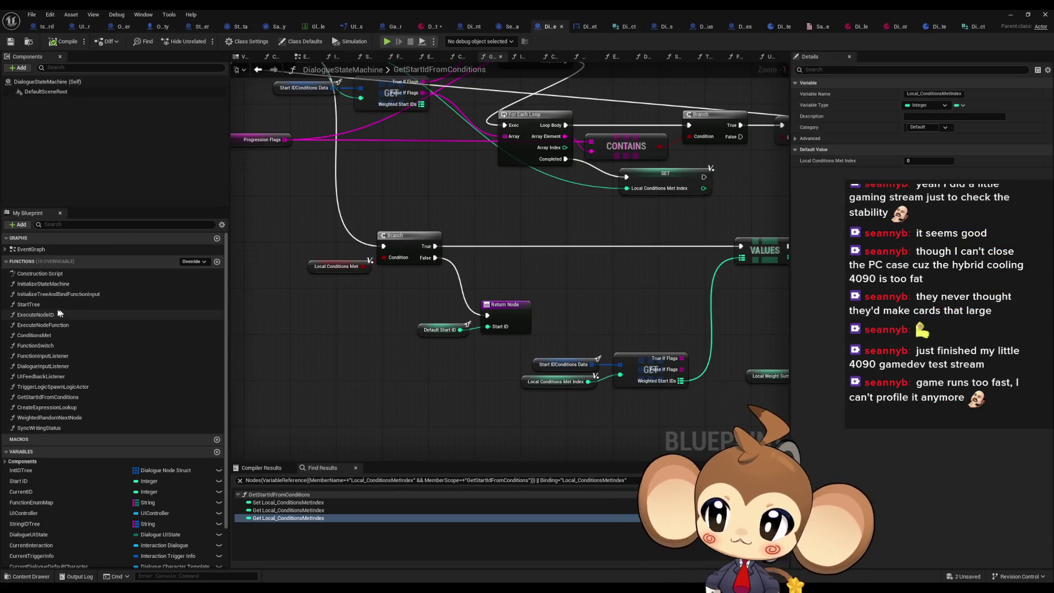
{"action": "double_click", "coordinate": [43, 354]}
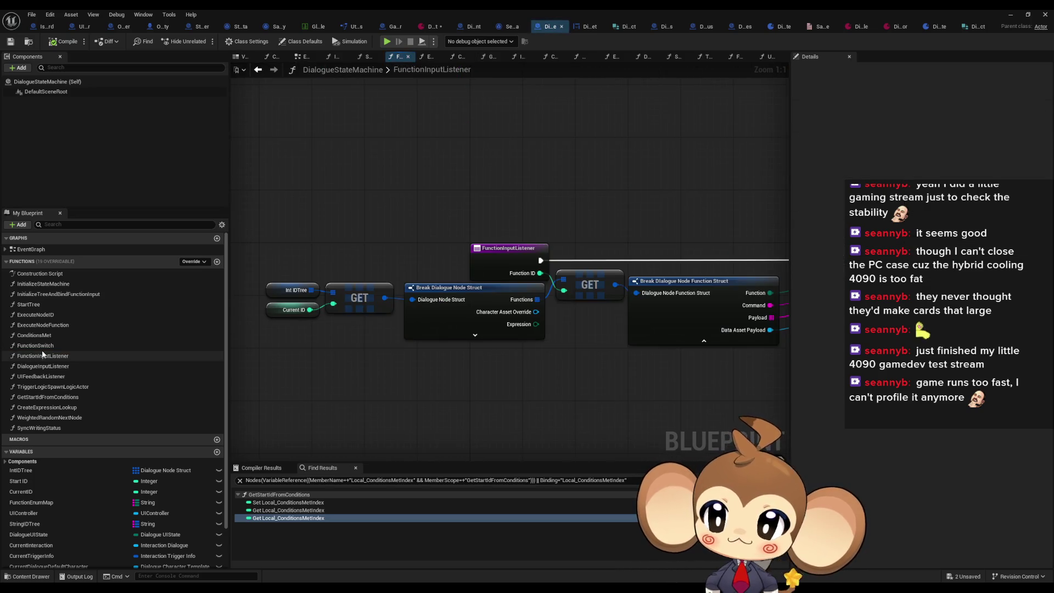
{"action": "double_click", "coordinate": [42, 346]}
Inspect the Go to Node ID branch's Payload, GET and Command nodes.
{"action": "left_click_drag", "start_coordinate": [523, 220], "coordinate": [404, 213]}
{"action": "left_click_drag", "start_coordinate": [622, 378], "coordinate": [532, 358]}
{"action": "left_click_drag", "start_coordinate": [387, 333], "coordinate": [583, 342]}
{"action": "left_click_drag", "start_coordinate": [469, 377], "coordinate": [562, 401]}
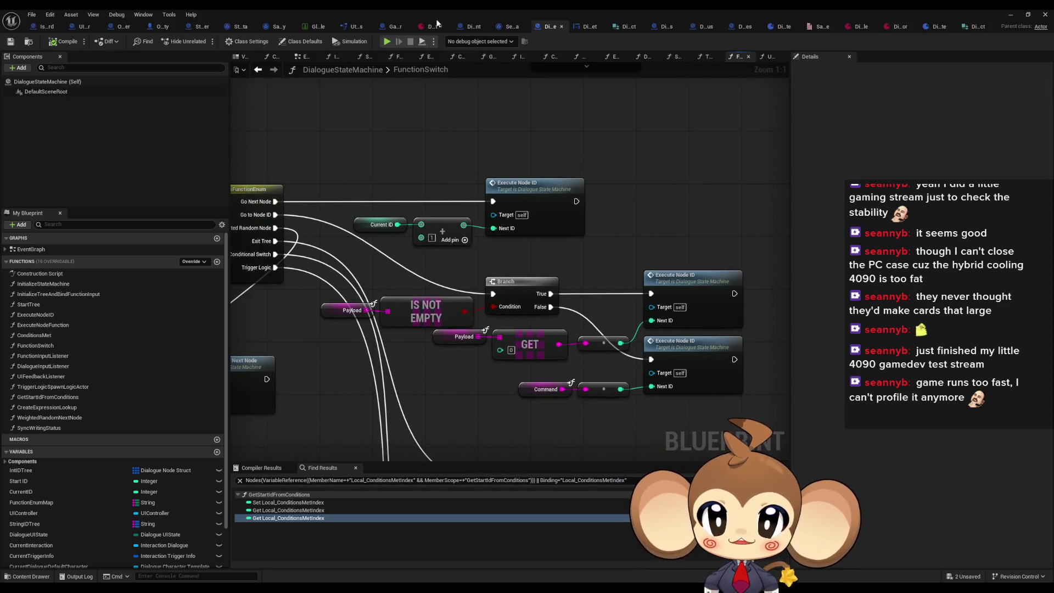
Return to the DialogueDataTemplate asset and briefly check Index [4].
{"action": "left_click", "coordinate": [430, 26]}
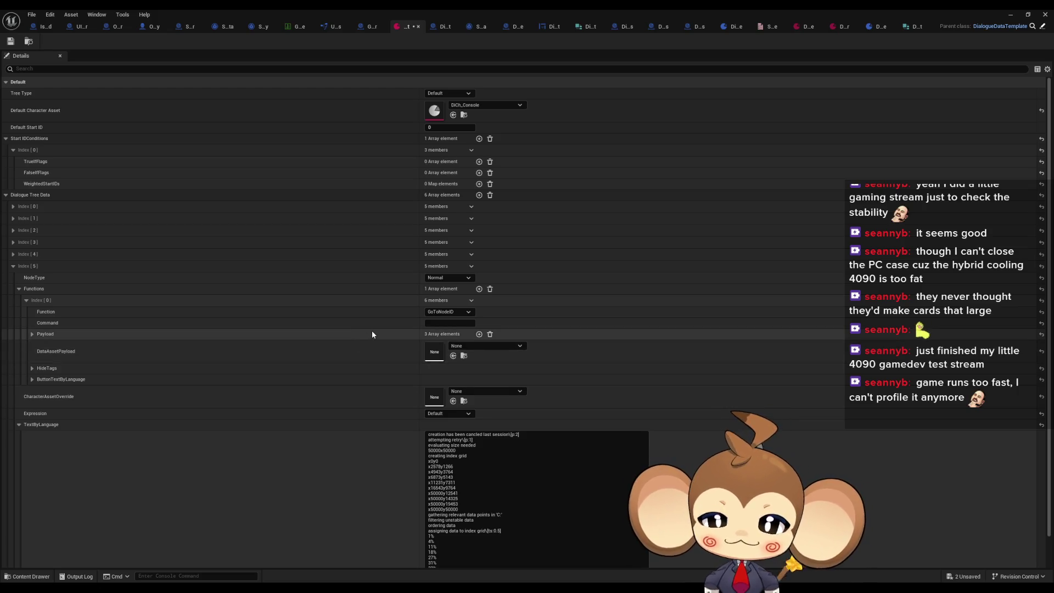
{"action": "left_click", "coordinate": [14, 256]}
{"action": "left_click", "coordinate": [15, 256]}
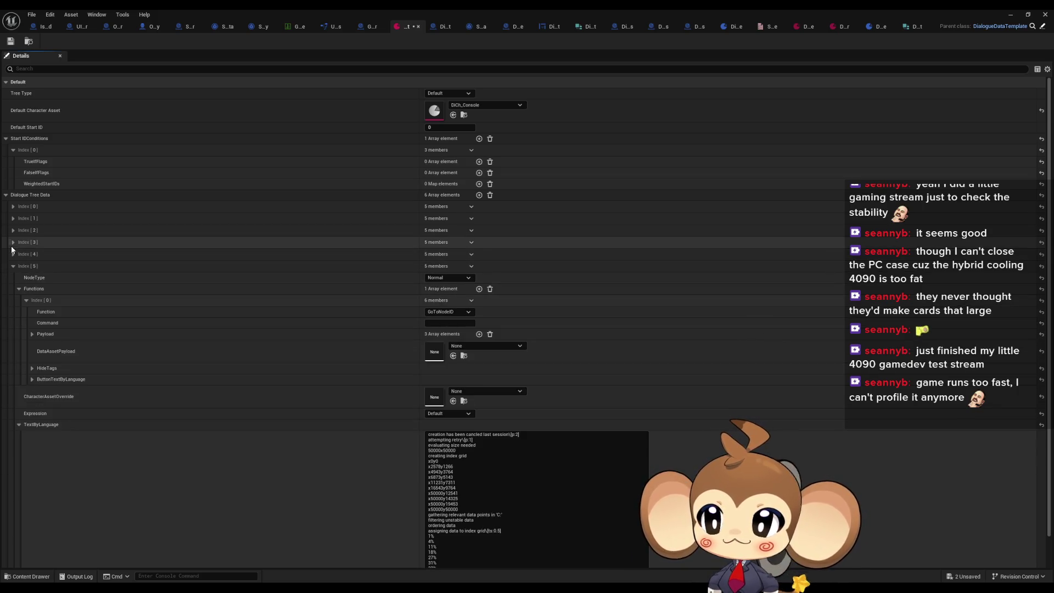